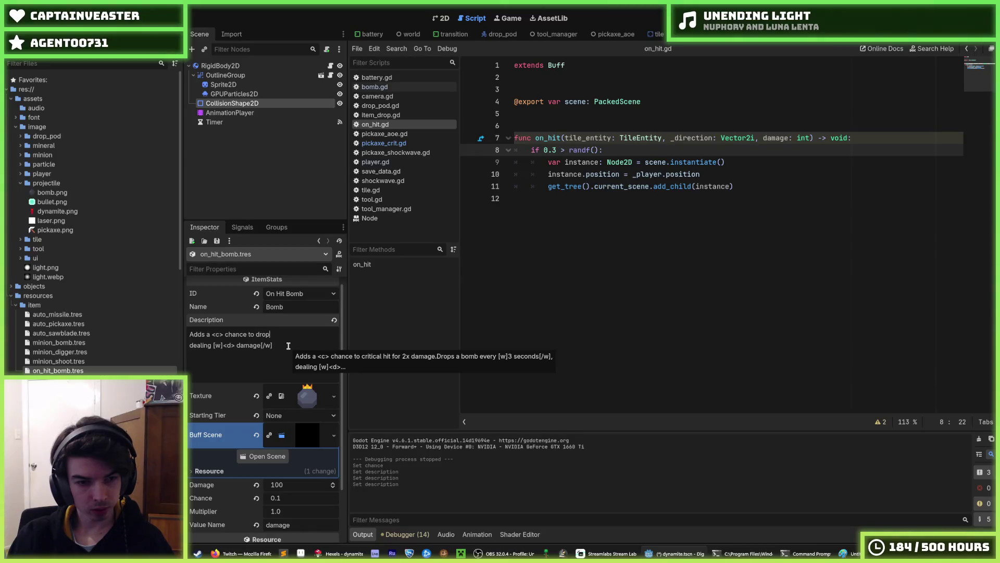
# - Finish the bomb description ending 'drop a bomb', save it, and run the game
pyautogui.write('bomb,')
pyautogui.click(288, 346)
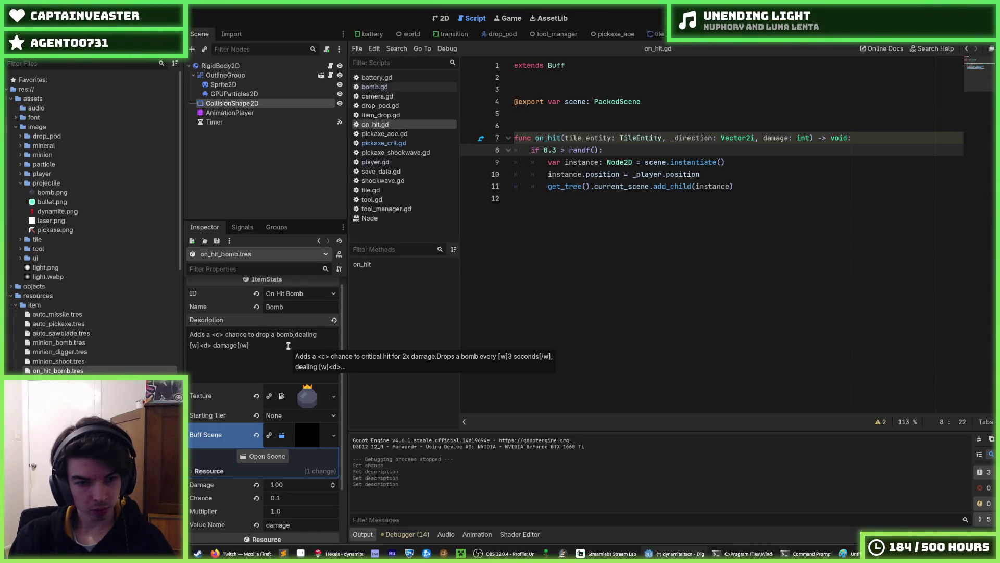
pyautogui.hotkey('ctrl', 's')
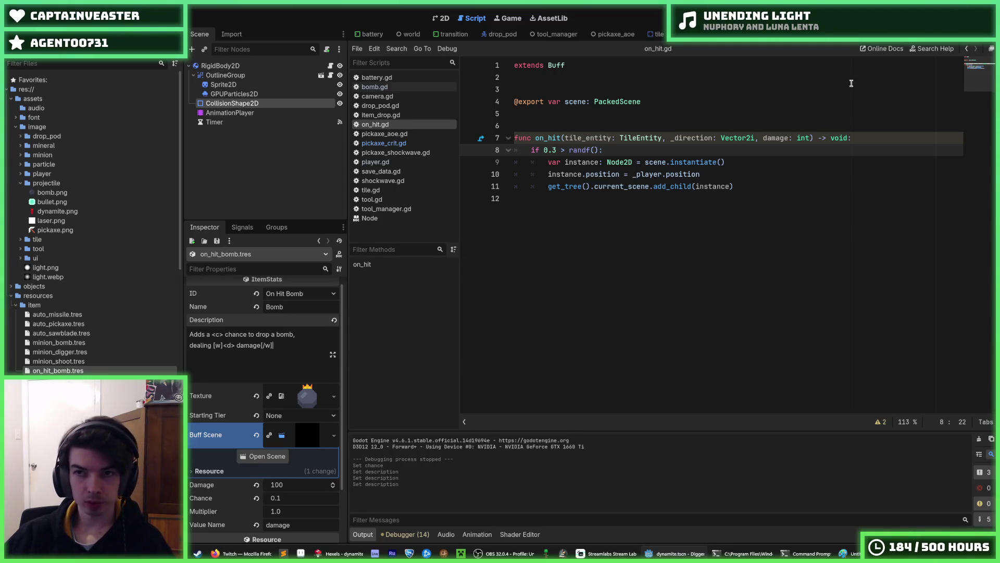
pyautogui.press('F5')
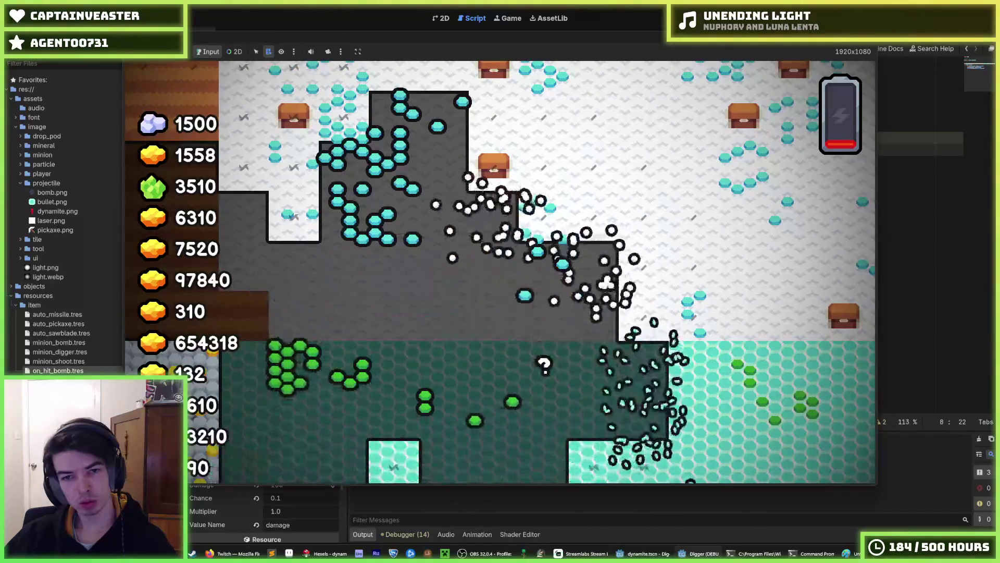
# - Stop the running game to return to on_hit.gd
pyautogui.press('F8')
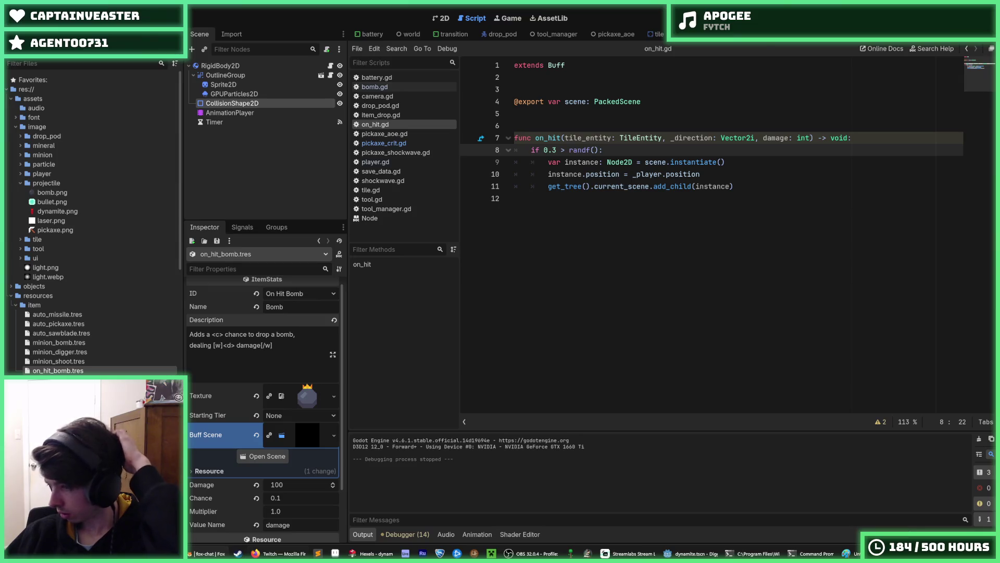
# - Replace line 8's fixed 0.3 with Item.calculate_current_chance(Item.Id.ON_HIT_BOMB) and save on_hit.gd
pyautogui.click(738, 188)
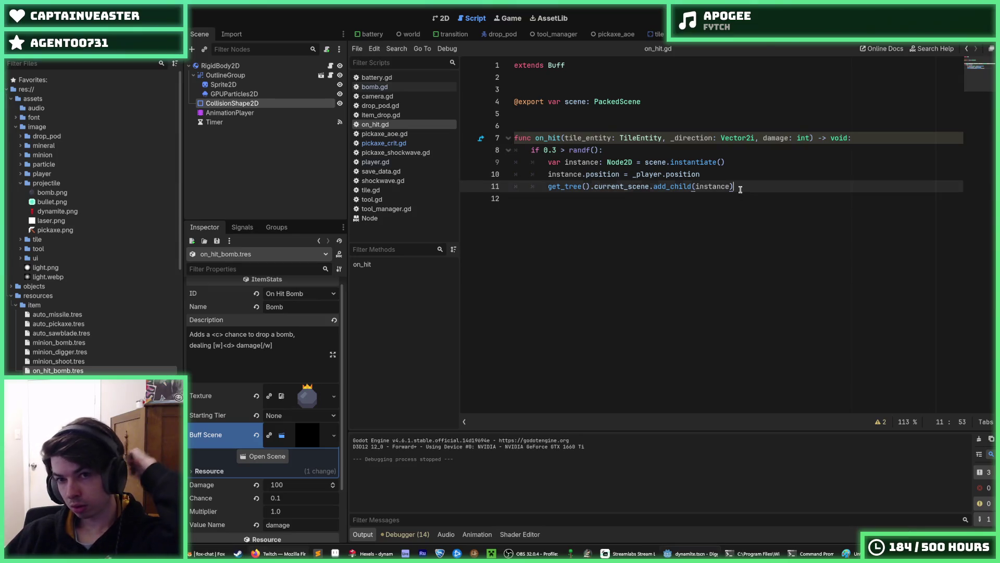
pyautogui.press('Up')
pyautogui.moveTo(556, 150); pyautogui.dragTo(543, 150)
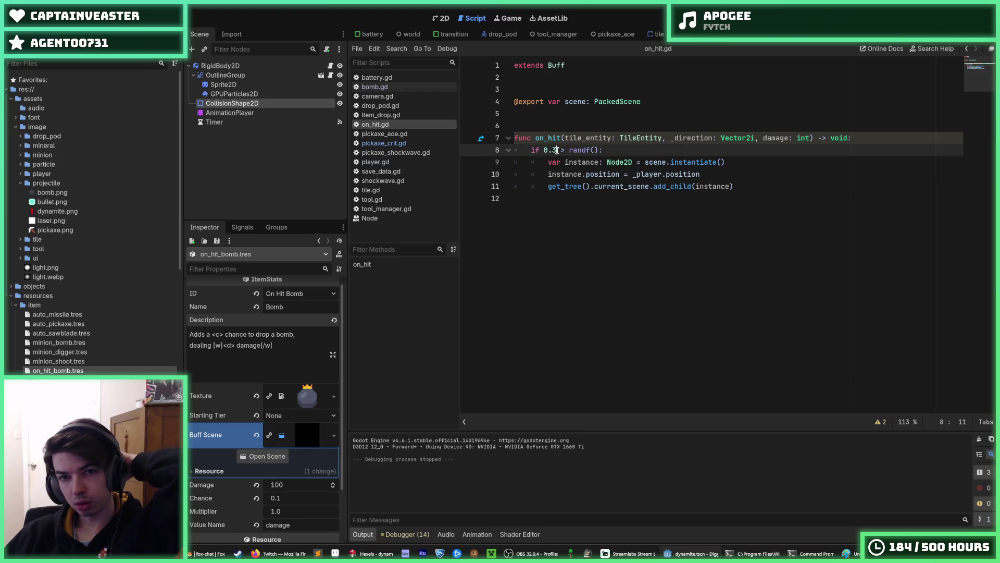
pyautogui.write('0.1')
pyautogui.write('Item.calculate_current_chance(Item.Id.ON_HIT_BOMB)')
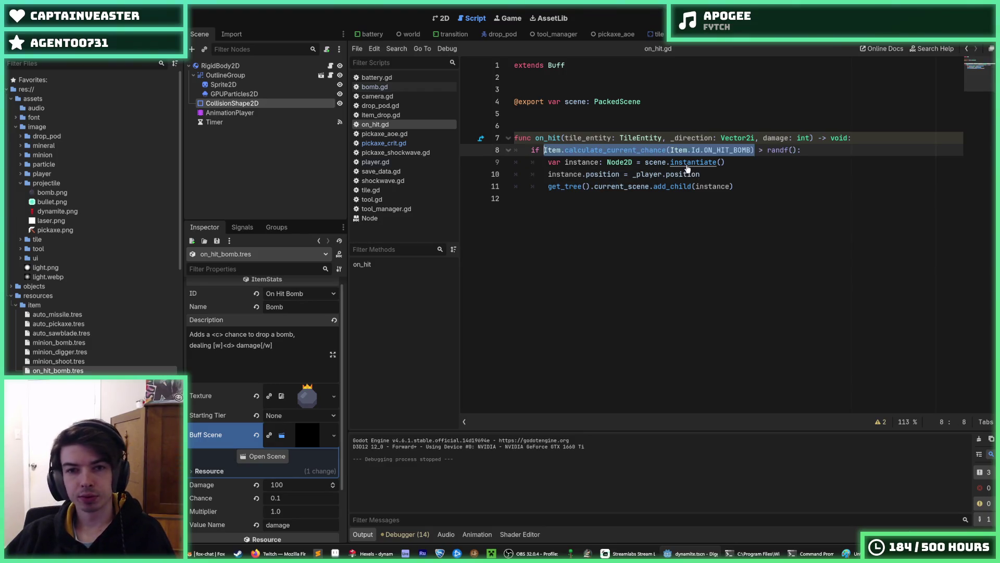
pyautogui.moveTo(750, 150)
pyautogui.mouseDown()
pyautogui.moveTo(704, 138)
pyautogui.moveTo(670, 150)
pyautogui.mouseUp()
pyautogui.press('Left')
pyautogui.hotkey('ctrl', 's')
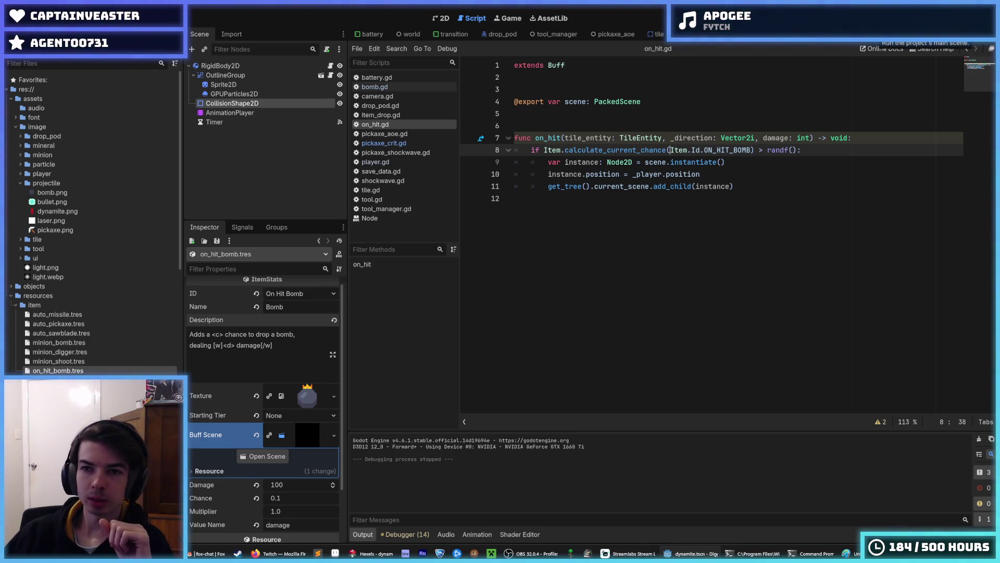
pyautogui.click(879, 21)
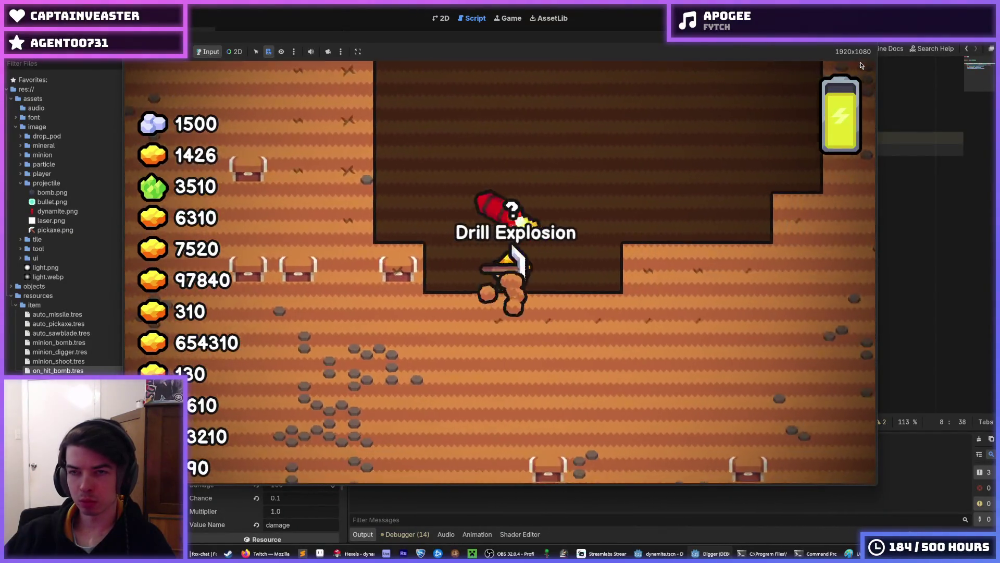
pyautogui.press('F8')
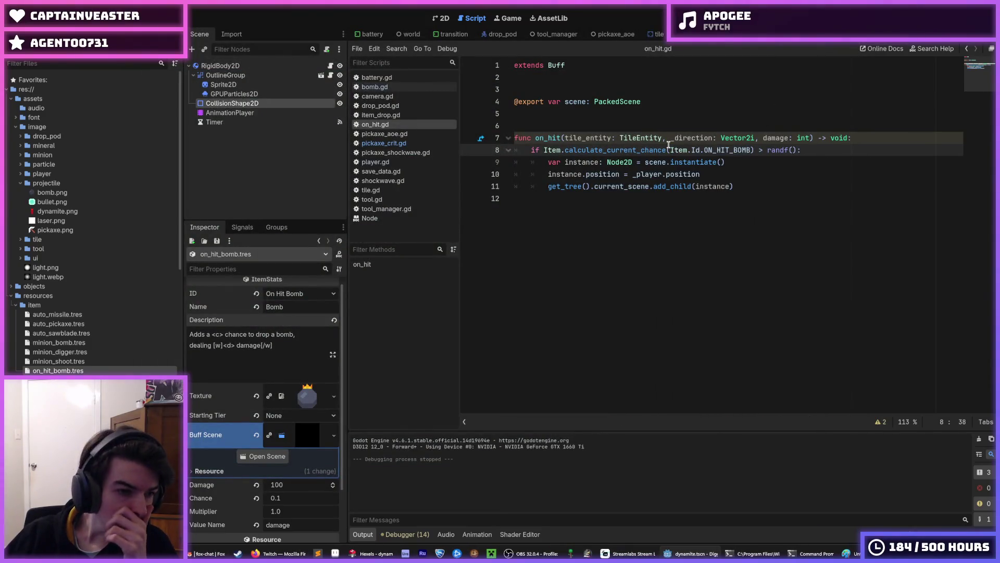
pyautogui.click(605, 228)
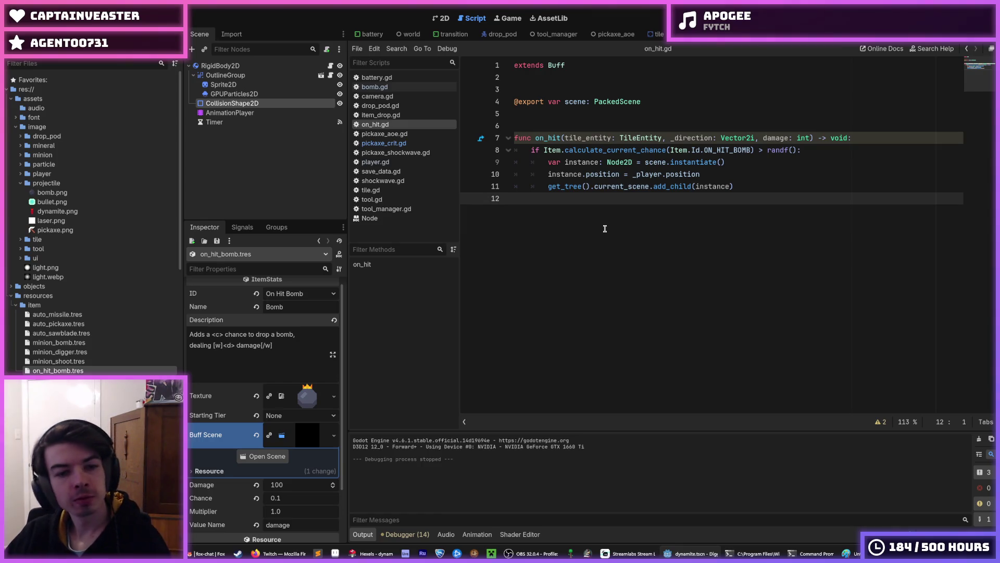
pyautogui.click(748, 41)
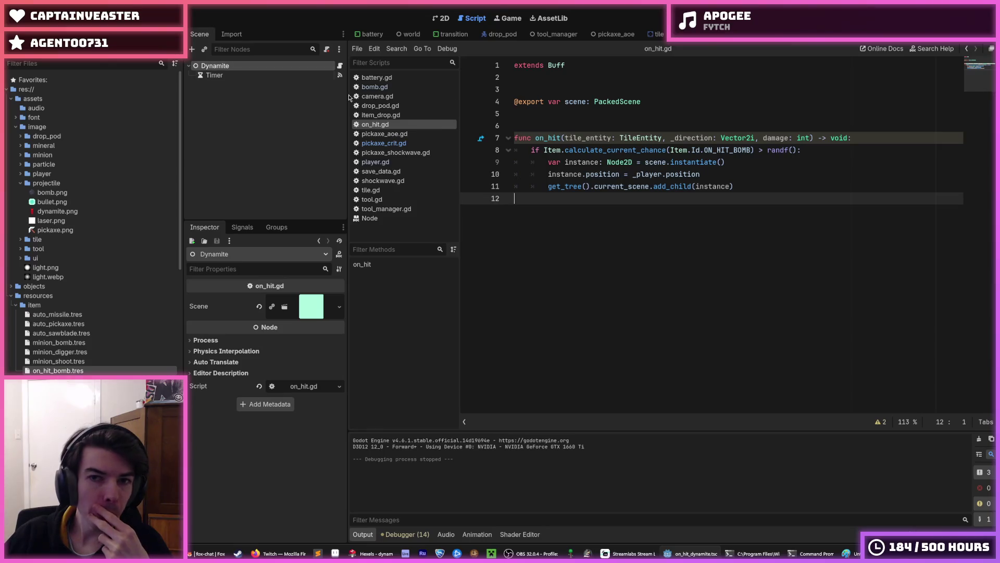
pyautogui.click(686, 99)
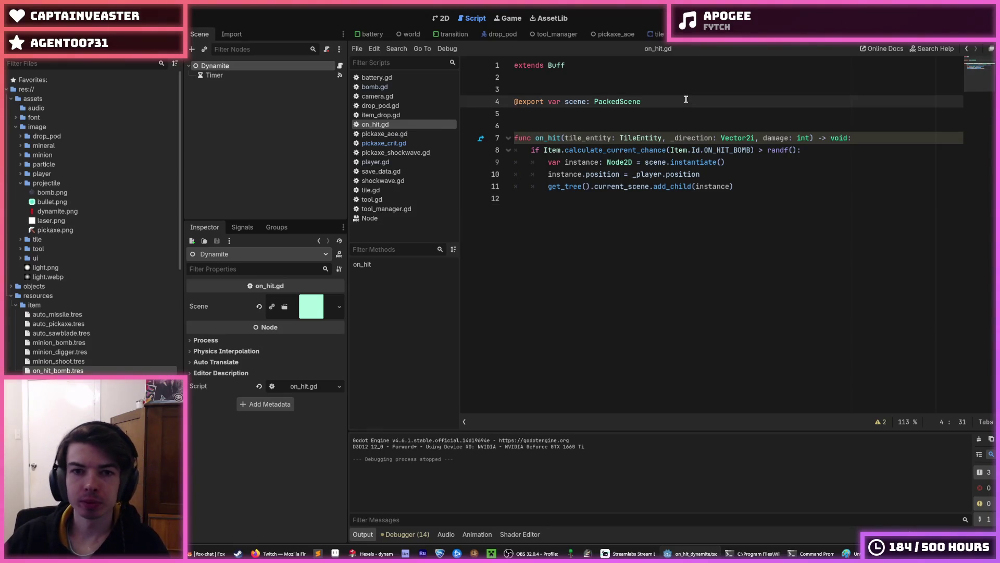
pyautogui.press('Return')
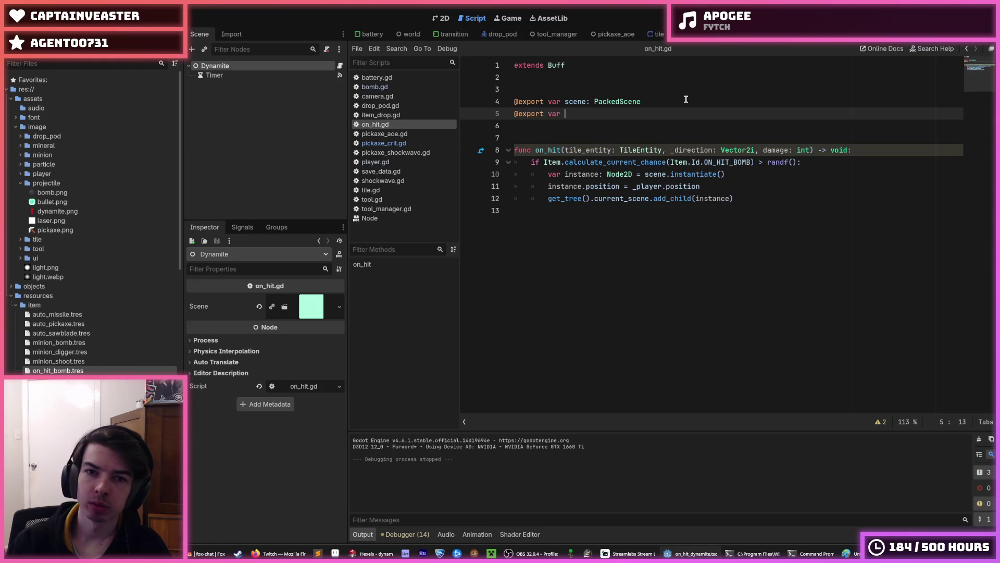
pyautogui.write('var')
pyautogui.hotkey('alt', 'Up')
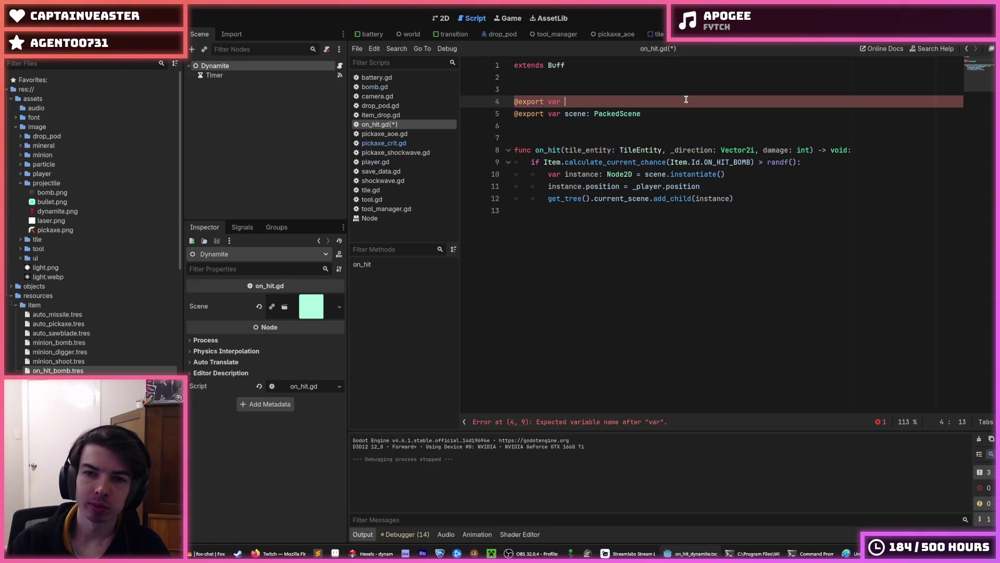
pyautogui.write('tem.Id')
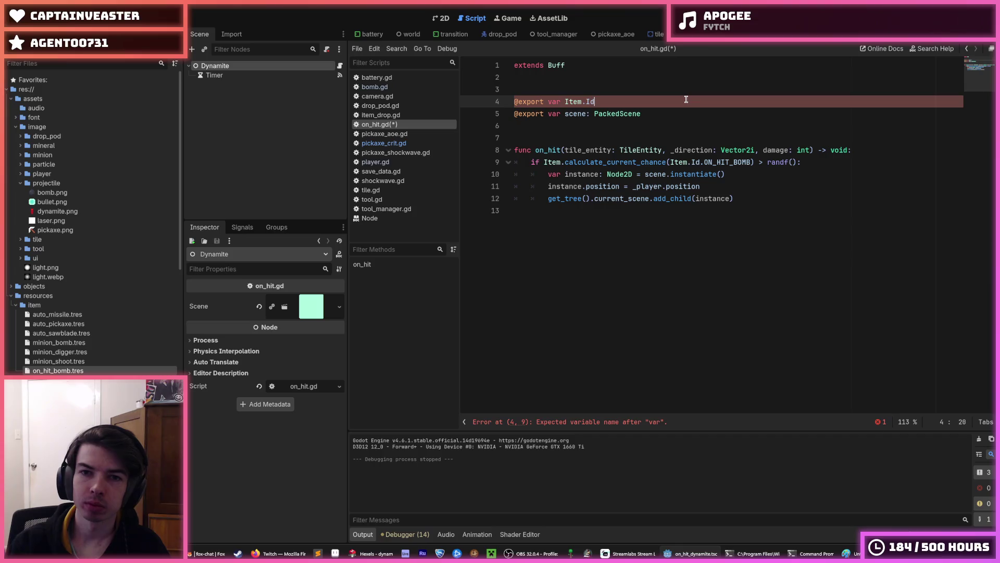
pyautogui.press('Left')
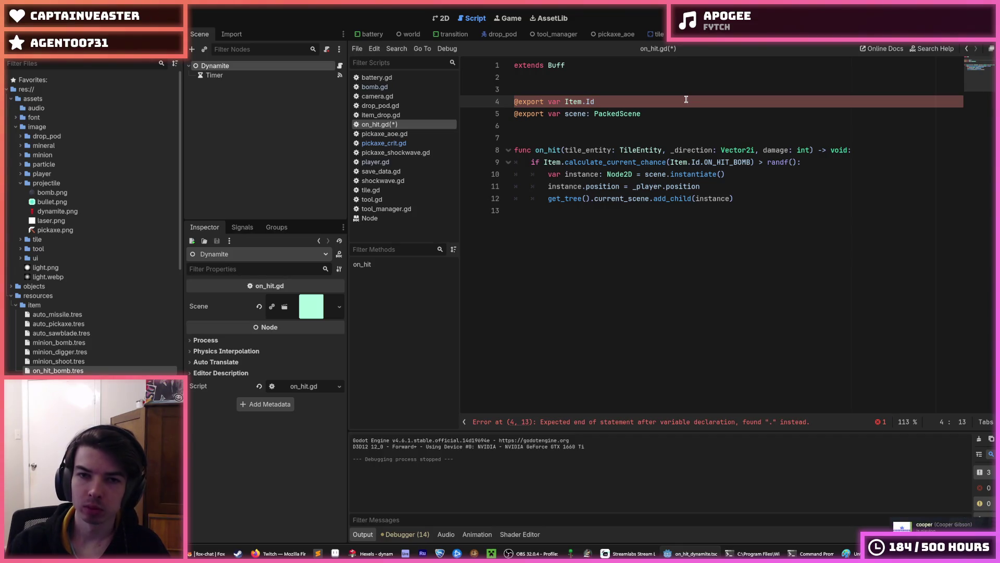
pyautogui.write('item_id:')
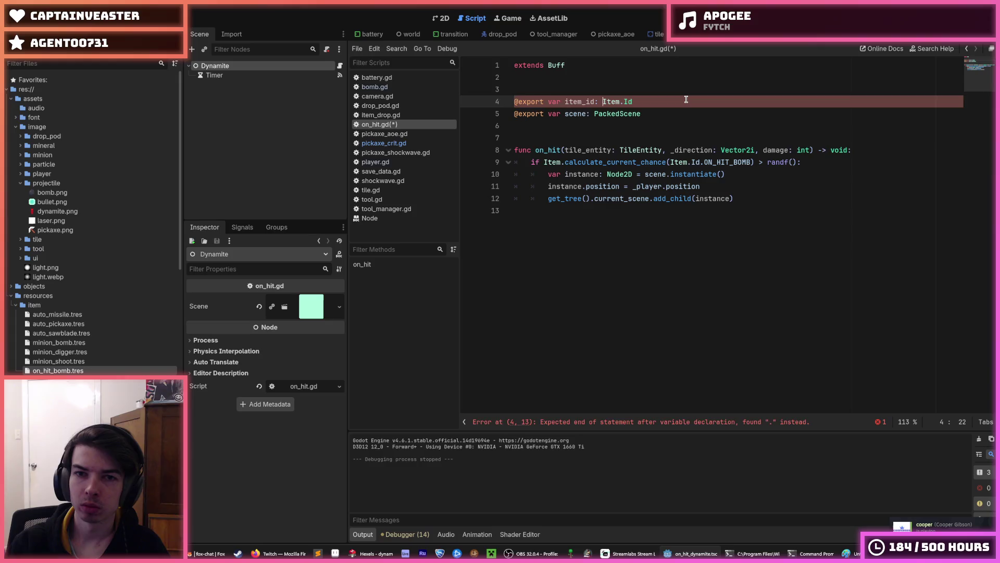
pyautogui.press('Down')
pyautogui.press('End')
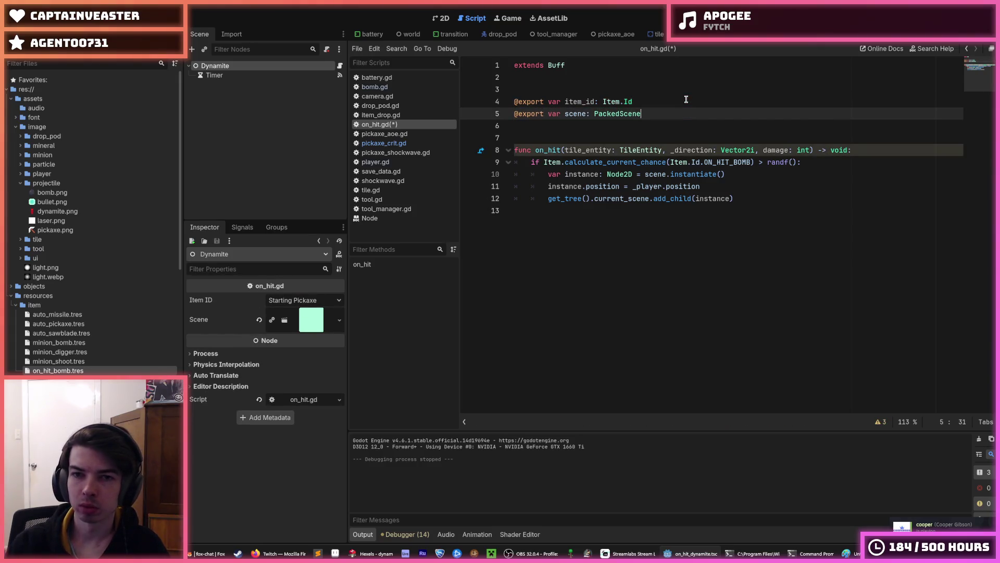
# - Pass item_id instead of Item.Id.ON_HIT_BOMB to calculate_current_chance and save
pyautogui.press('Down')
pyautogui.press('Down')
pyautogui.press('Down')
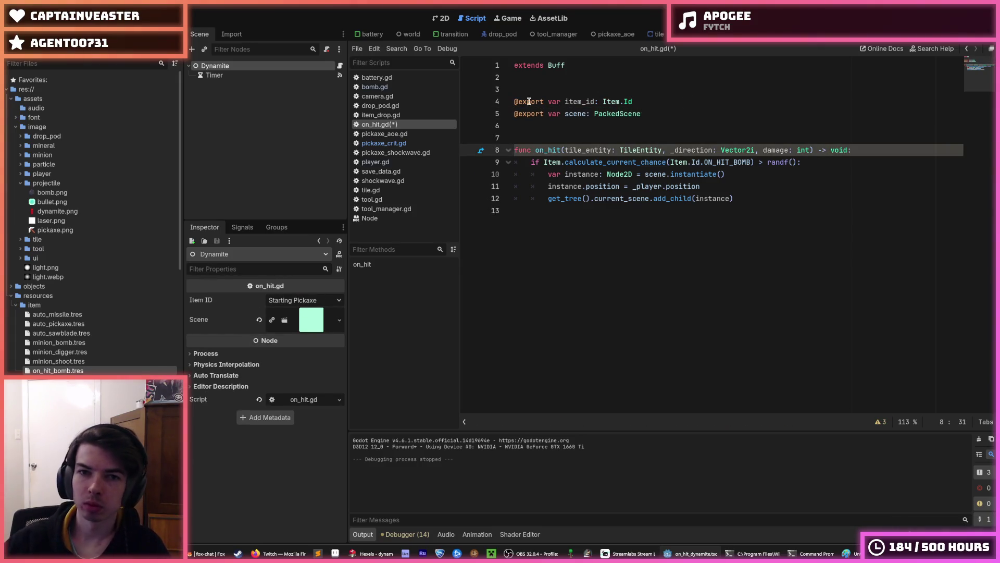
pyautogui.doubleClick(577, 102)
pyautogui.hotkey('ctrl', 'c')
pyautogui.moveTo(752, 162); pyautogui.dragTo(671, 162)
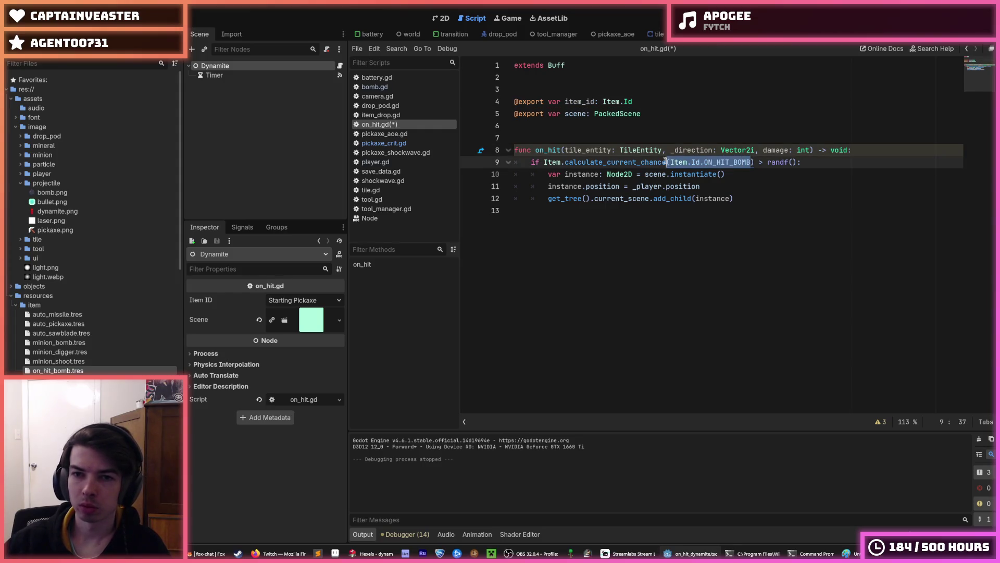
pyautogui.hotkey('ctrl', 'v')
pyautogui.hotkey('ctrl', 's')
pyautogui.click(684, 138)
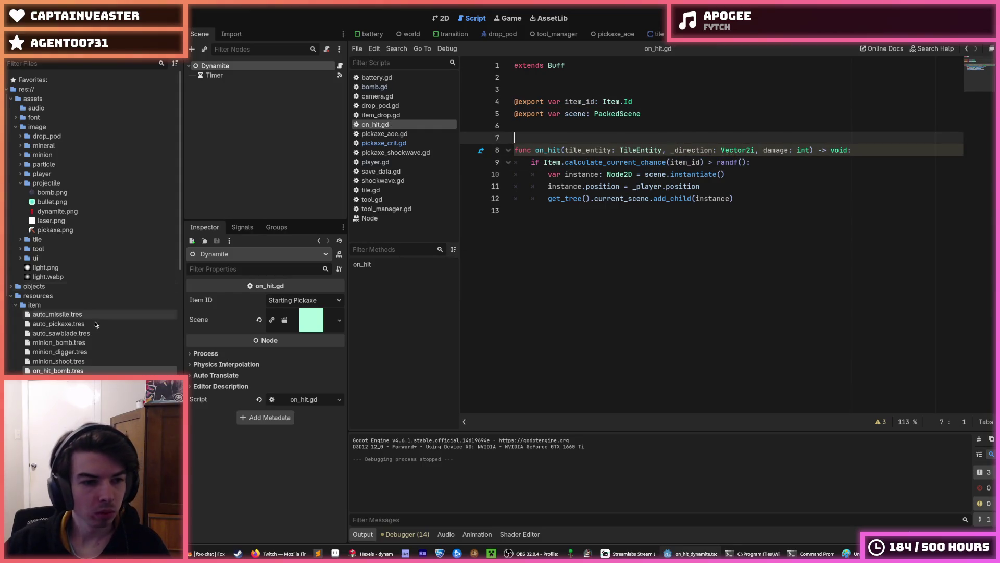
# - Check the dynamite item's chance and set the On Hit Bomb item resource's chance to 0.2
pyautogui.click(58, 380)
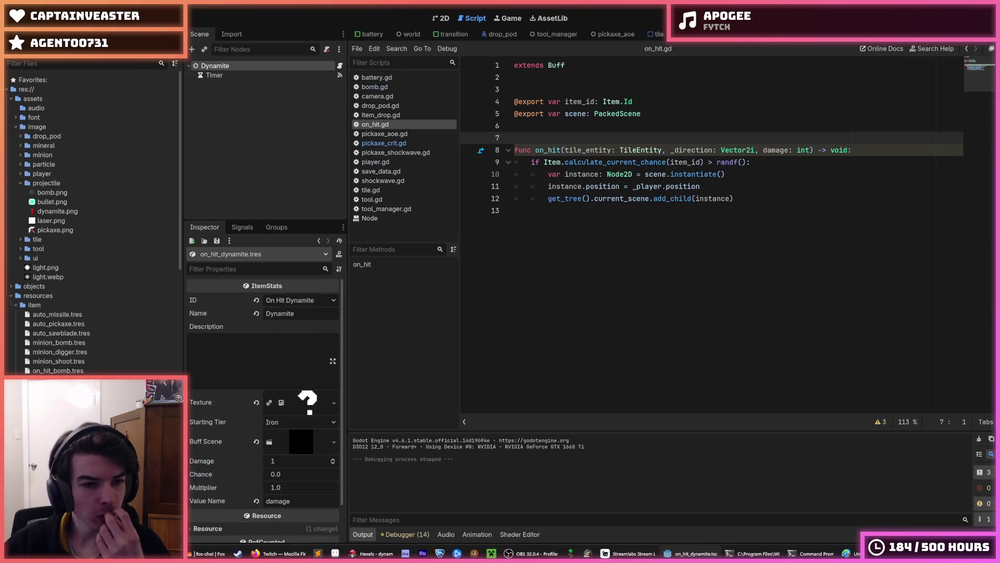
pyautogui.scroll(-10, 77, 250)
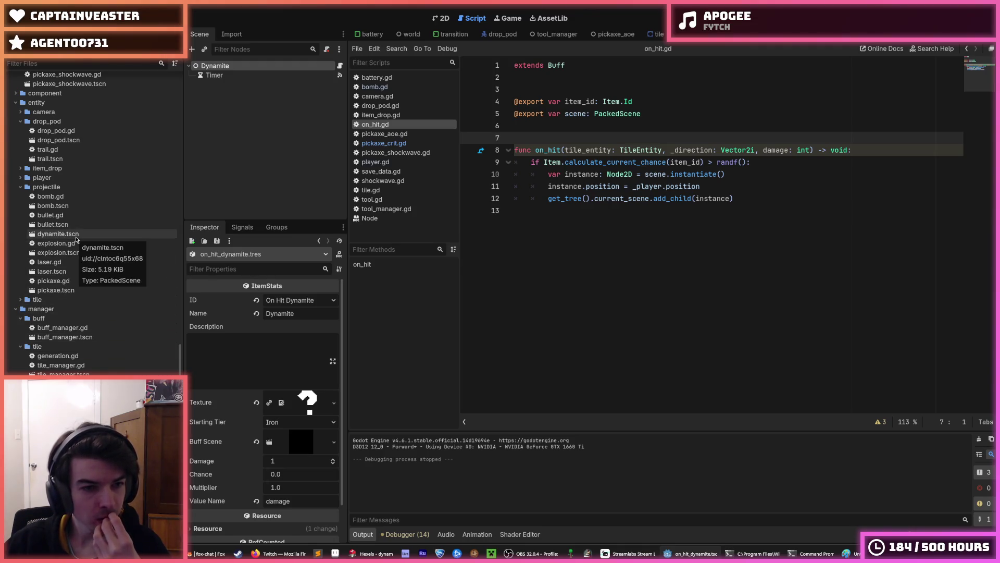
pyautogui.scroll(-10, 77, 245)
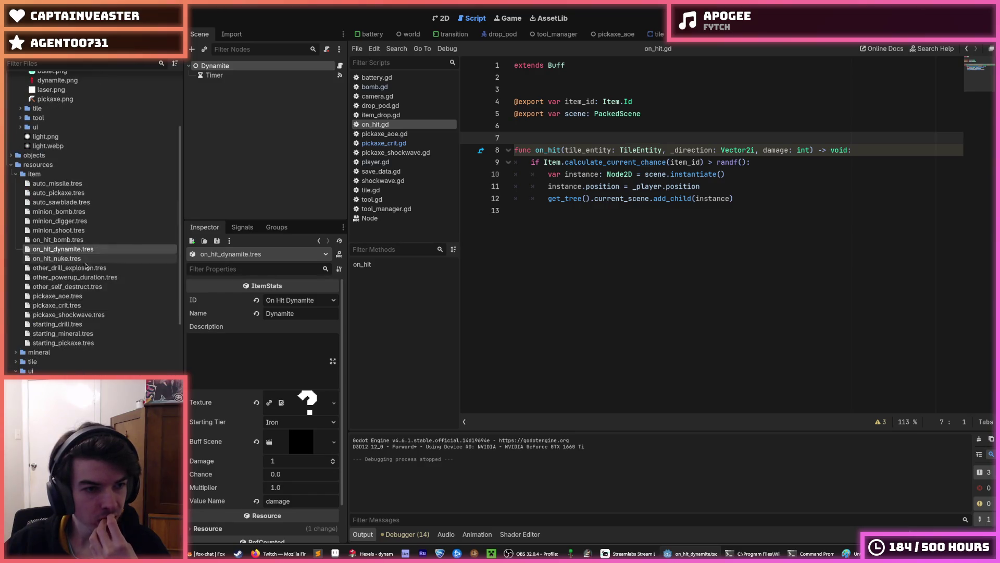
pyautogui.click(73, 241)
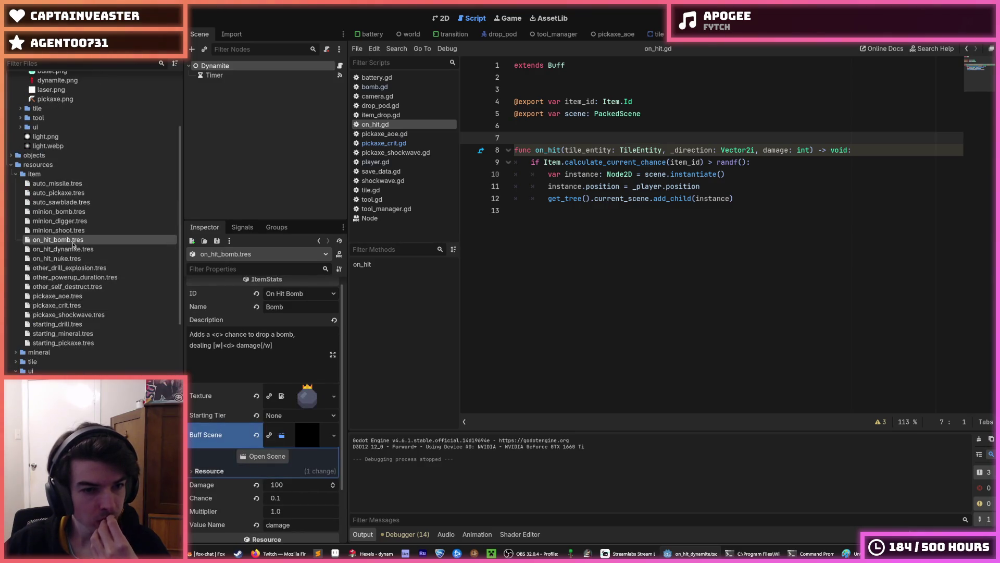
pyautogui.press('Down')
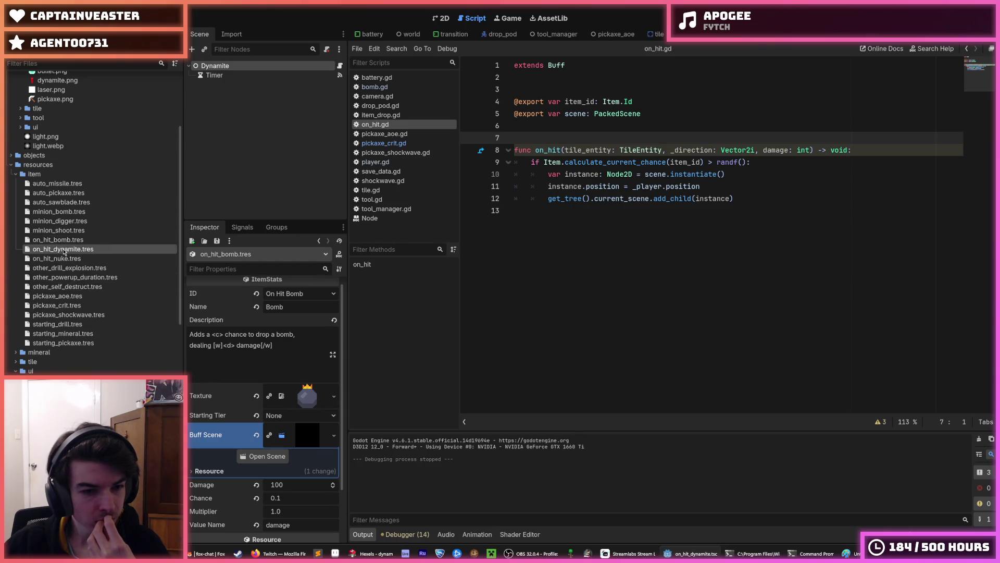
pyautogui.click(275, 476)
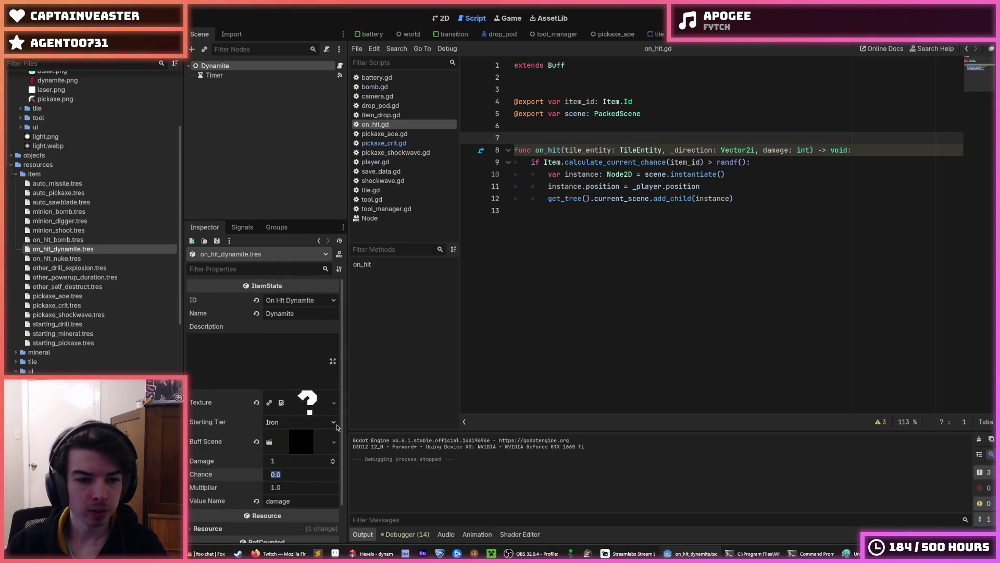
pyautogui.press('Return')
pyautogui.click(66, 241)
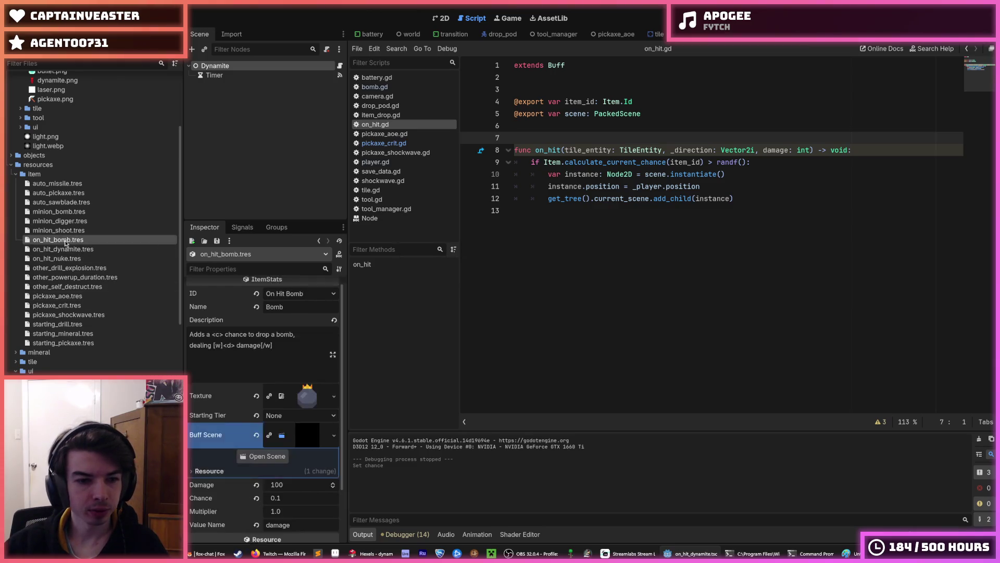
pyautogui.click(296, 499)
pyautogui.write('0.2')
pyautogui.press('Return')
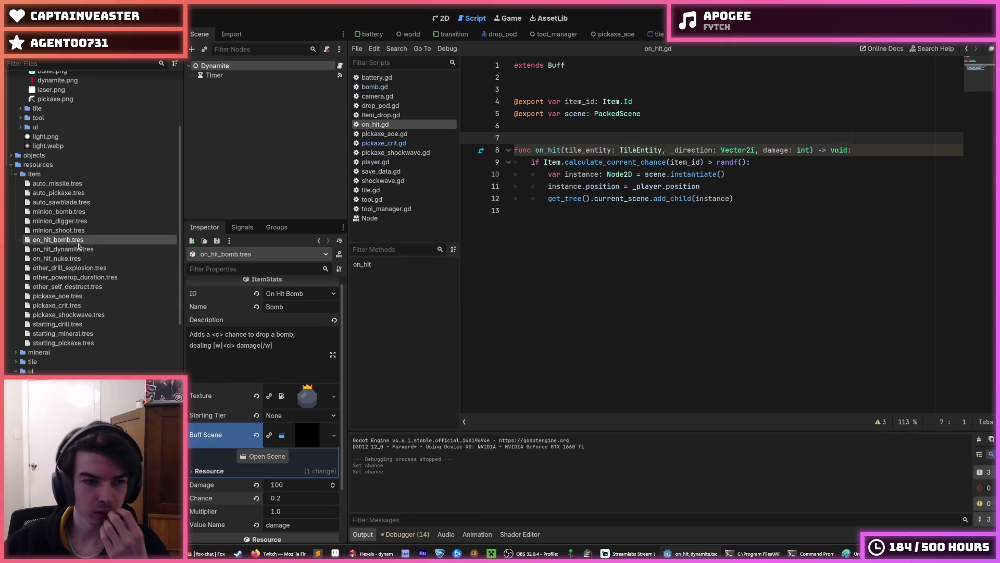
# - Open on_hit_dynamite.tscn from scenes/buff in the FileSystem dock
pyautogui.scroll(10, 78, 243)
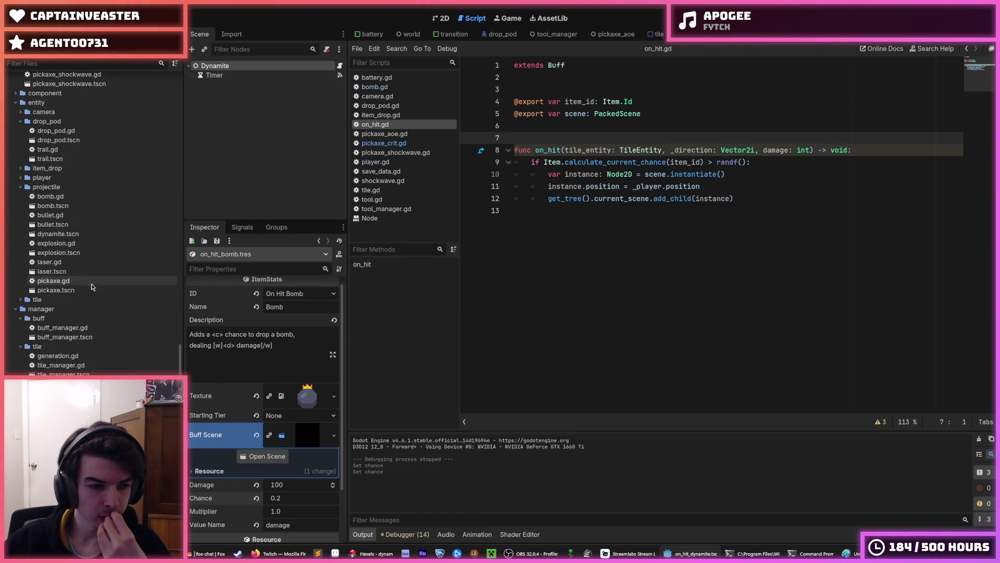
pyautogui.click(66, 239)
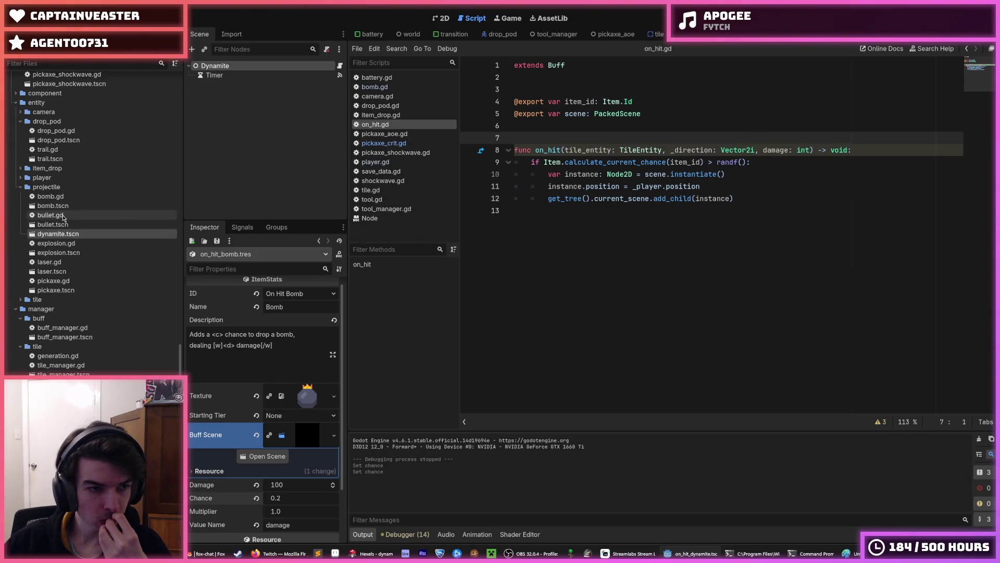
pyautogui.scroll(5, 73, 255)
pyautogui.doubleClick(68, 231)
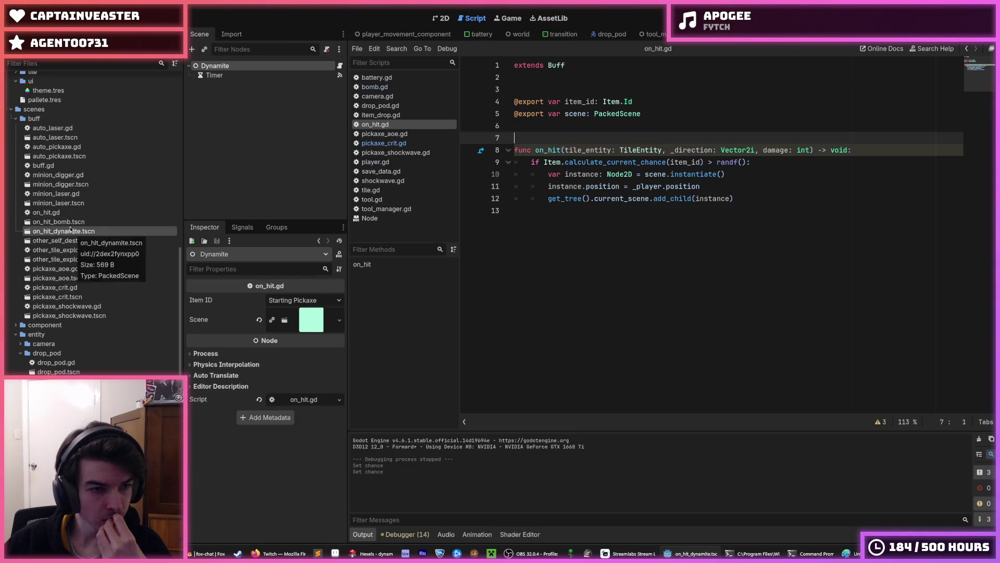
# - Set the on_hit_bomb buff scene's Item ID to On Hit Bomb and save it
pyautogui.doubleClick(59, 221)
pyautogui.click(297, 301)
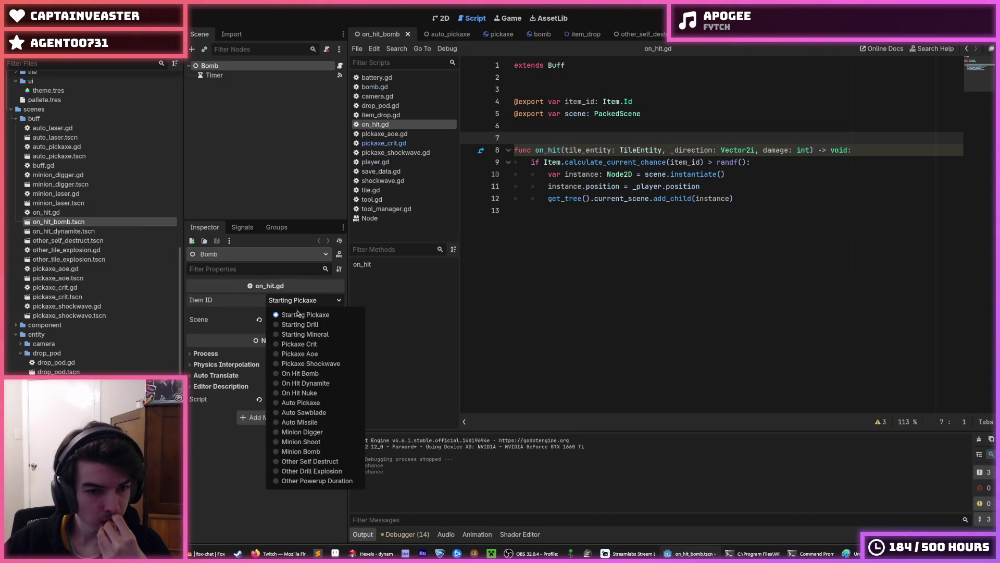
pyautogui.click(300, 373)
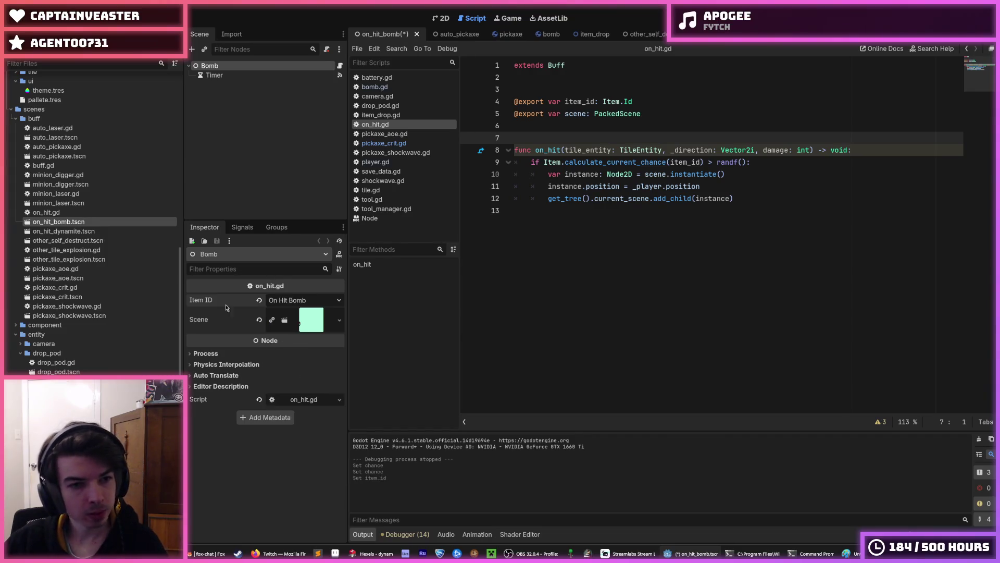
pyautogui.hotkey('ctrl', 's')
# - Set the on_hit_dynamite buff scene's Item ID to On Hit Dynamite
pyautogui.doubleClick(114, 230)
pyautogui.click(293, 301)
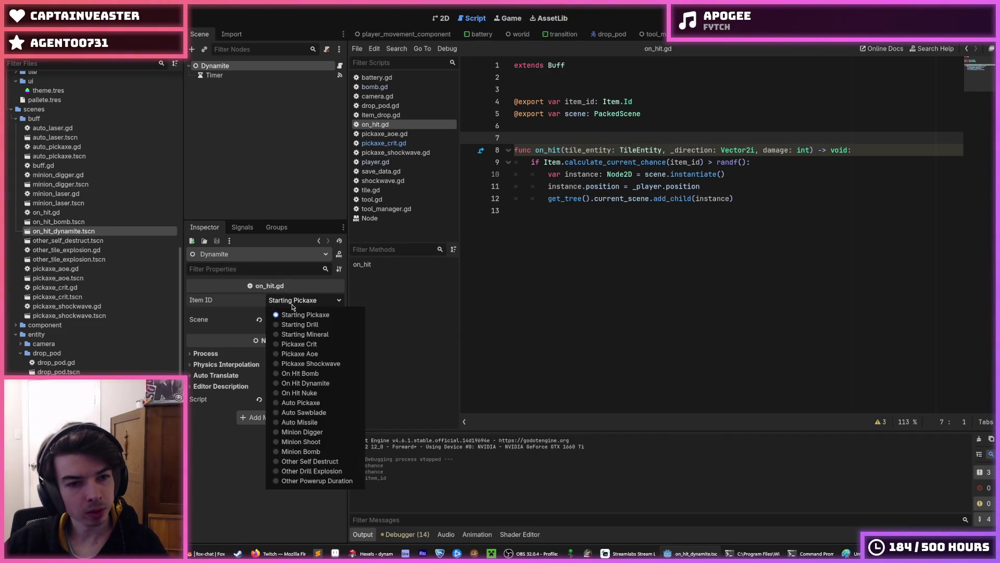
pyautogui.click(309, 382)
# - Playtest the game with both buffs, then stop it
pyautogui.press('F5')
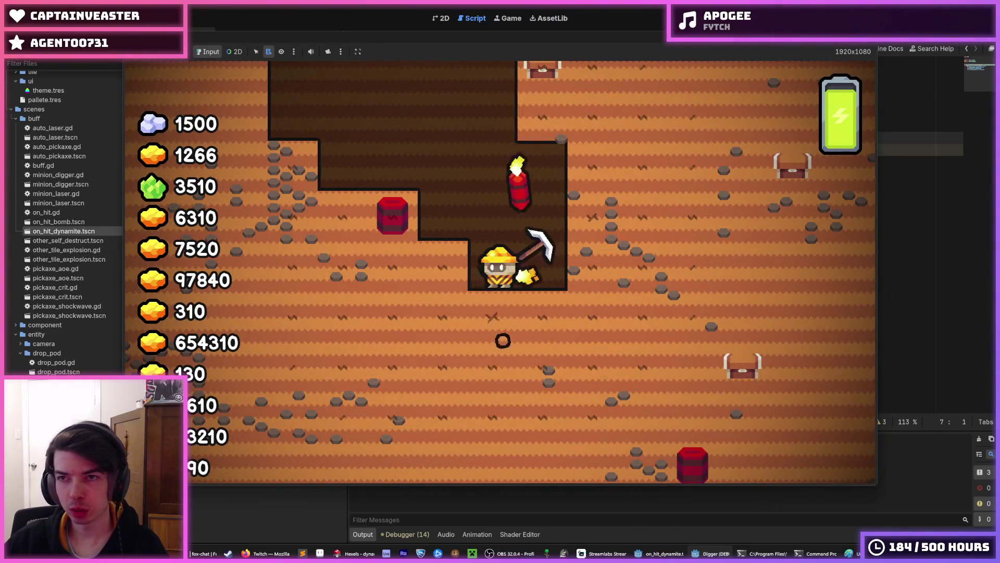
pyautogui.press('F8')
pyautogui.click(745, 107)
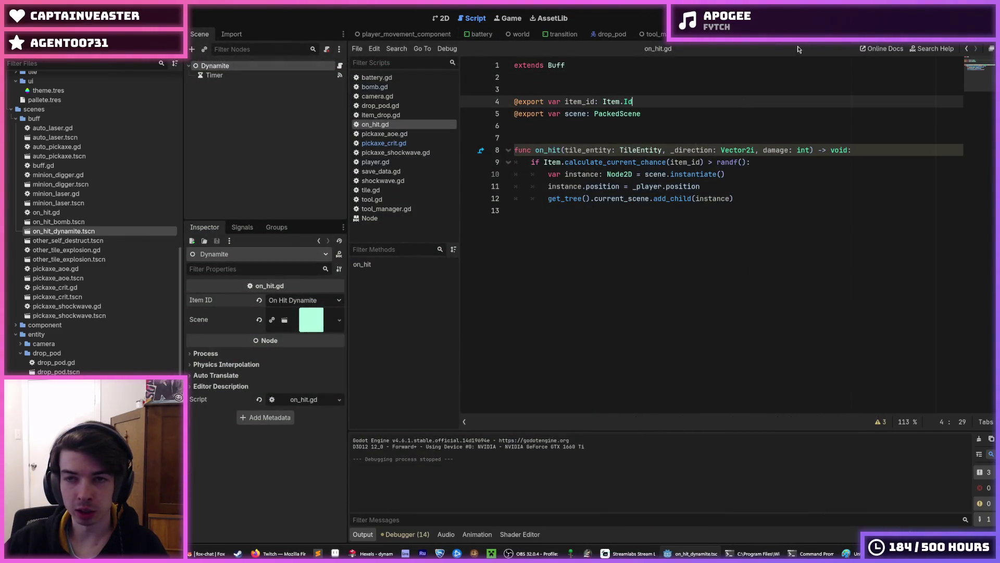
pyautogui.click(766, 34)
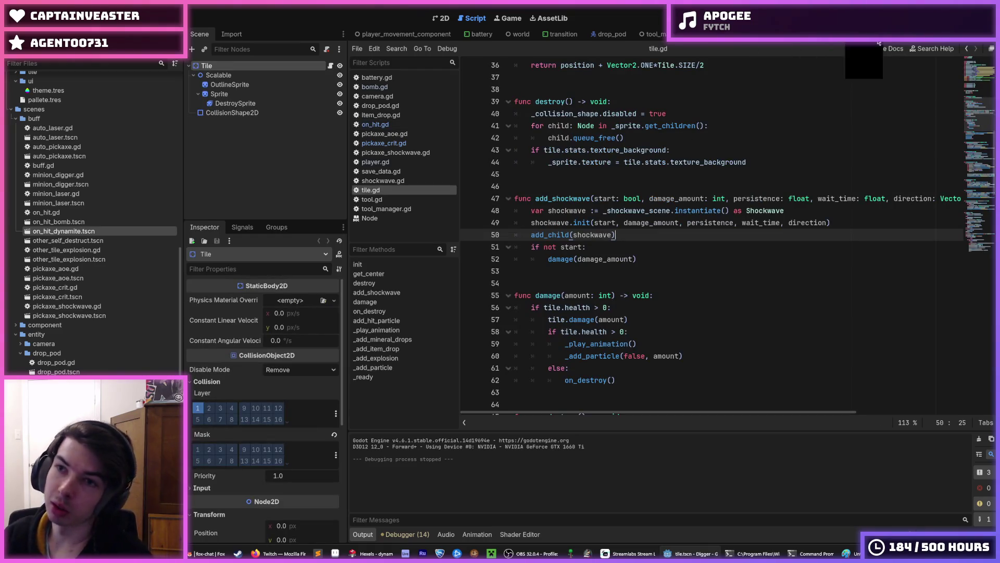
# - Open shockwave.gd from the script list and close it, bringing up save_data.gd
pyautogui.click(756, 37)
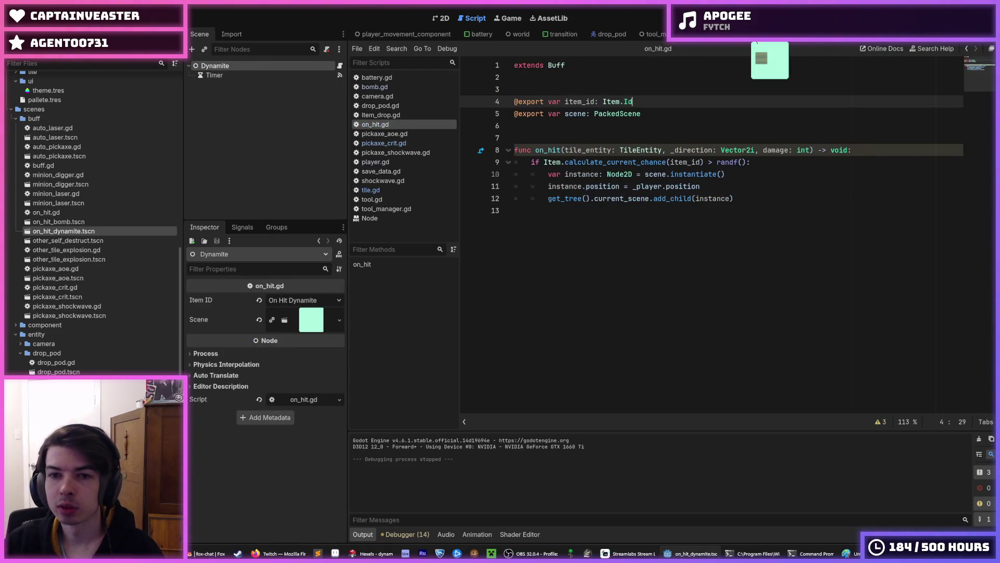
pyautogui.click(756, 41)
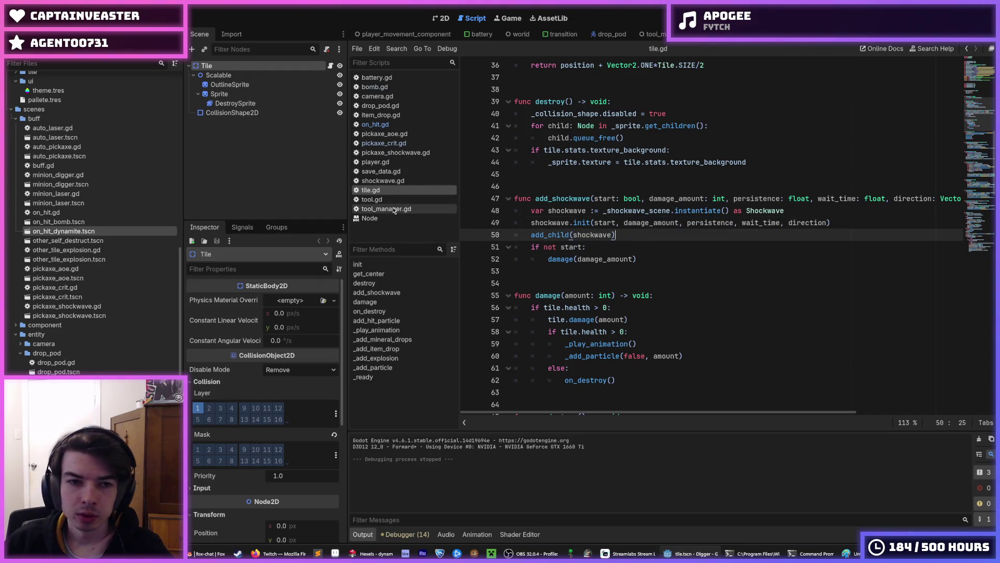
pyautogui.click(399, 181)
pyautogui.scroll(-2, 653, 272)
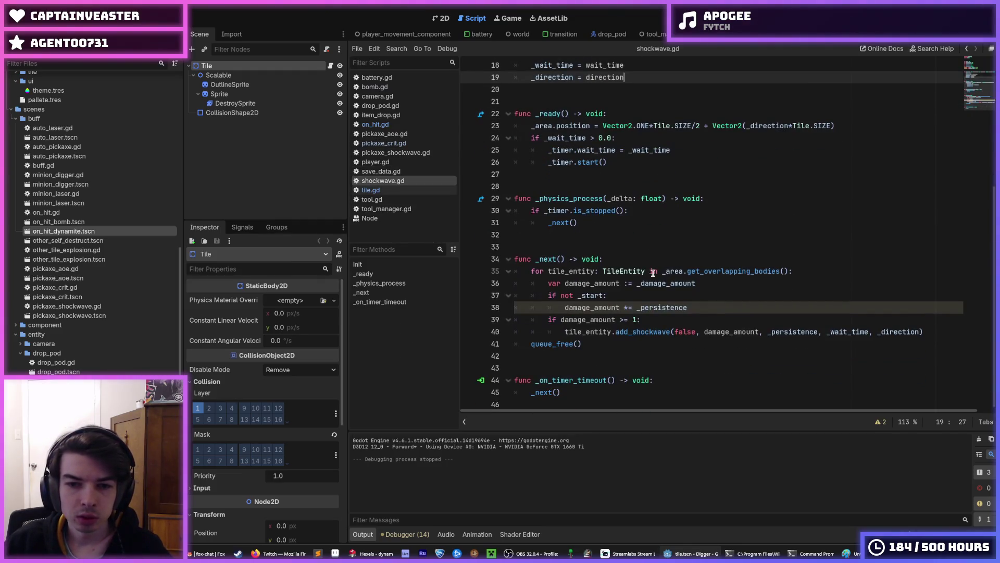
pyautogui.middleClick(385, 180)
pyautogui.scroll(-1, 625, 277)
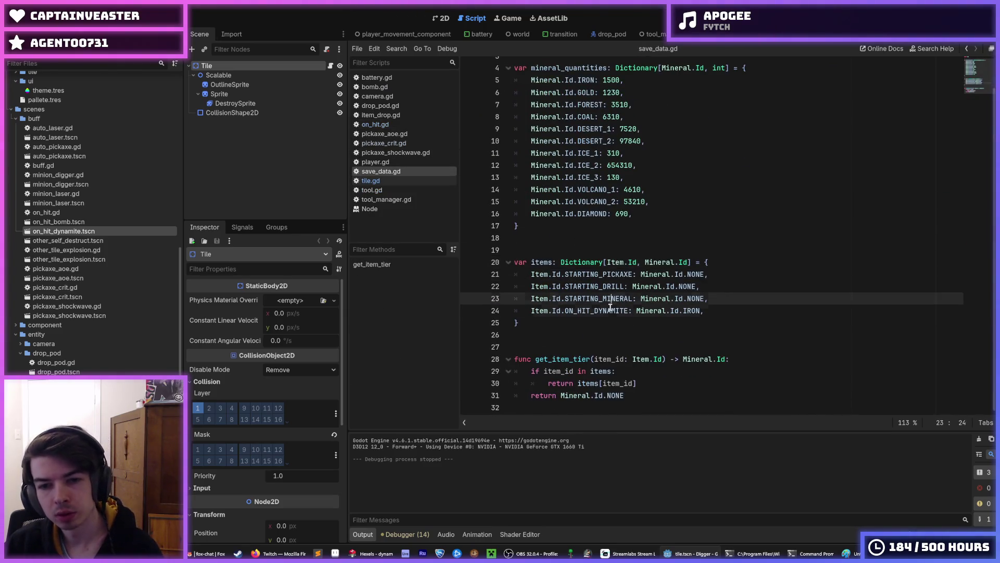
# - Duplicate the ON_HIT_DYNAMITE entry as ON_HIT_BOMB mapped to Mineral.Id.IRON and run the game
pyautogui.click(626, 311)
pyautogui.hotkey('ctrl', 'shift', 'd')
pyautogui.doubleClick(627, 309)
pyautogui.write('ON_HIT_B')
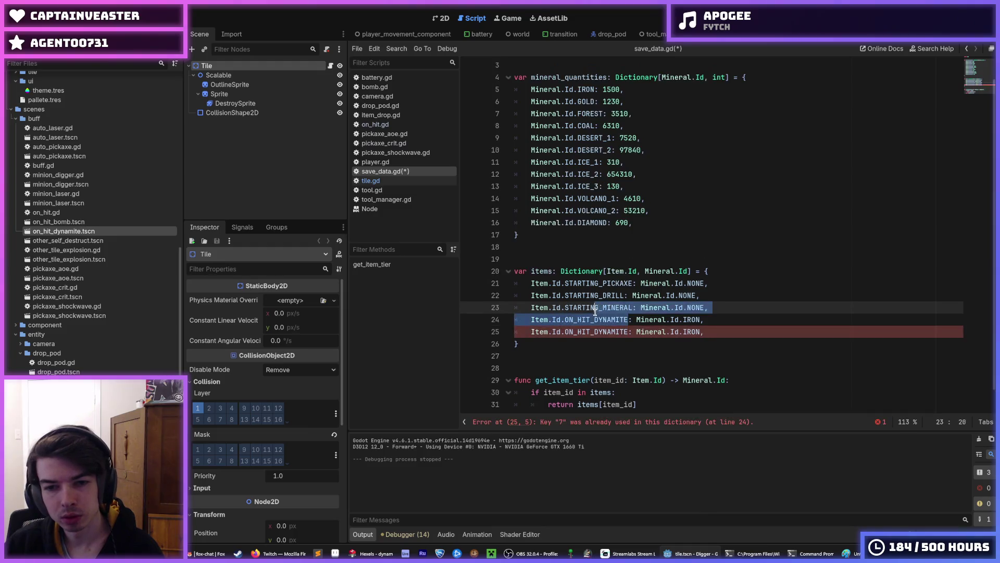
pyautogui.write('OMB')
pyautogui.press('End')
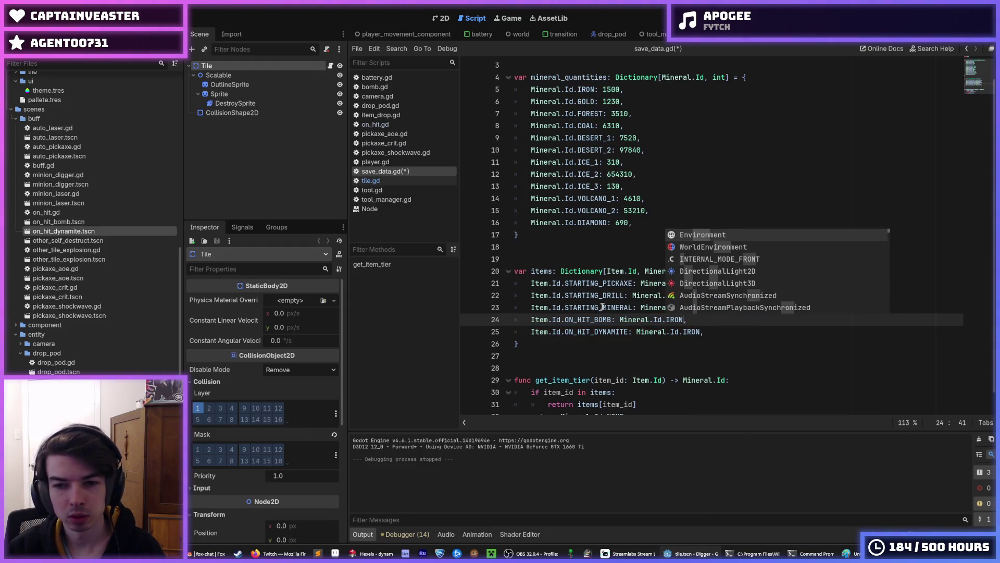
pyautogui.press('F5')
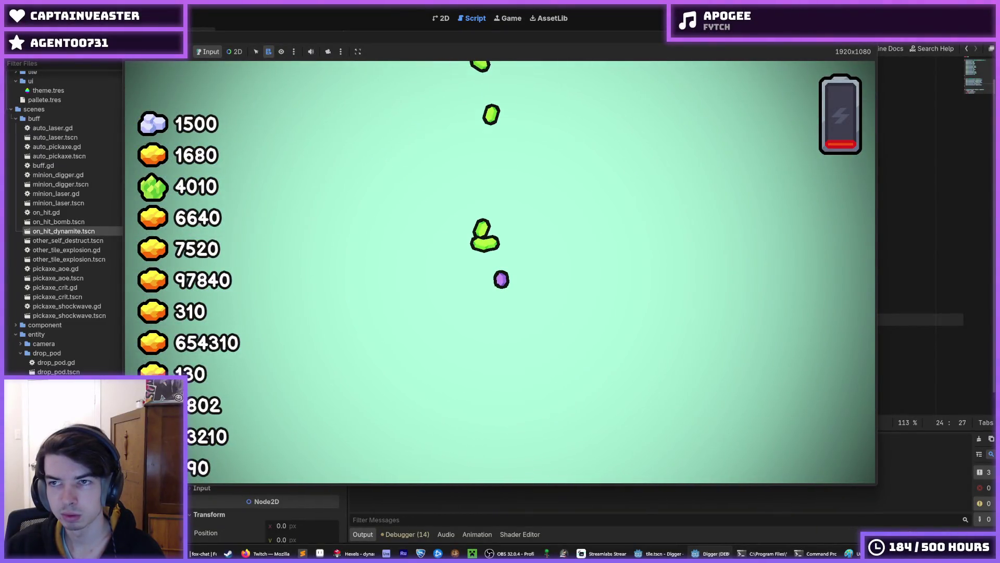
# - Stop the game, run a second playtest, stop it, and save
pyautogui.press('F8')
pyautogui.click(663, 208)
pyautogui.press('F5')
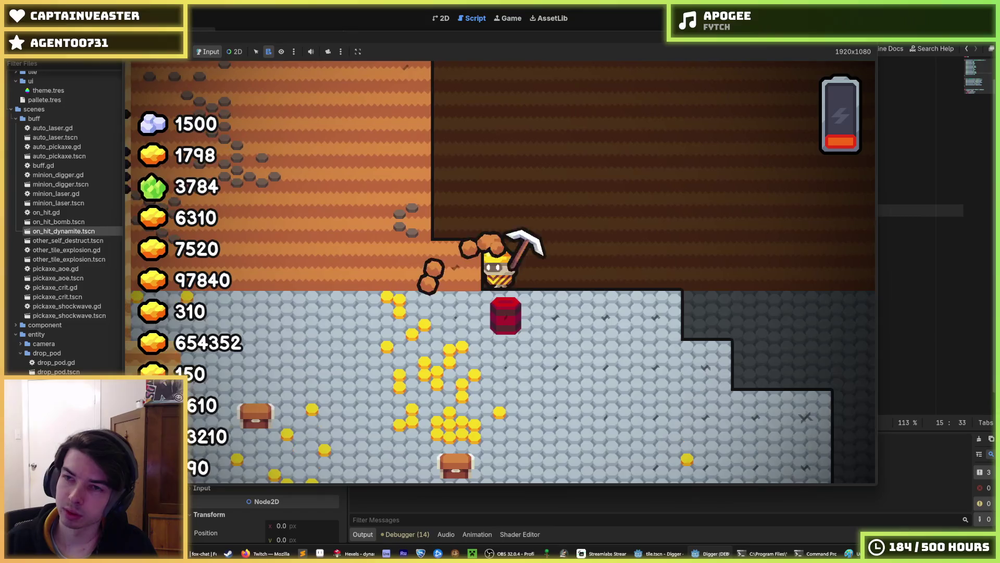
pyautogui.press('F8')
pyautogui.hotkey('ctrl', 's')
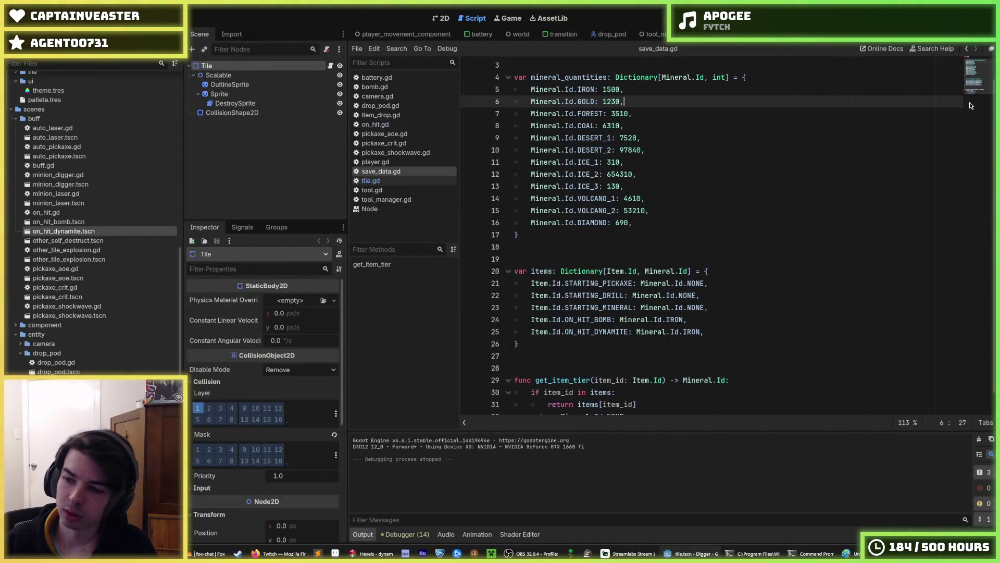
pyautogui.hotkey('ctrl', 's')
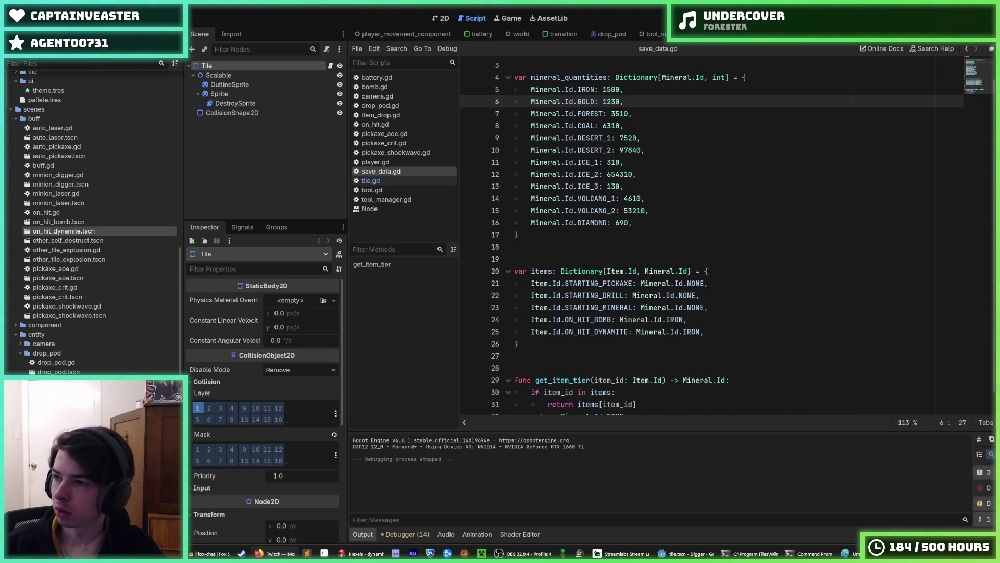
pyautogui.click(770, 78)
pyautogui.scroll(-1, 766, 91)
pyautogui.scroll(2, 792, 104)
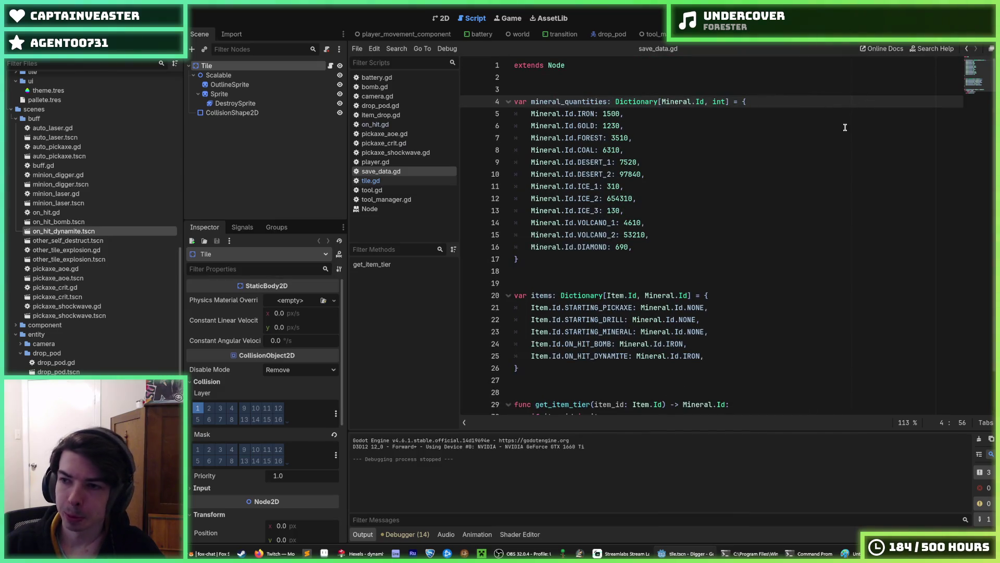
pyautogui.click(370, 553)
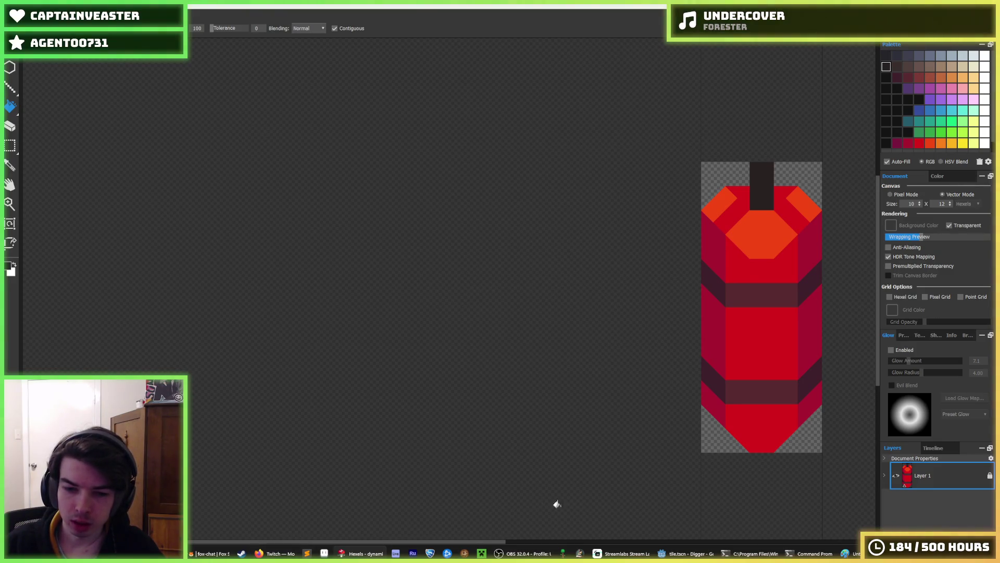
pyautogui.hotkey('alt', 'Tab')
pyautogui.click(578, 222)
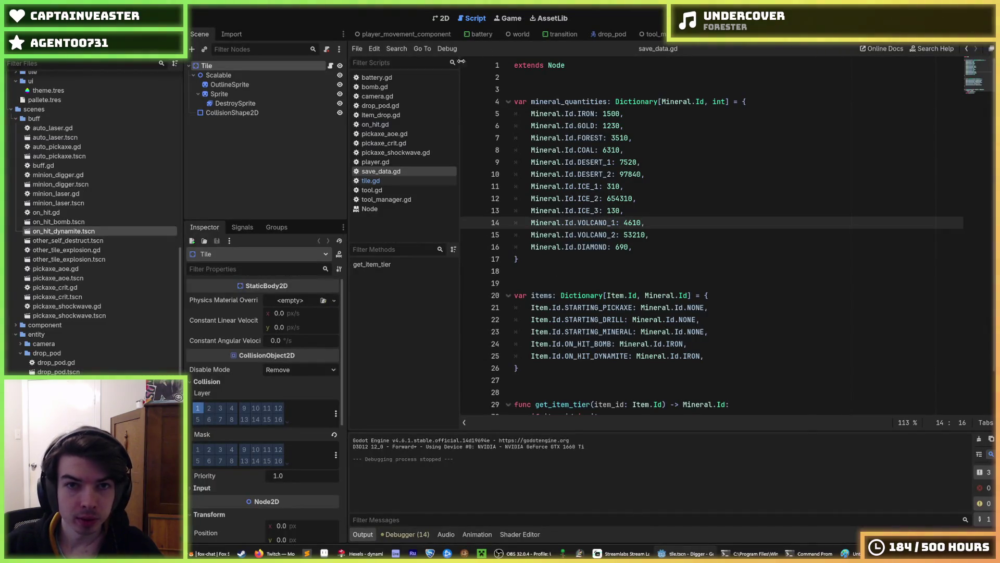
# - Open dynamite.tscn and view its RigidBody2D, sprite and outline nodes in the 2D viewport
pyautogui.click(810, 33)
pyautogui.click(729, 33)
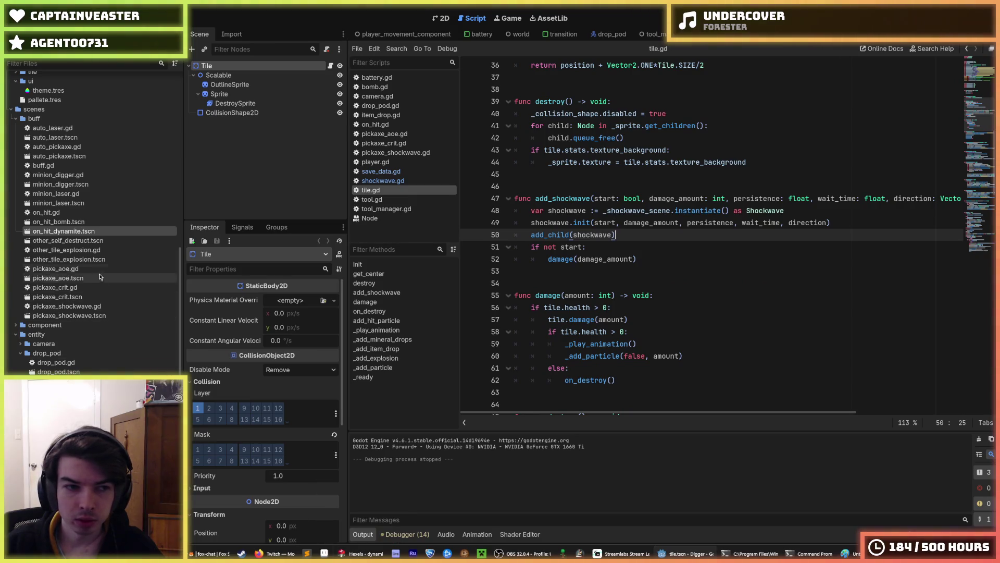
pyautogui.scroll(-5, 73, 229)
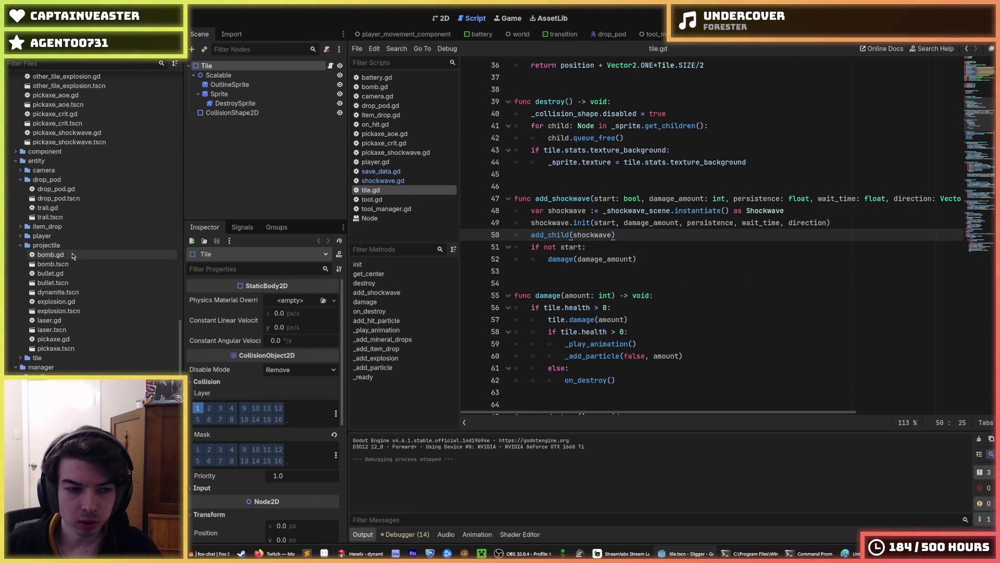
pyautogui.doubleClick(68, 292)
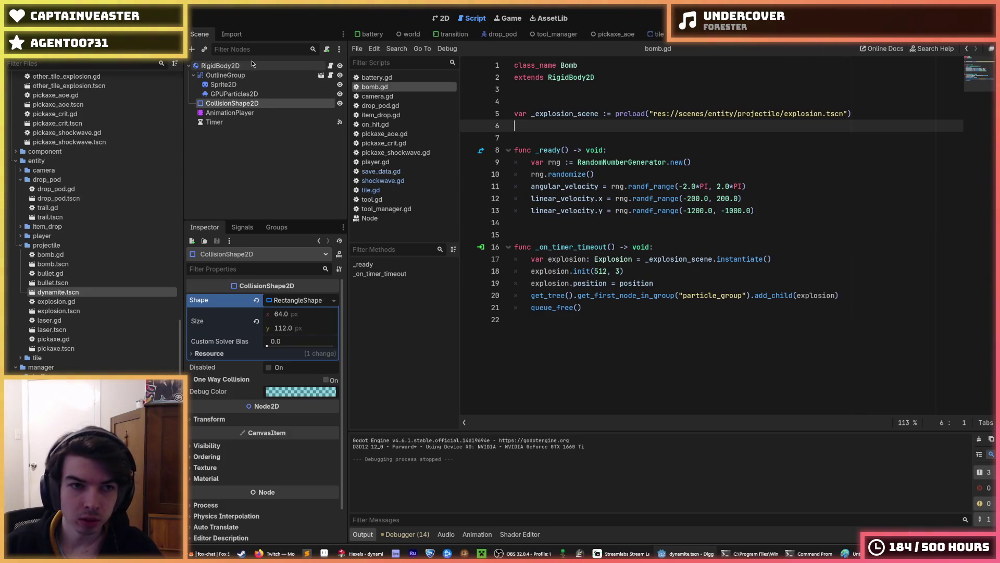
pyautogui.click(251, 62)
pyautogui.click(240, 105)
pyautogui.click(242, 85)
pyautogui.click(225, 75)
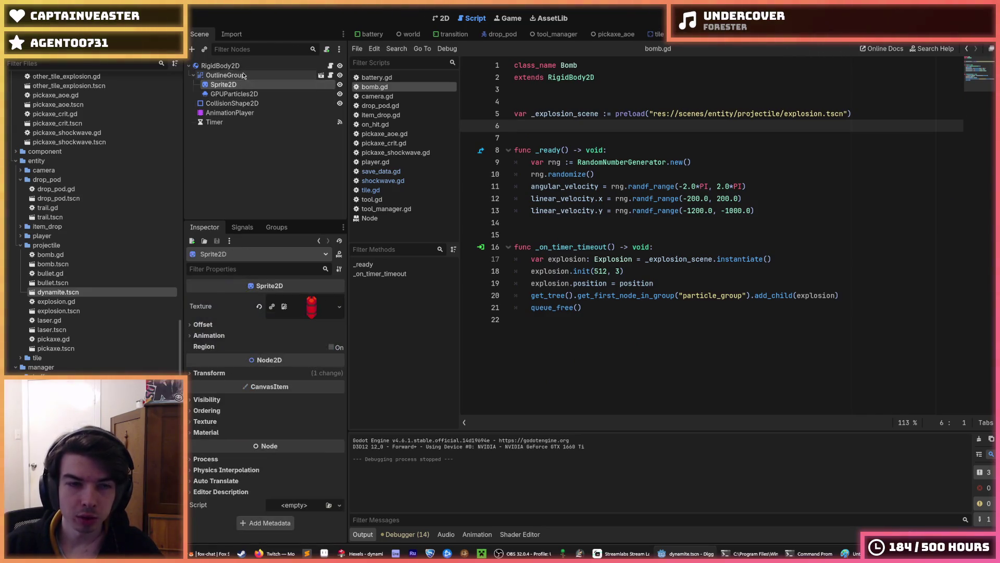
pyautogui.click(441, 18)
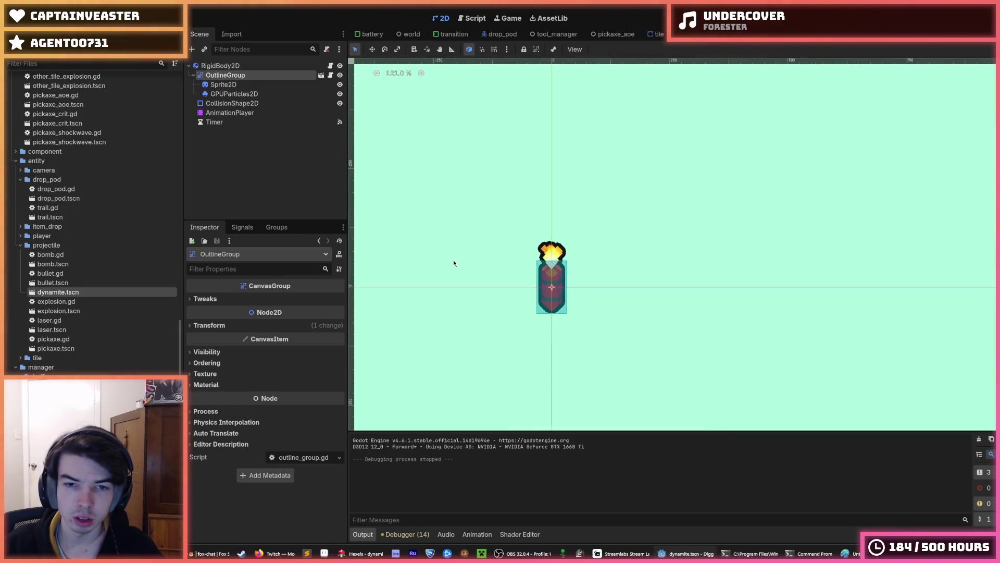
pyautogui.scroll(6, 542, 284)
pyautogui.scroll(1, 548, 284)
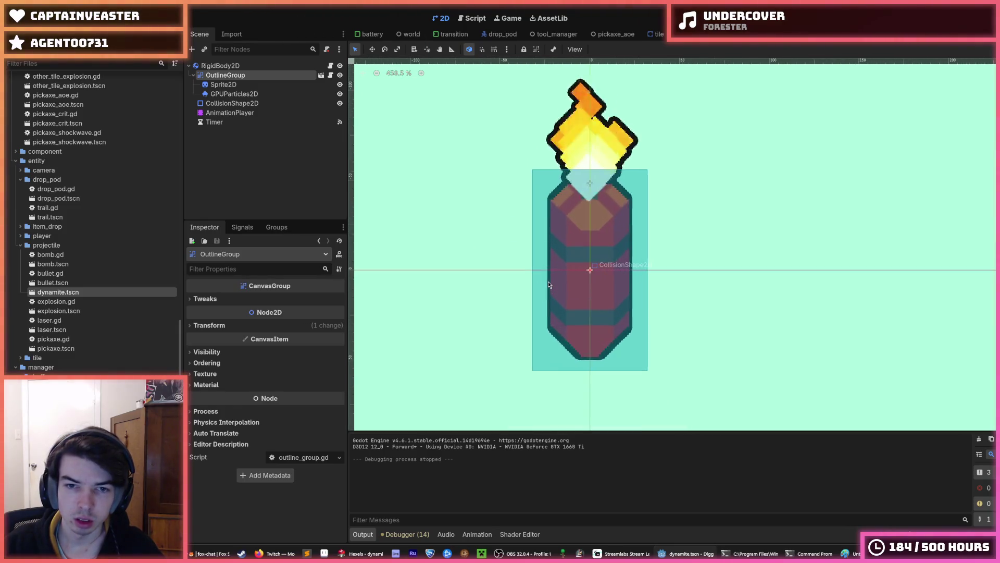
pyautogui.scroll(-8, 548, 284)
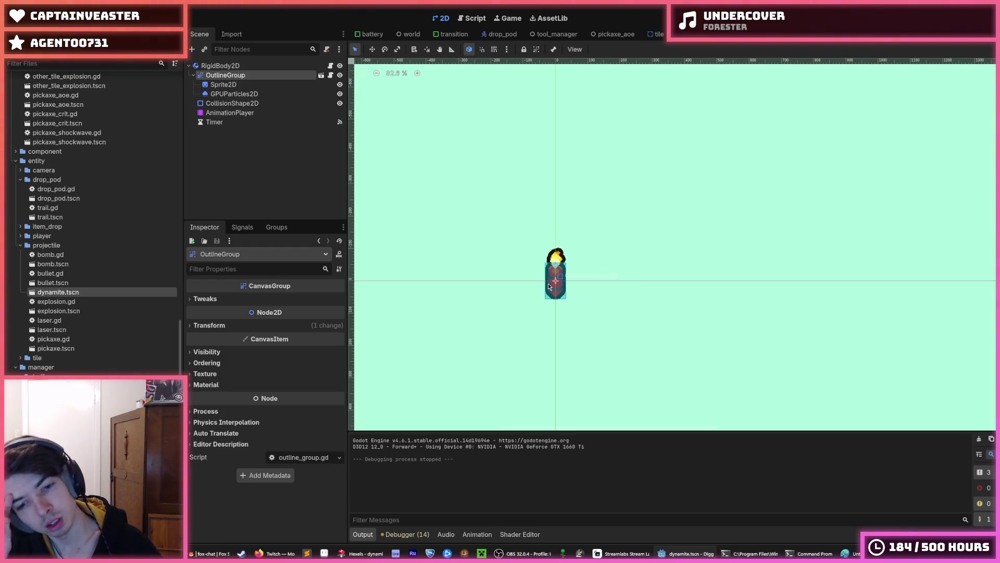
# - Step through the dynamite's Sprite2D, CollisionShape2D and GPUParticles2D nodes
pyautogui.click(223, 85)
pyautogui.click(229, 95)
pyautogui.click(230, 101)
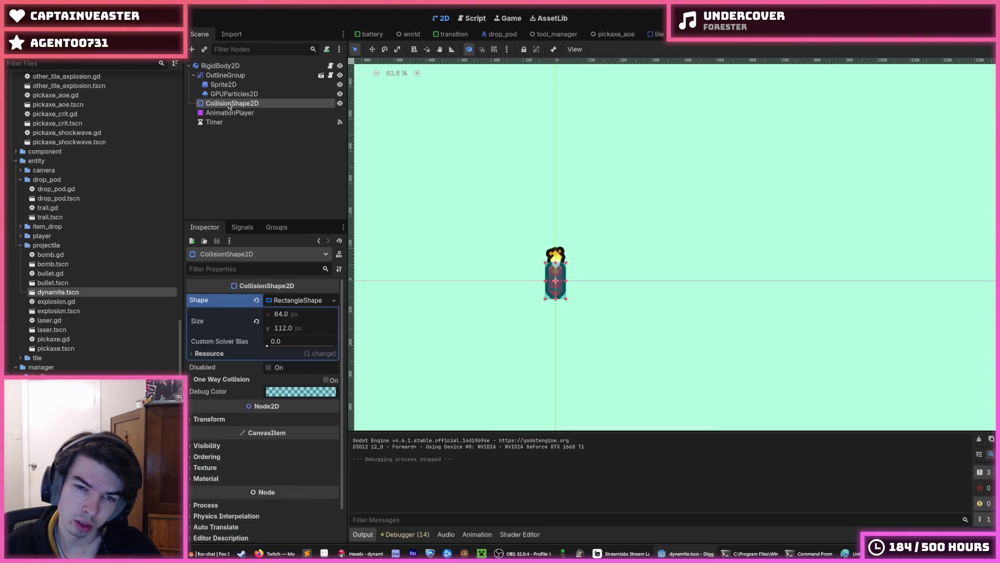
pyautogui.click(229, 95)
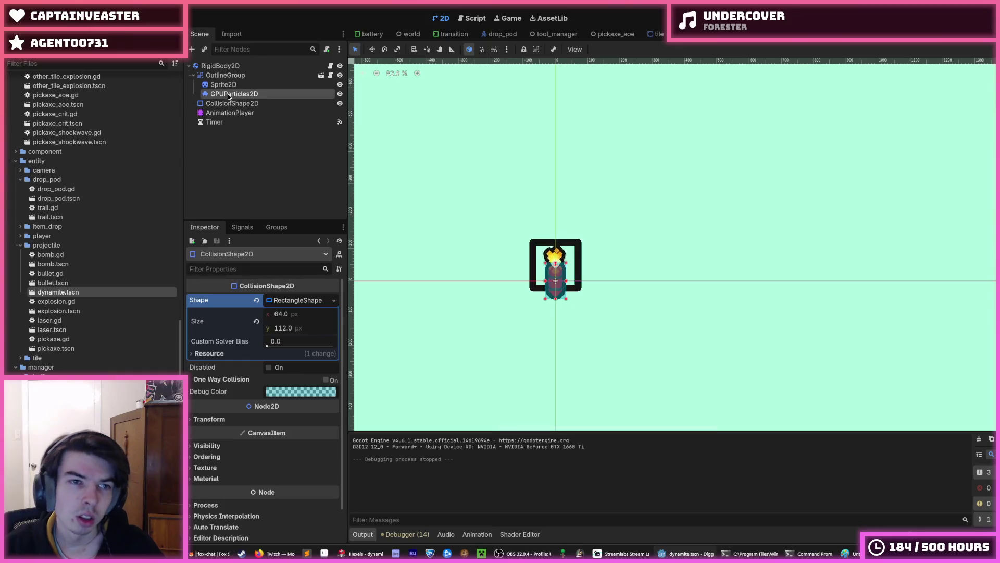
pyautogui.click(230, 103)
pyautogui.press('Down')
pyautogui.press('Up')
pyautogui.press('Up')
pyautogui.press('Up')
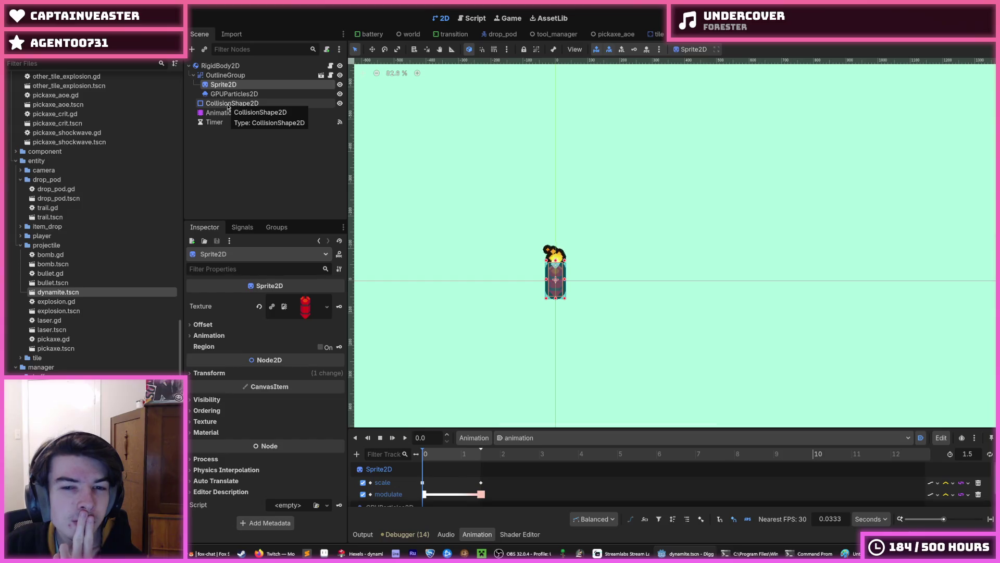
pyautogui.click(228, 104)
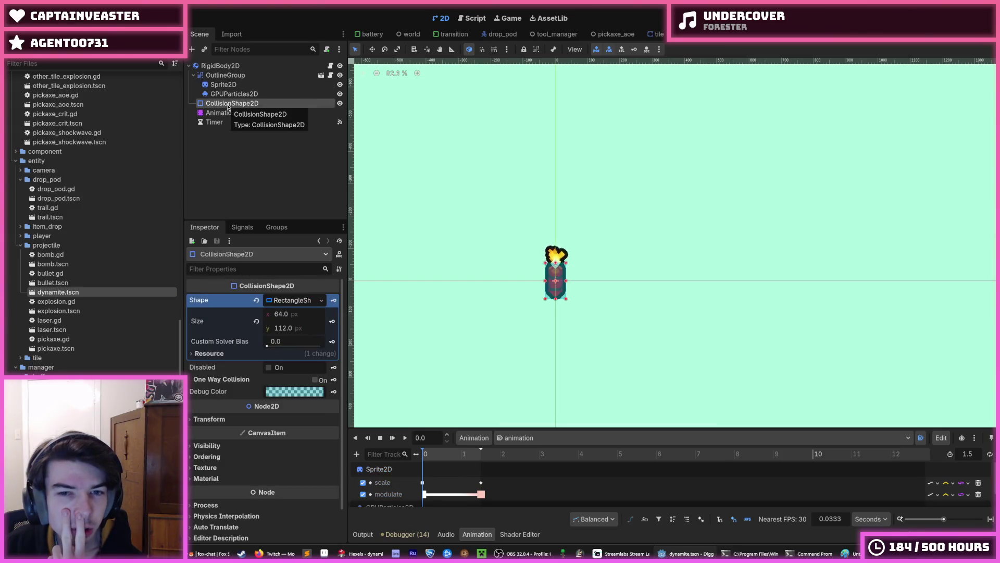
pyautogui.scroll(6, 517, 258)
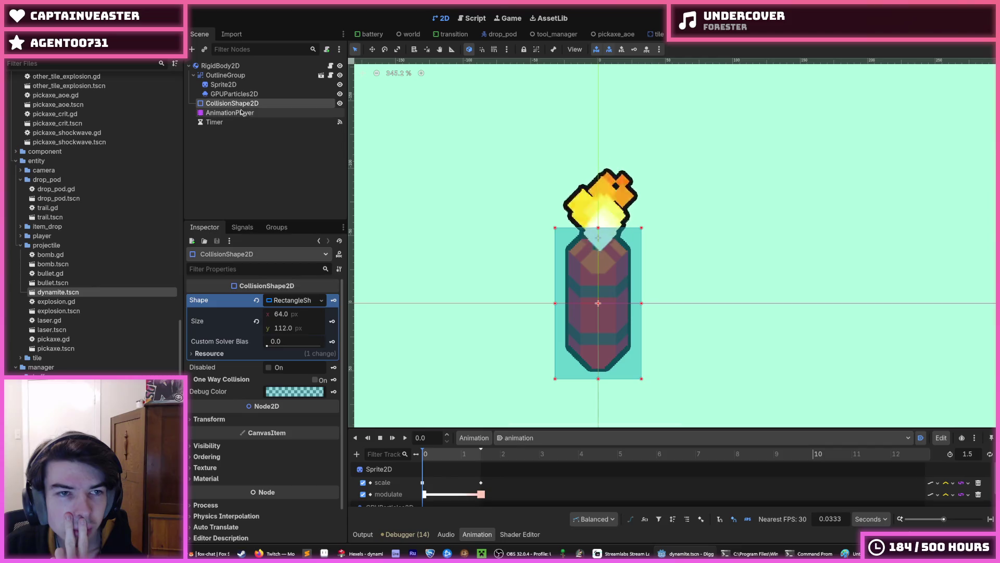
# - Inspect the flame particles' and collision shape's transform settings, then recenter the dynamite
pyautogui.click(235, 94)
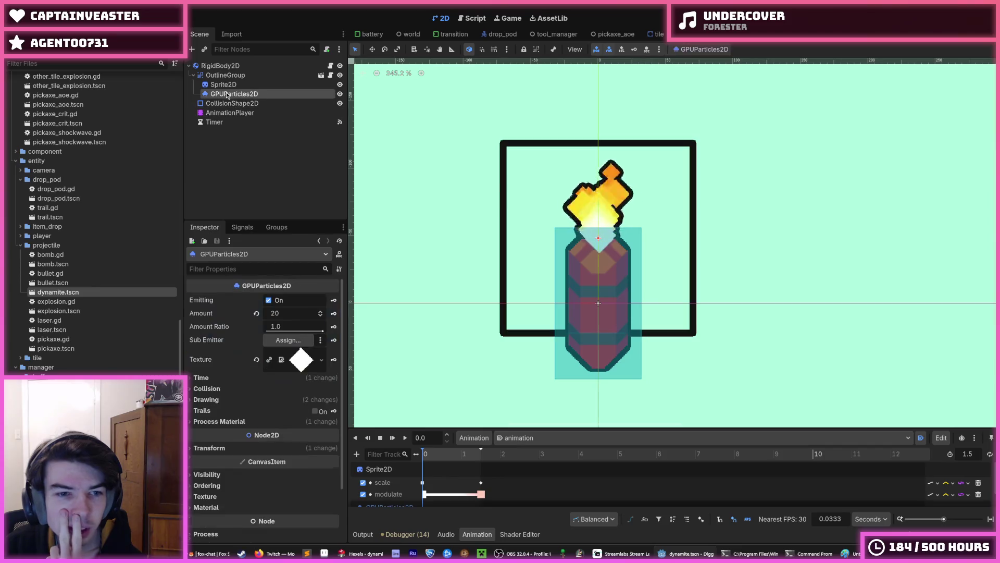
pyautogui.click(223, 450)
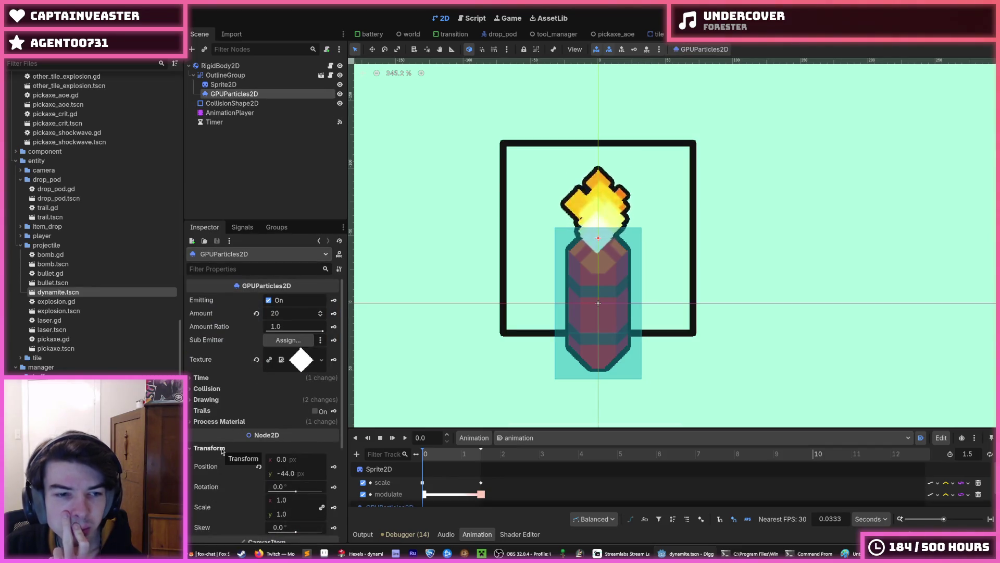
pyautogui.click(222, 449)
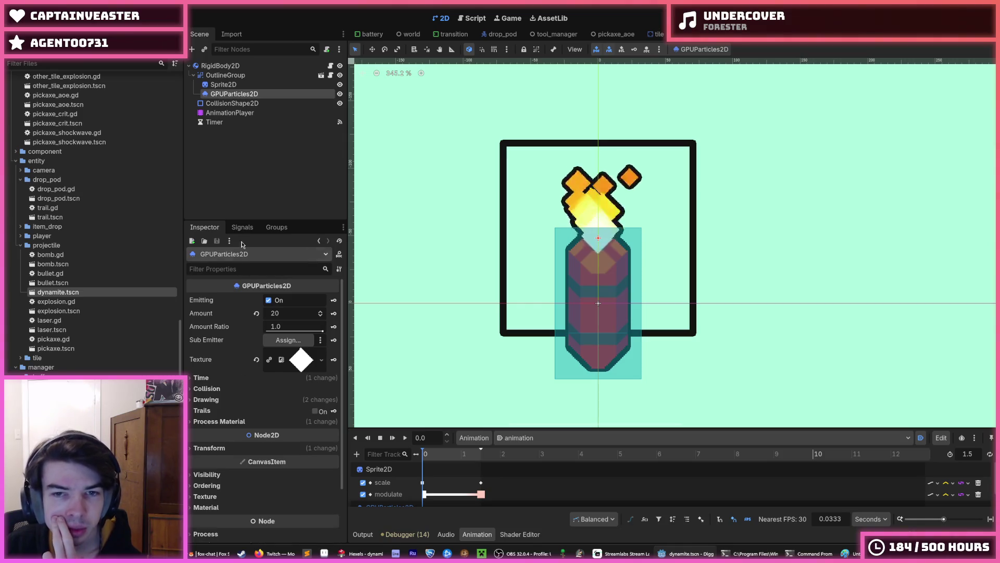
pyautogui.click(233, 104)
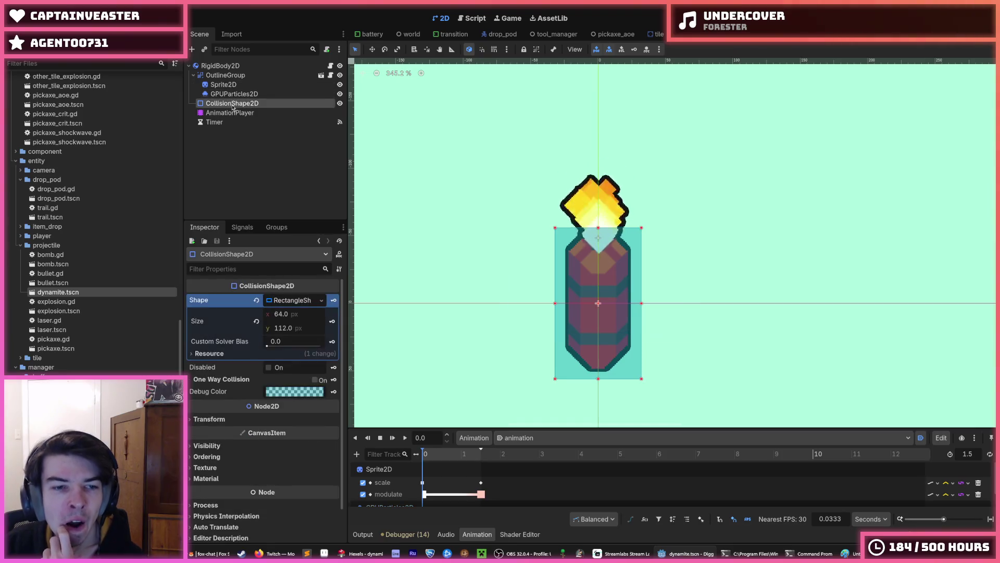
pyautogui.click(211, 420)
pyautogui.click(212, 421)
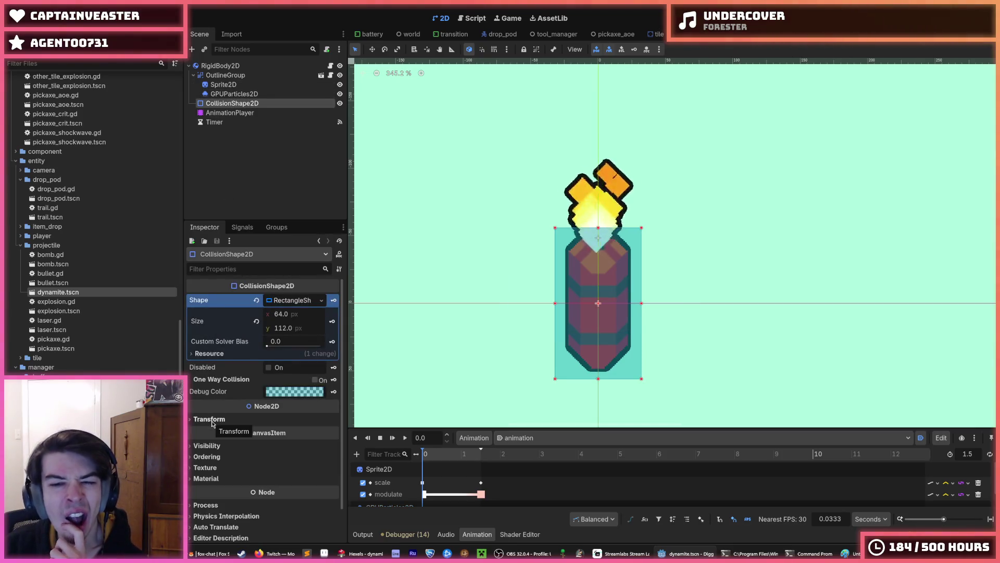
pyautogui.scroll(-5, 448, 370)
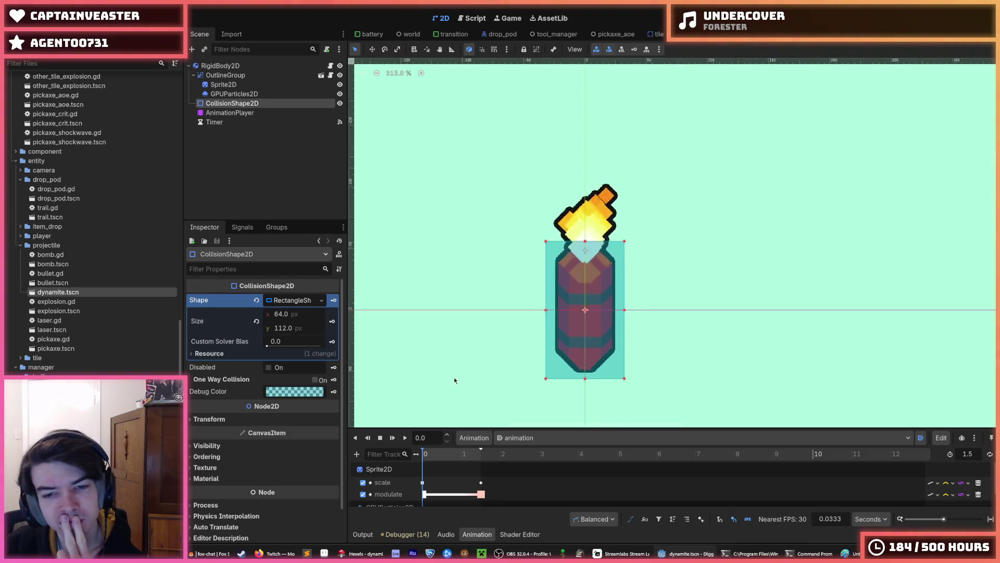
pyautogui.scroll(-1, 437, 357)
pyautogui.moveTo(438, 353); pyautogui.dragTo(522, 341)
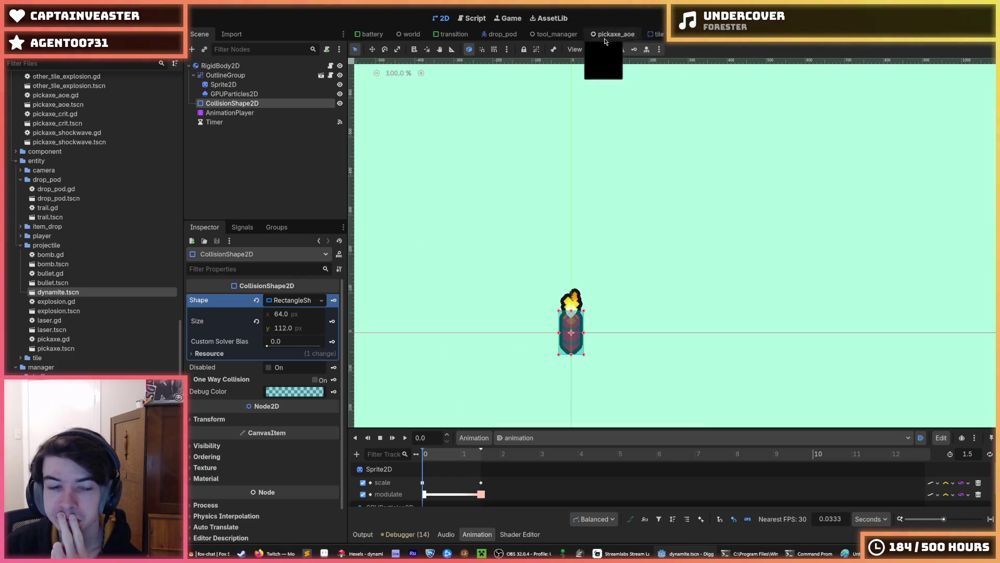
# - Open the bomb scene and set its collision circle radius to 48 px
pyautogui.doubleClick(69, 264)
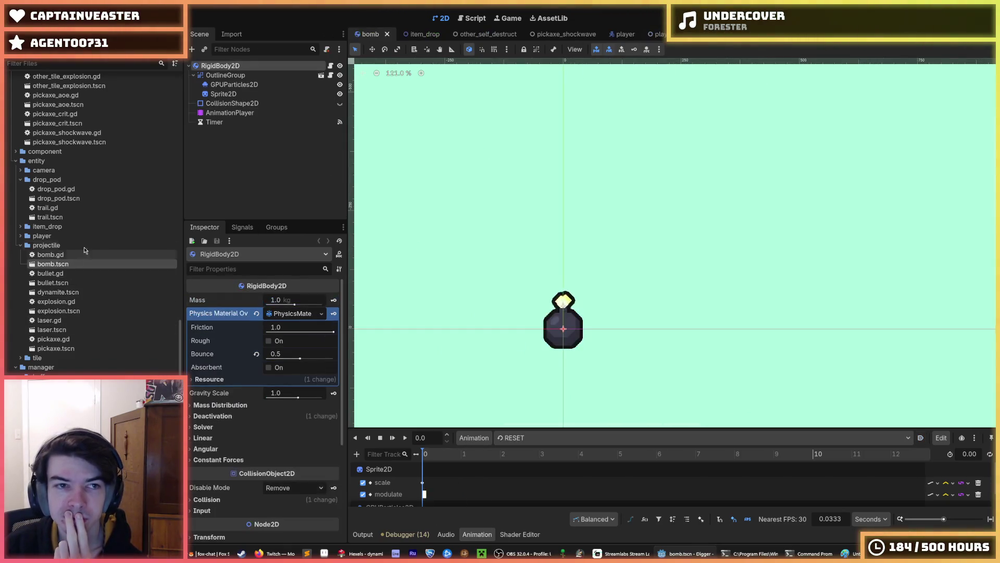
pyautogui.click(232, 103)
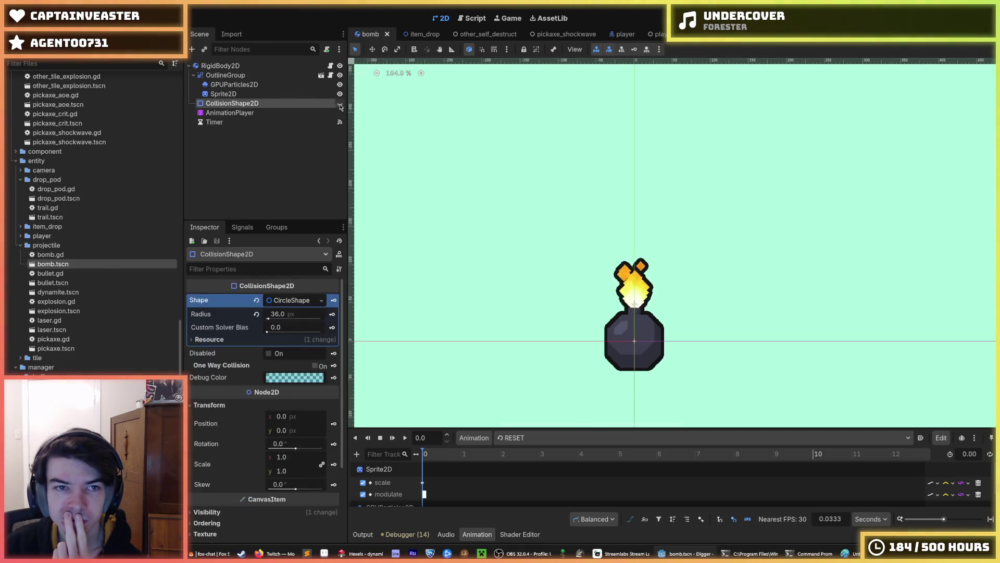
pyautogui.scroll(2, 646, 333)
pyautogui.scroll(-6, 637, 380)
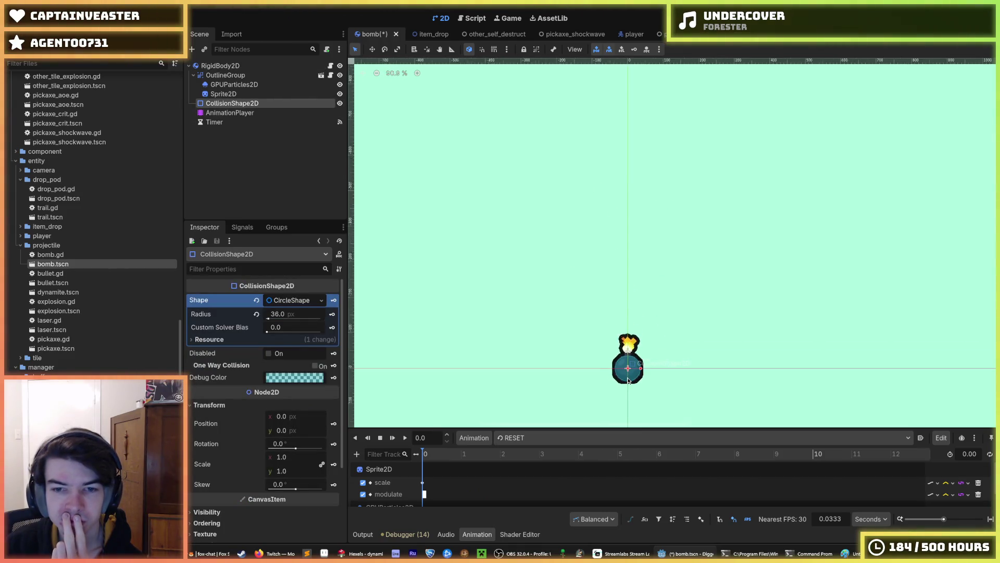
pyautogui.click(294, 314)
pyautogui.write('8')
pyautogui.press('Return')
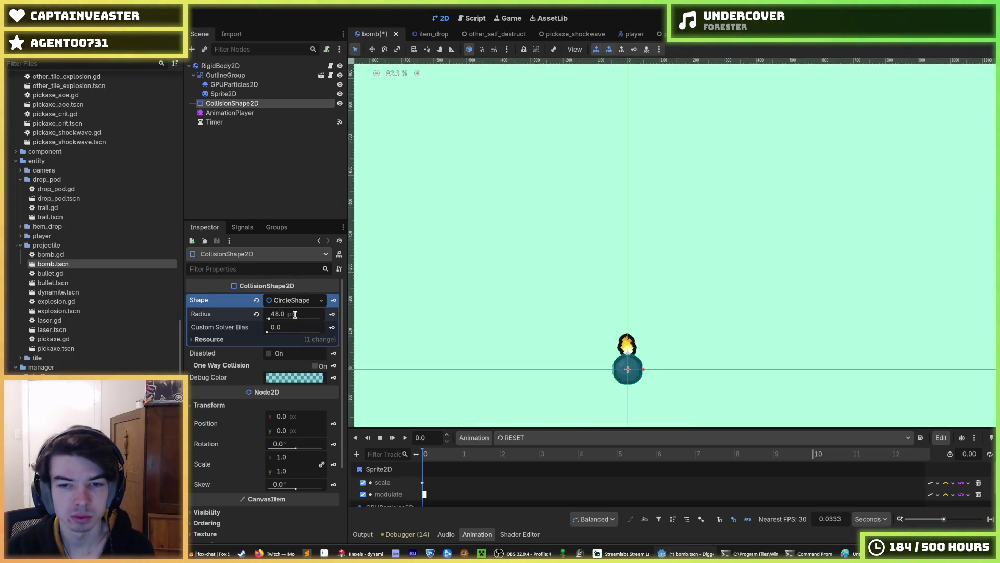
# - Change the bomb's collision radius to 44 px and save the scene
pyautogui.scroll(1, 629, 371)
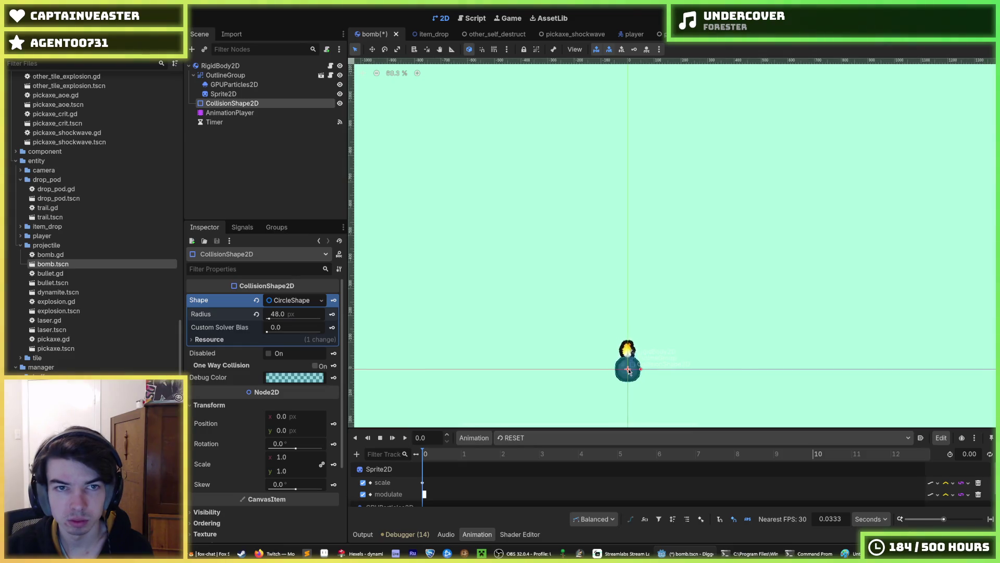
pyautogui.scroll(-1, 632, 355)
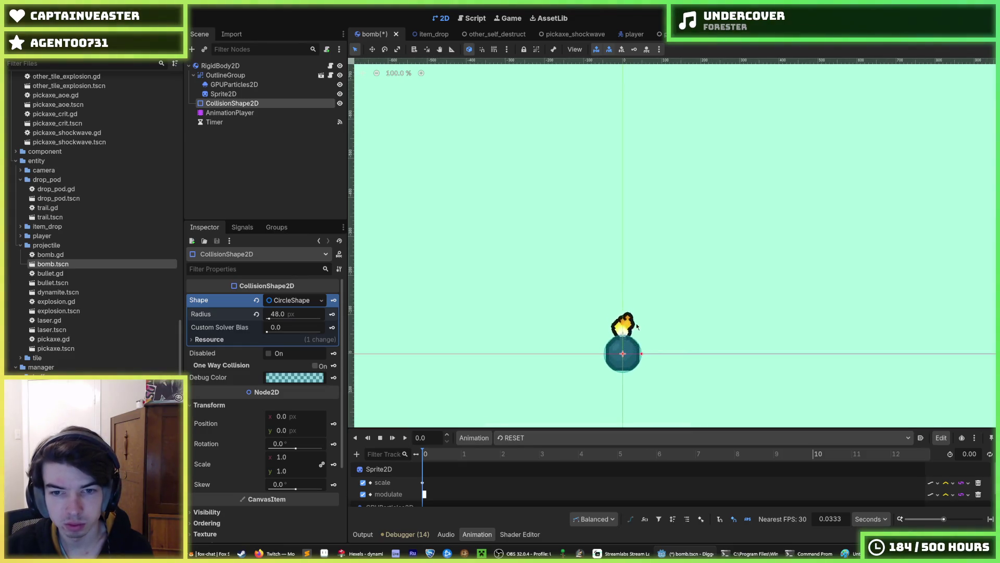
pyautogui.click(287, 313)
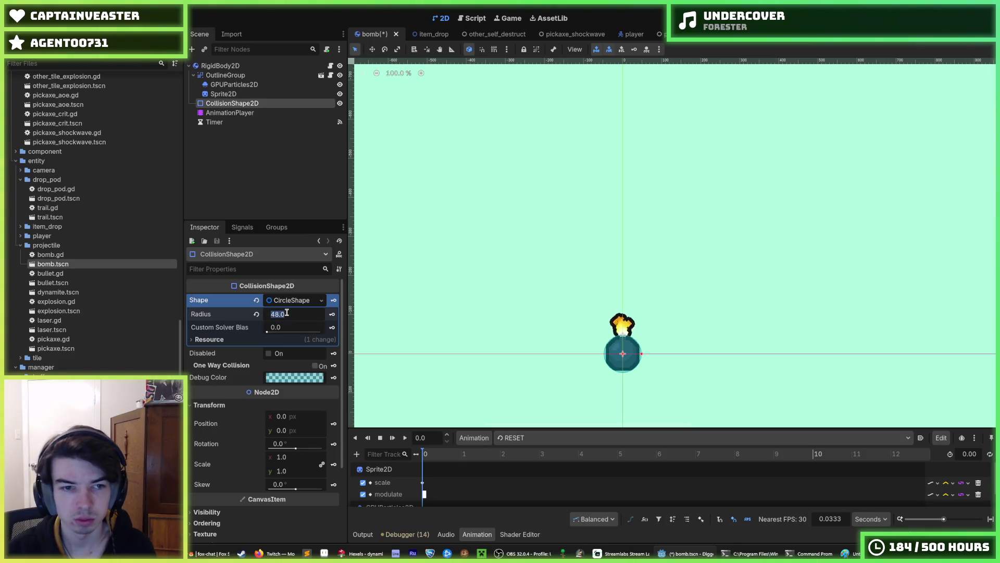
pyautogui.write('44')
pyautogui.press('Return')
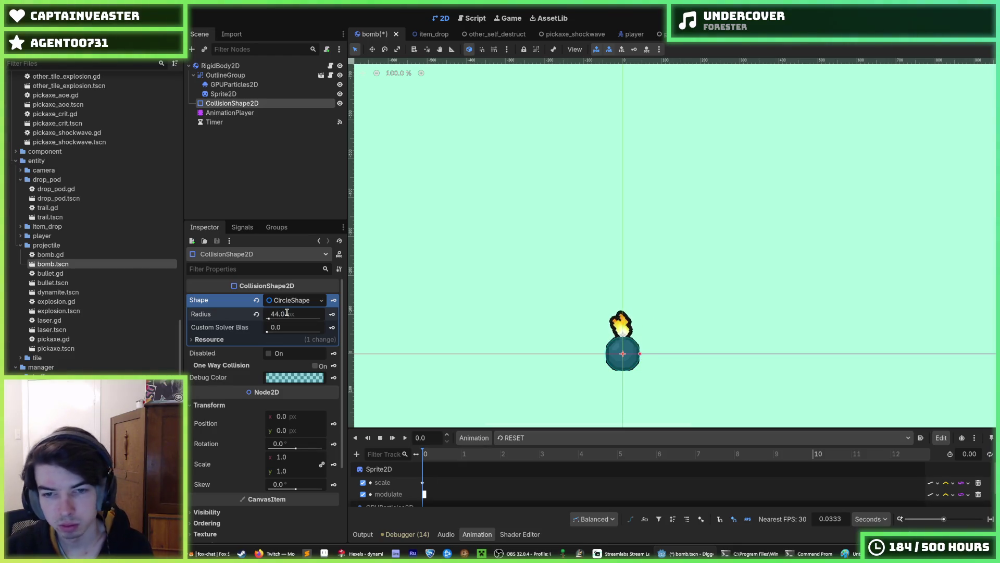
pyautogui.hotkey('ctrl', 's')
pyautogui.press('F5')
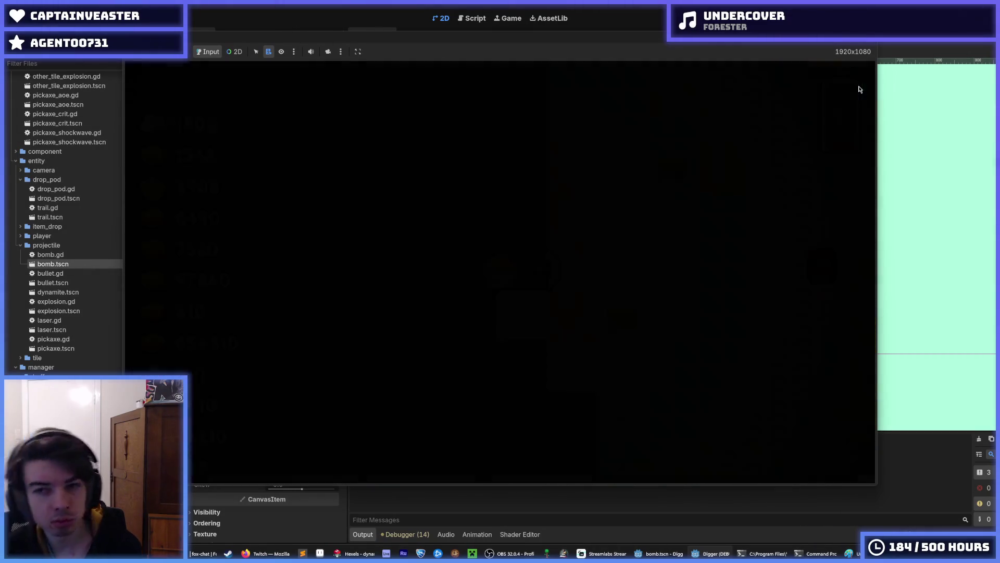
pyautogui.press('F8')
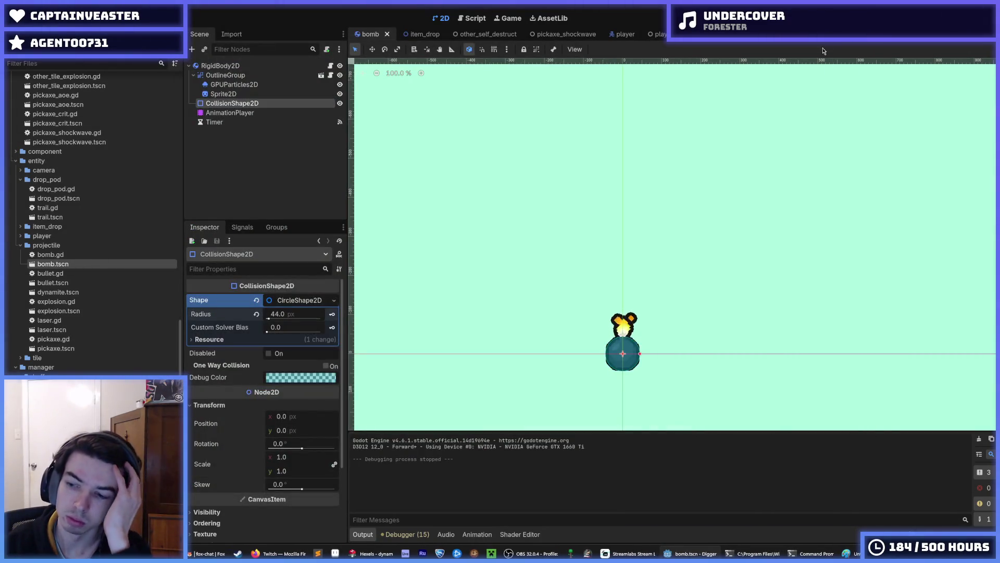
# - Review bomb.gd's launch velocity and explosion lines, then bring up Hexels with the dynamite sprite
pyautogui.click(470, 19)
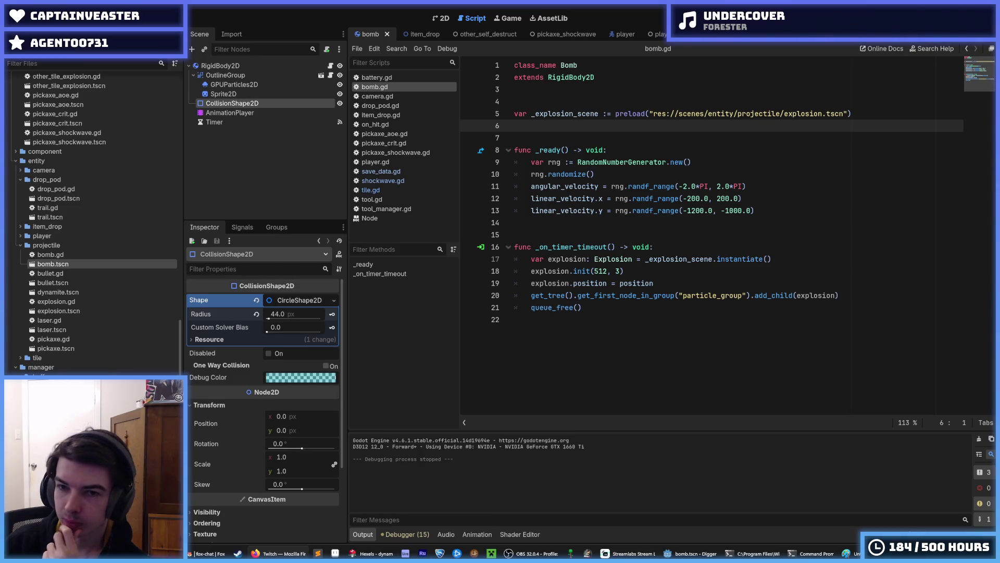
pyautogui.click(816, 203)
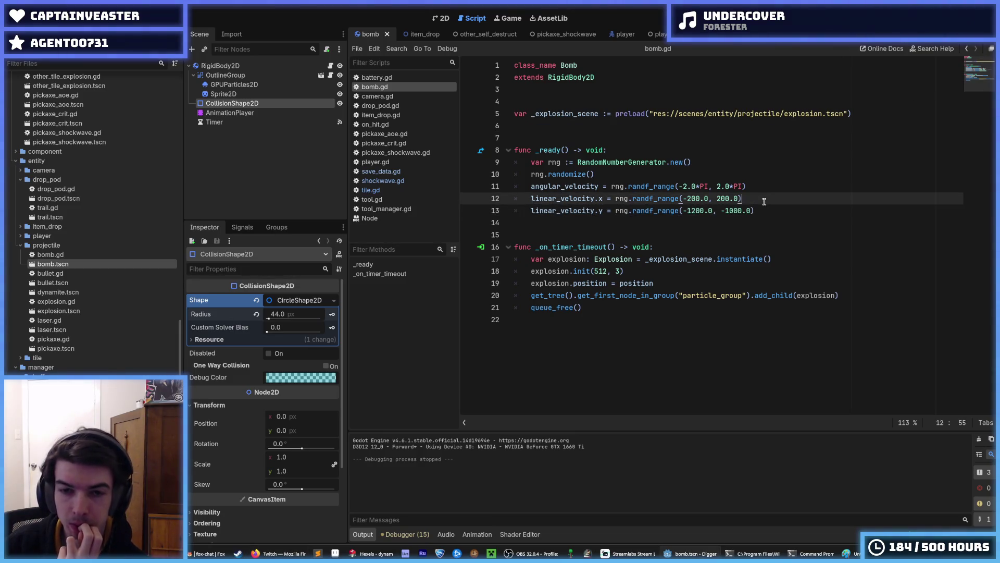
pyautogui.click(617, 271)
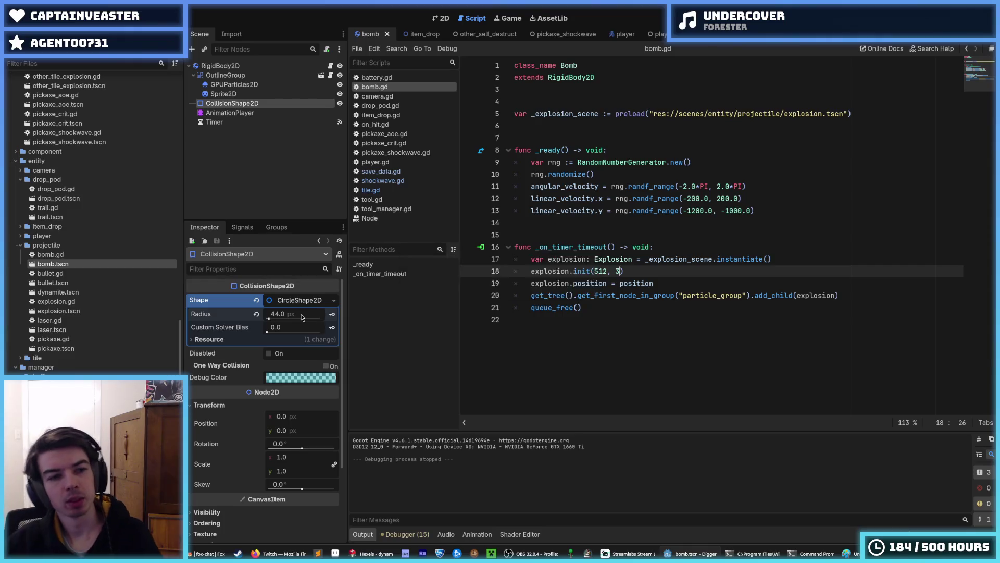
pyautogui.click(371, 553)
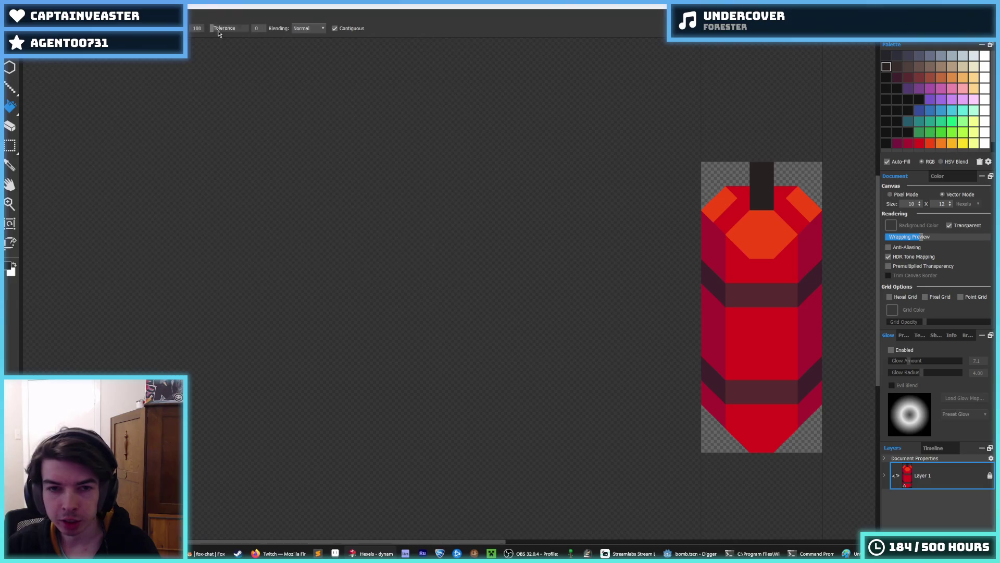
# - Save the dynamite sprite as a new sawblade file
pyautogui.hotkey('ctrl', 's')
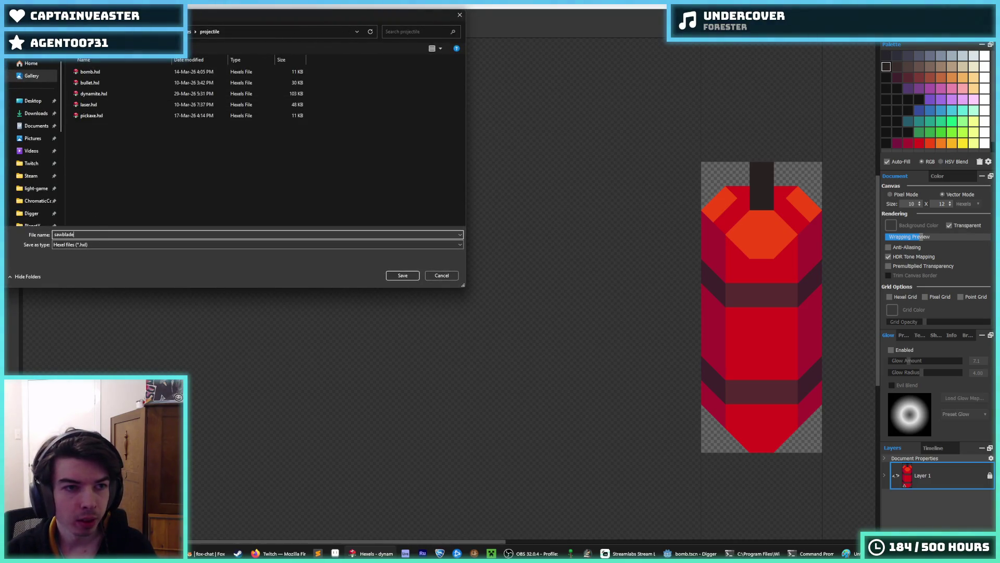
pyautogui.press('Return')
pyautogui.scroll(-3, 672, 151)
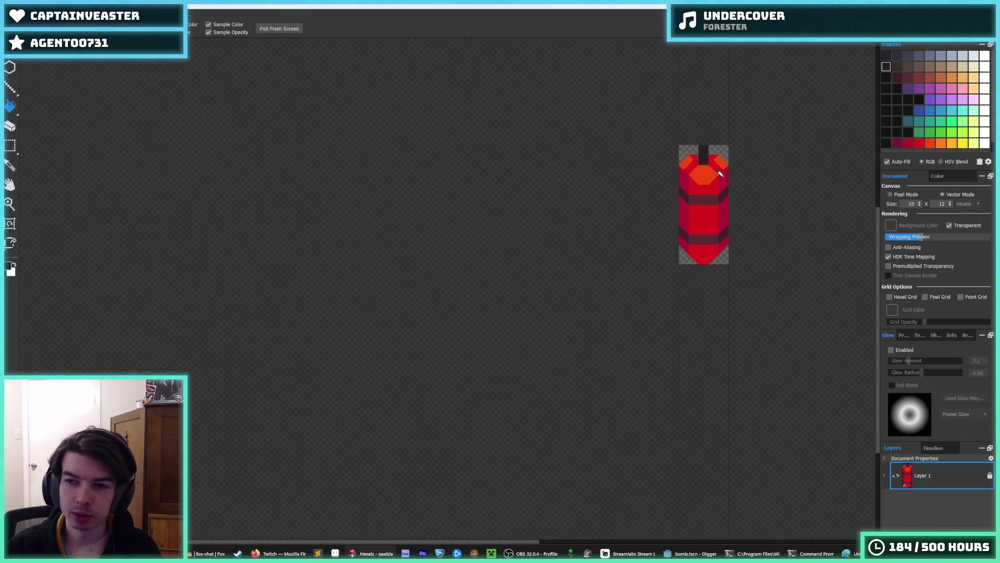
pyautogui.scroll(3, 760, 209)
# - Resize the canvas to 20 × 10 hexels and delete all the dynamite artwork
pyautogui.click(920, 203)
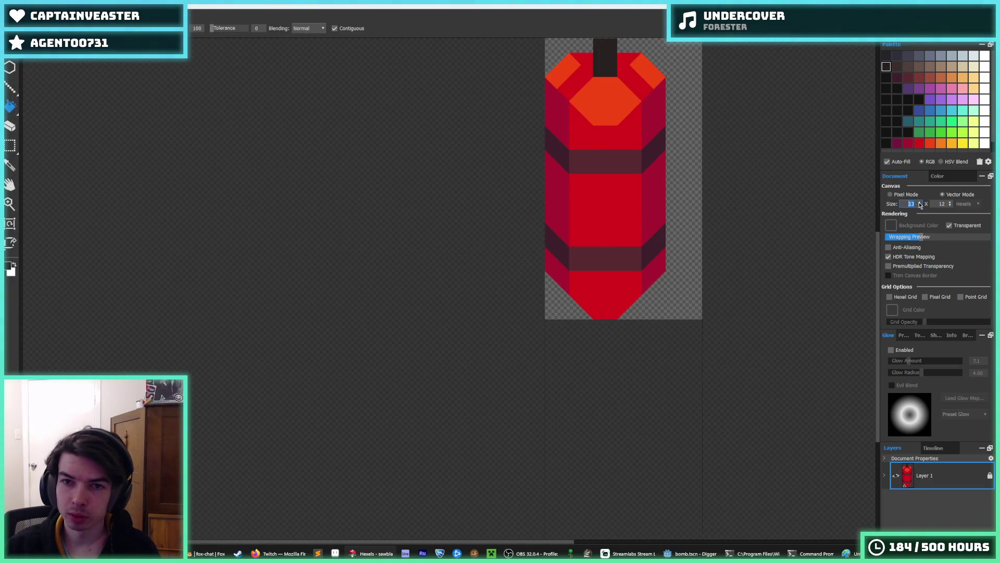
pyautogui.click(920, 204)
pyautogui.click(920, 203)
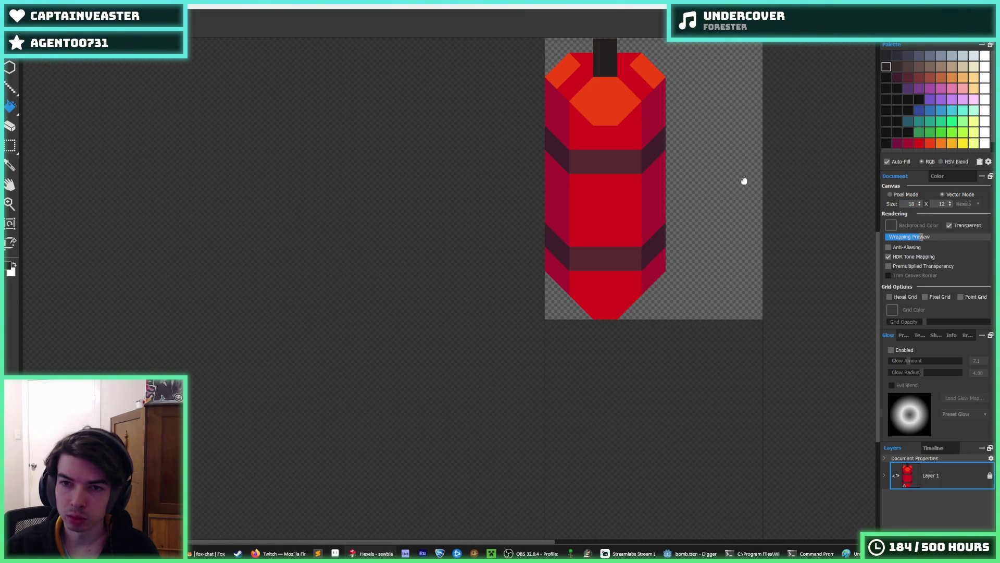
pyautogui.click(920, 202)
pyautogui.click(920, 203)
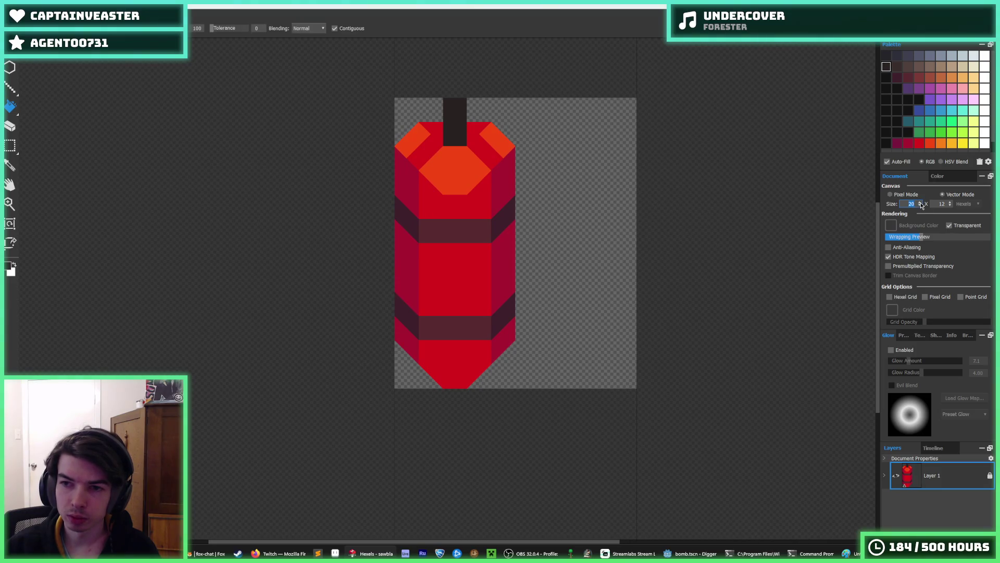
pyautogui.click(920, 203)
pyautogui.click(920, 203)
pyautogui.click(920, 204)
pyautogui.click(921, 203)
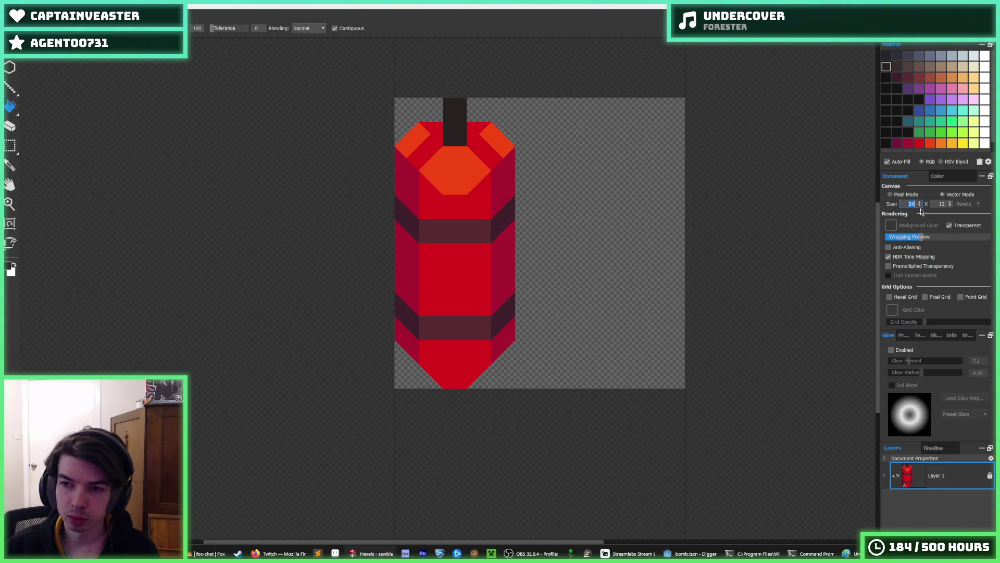
pyautogui.click(920, 206)
pyautogui.click(921, 205)
pyautogui.click(921, 205)
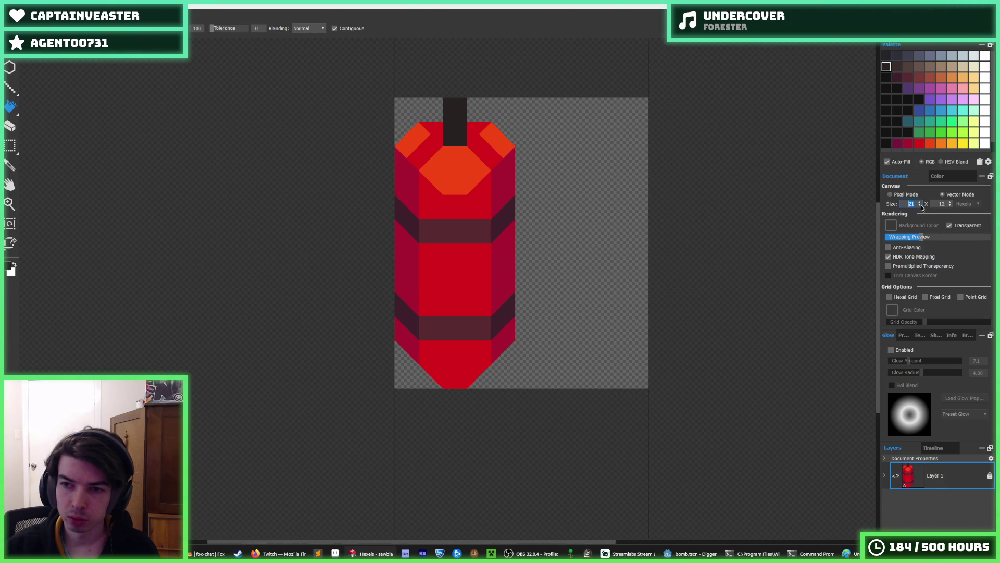
pyautogui.click(921, 206)
pyautogui.click(951, 206)
pyautogui.click(951, 206)
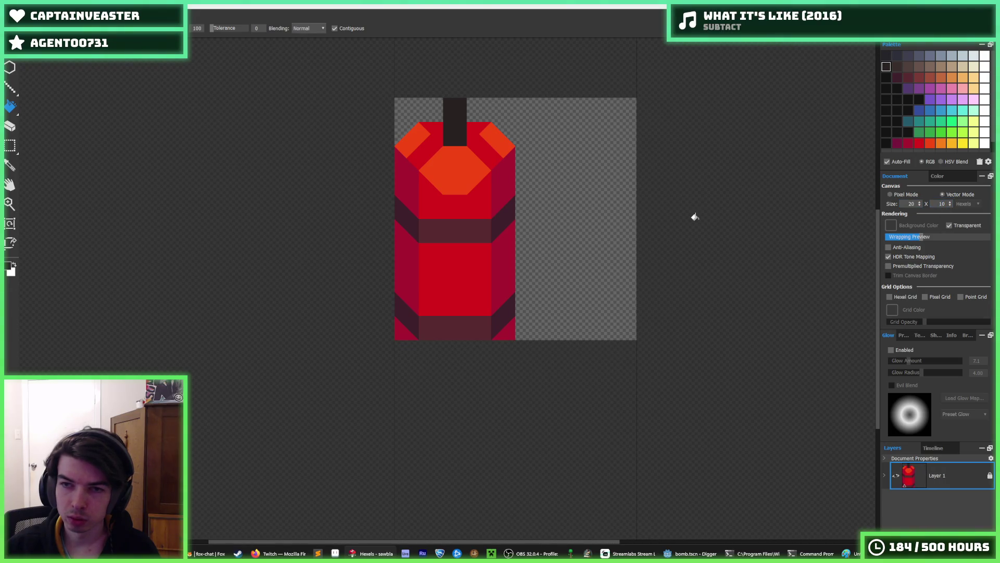
pyautogui.hotkey('ctrl', 'a')
pyautogui.press('Delete')
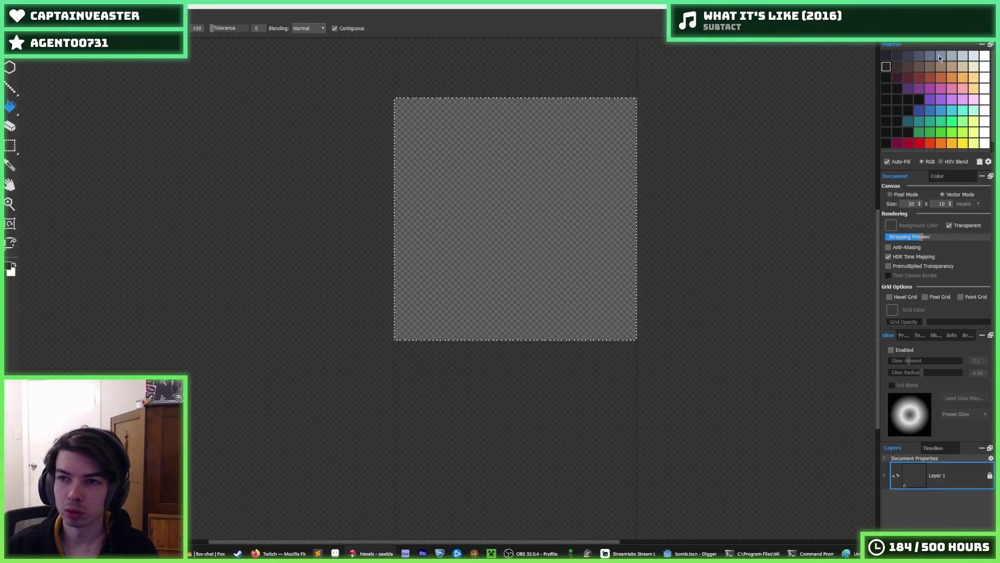
# - Paint a blue-grey octagon with brush and flood fill, filling in its corners
pyautogui.click(930, 56)
pyautogui.press('b')
pyautogui.moveTo(477, 138)
pyautogui.mouseDown()
pyautogui.moveTo(406, 176)
pyautogui.moveTo(426, 160)
pyautogui.moveTo(420, 257)
pyautogui.moveTo(402, 224)
pyautogui.moveTo(429, 286)
pyautogui.moveTo(490, 336)
pyautogui.moveTo(565, 316)
pyautogui.moveTo(614, 277)
pyautogui.moveTo(628, 205)
pyautogui.moveTo(617, 158)
pyautogui.moveTo(567, 98)
pyautogui.moveTo(480, 134)
pyautogui.moveTo(495, 131)
pyautogui.mouseUp()
pyautogui.press('f')
pyautogui.click(574, 151)
pyautogui.press('e')
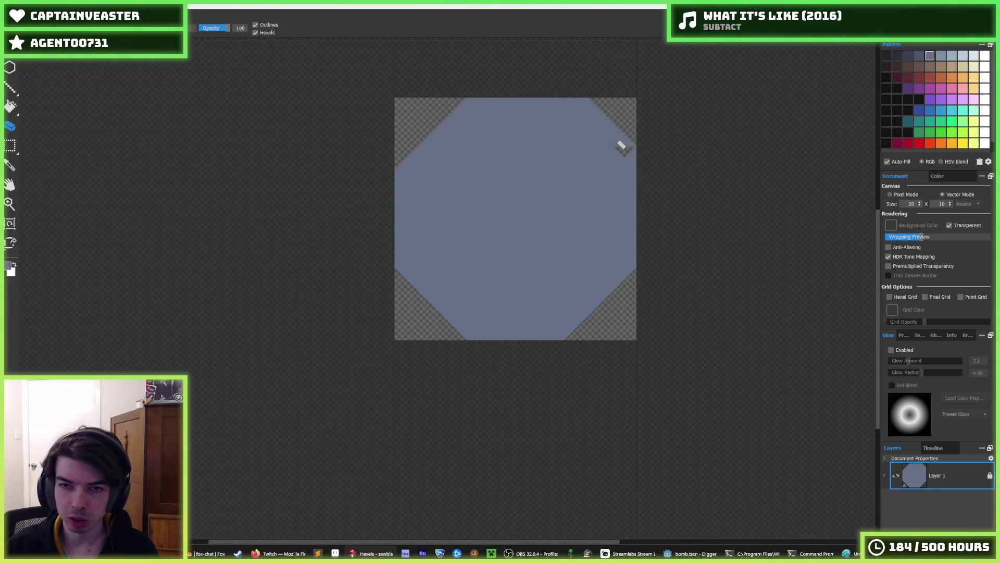
pyautogui.moveTo(620, 145); pyautogui.dragTo(638, 161)
pyautogui.press('b')
pyautogui.hotkey('ctrl', 'z')
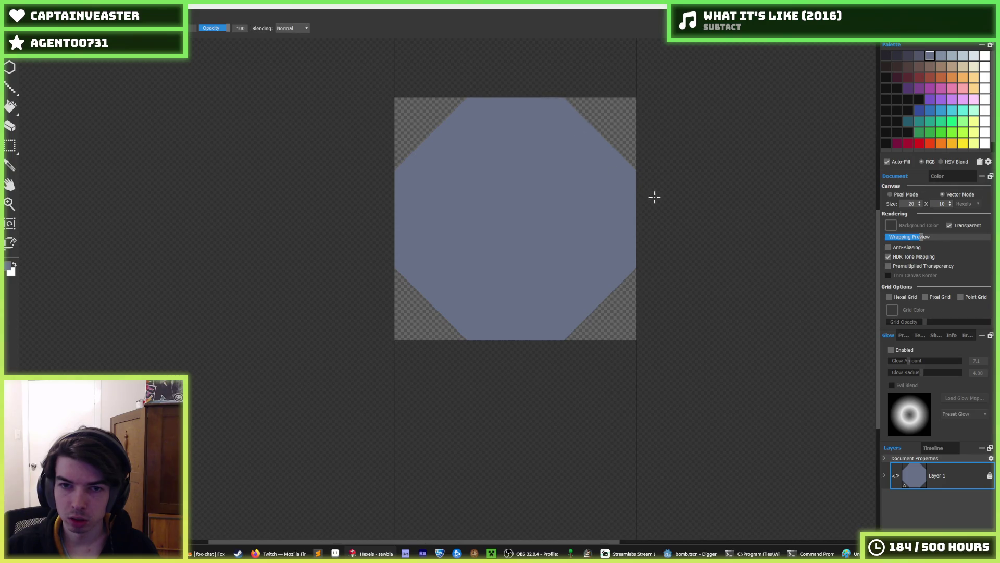
pyautogui.scroll(-3, 655, 197)
pyautogui.scroll(5, 569, 206)
pyautogui.moveTo(547, 73); pyautogui.dragTo(475, 218)
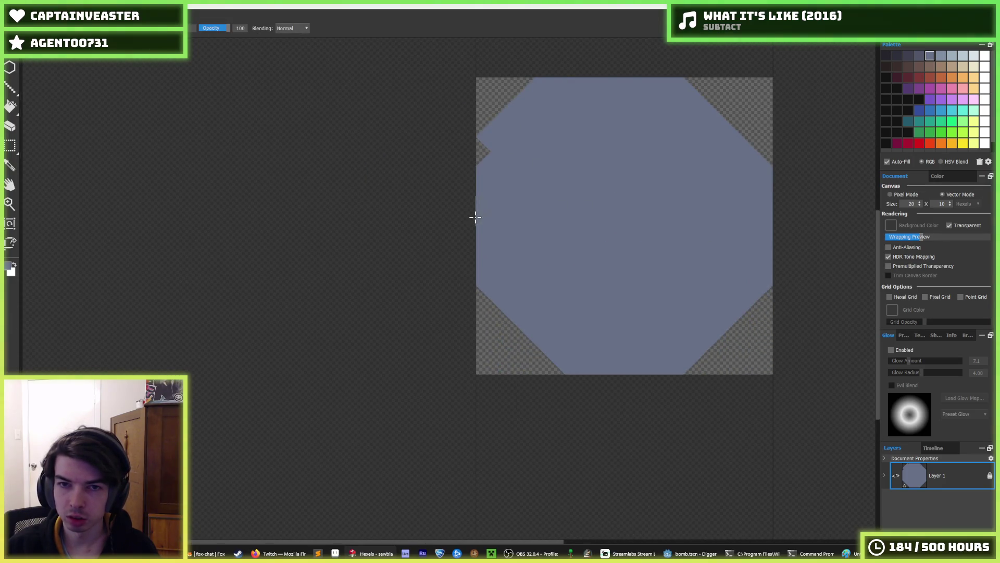
pyautogui.moveTo(465, 283); pyautogui.dragTo(568, 384)
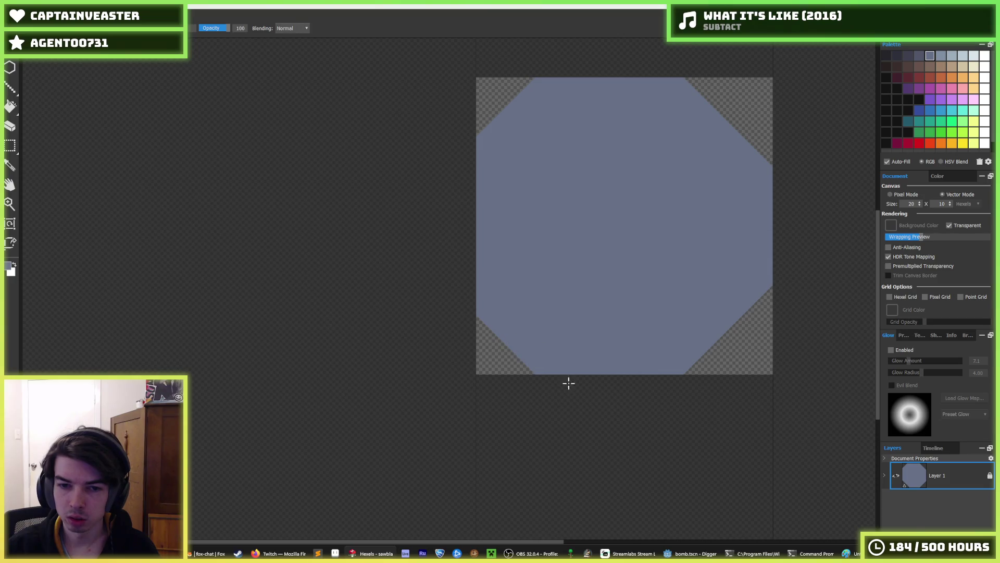
pyautogui.moveTo(675, 379)
pyautogui.mouseDown()
pyautogui.moveTo(772, 248)
pyautogui.moveTo(737, 111)
pyautogui.moveTo(710, 149)
pyautogui.mouseUp()
# - Refill the octagon a lighter grey-blue and paint a pale border along its edge
pyautogui.press('i')
pyautogui.scroll(-5, 739, 250)
pyautogui.press('b')
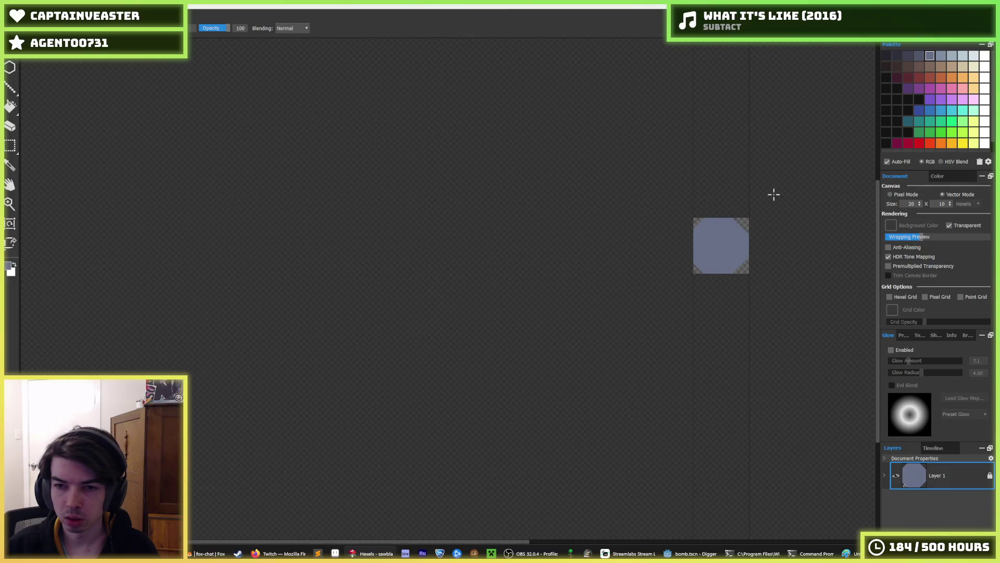
pyautogui.scroll(5, 747, 243)
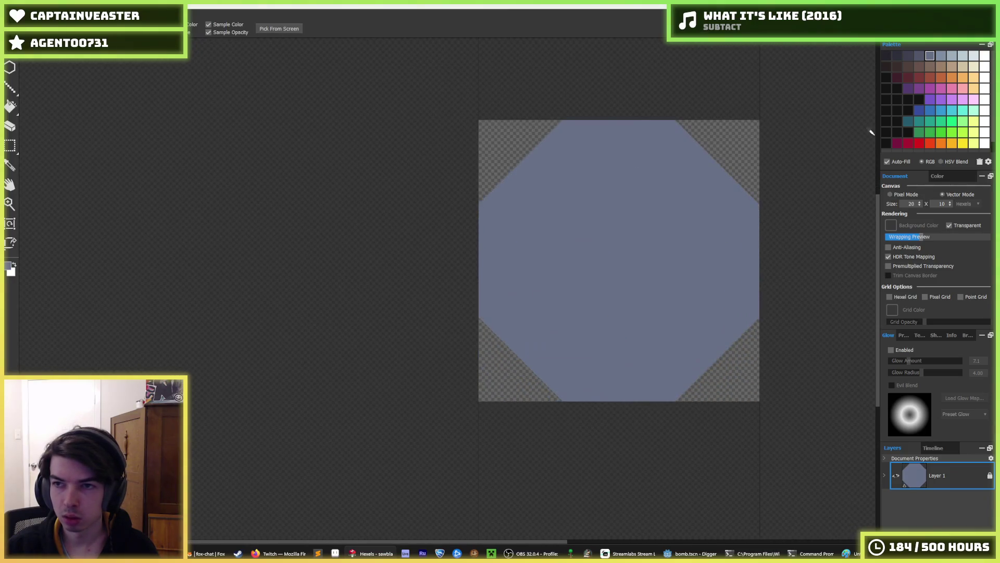
pyautogui.press('f')
pyautogui.click(644, 188)
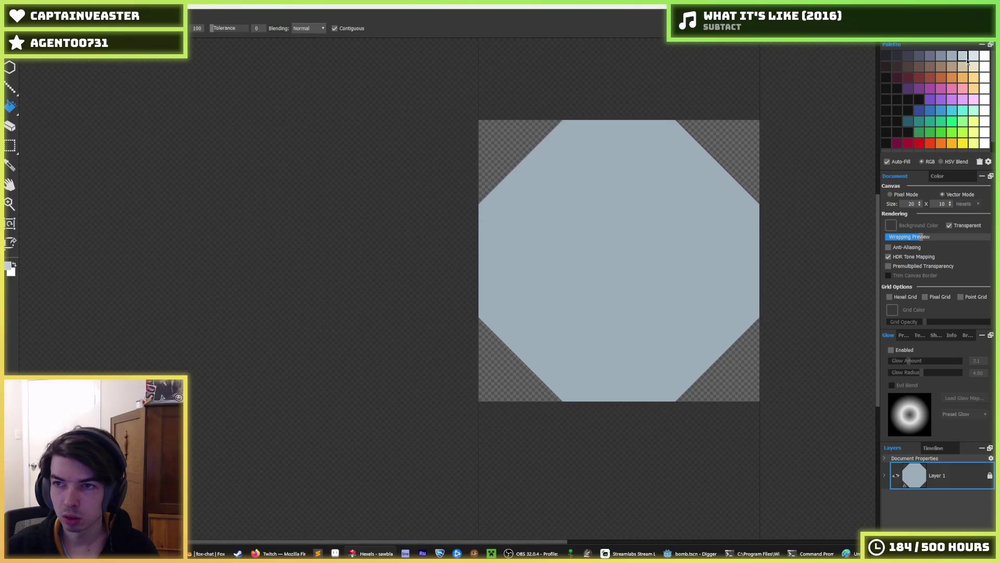
pyautogui.press('b')
pyautogui.moveTo(576, 118)
pyautogui.mouseDown()
pyautogui.moveTo(471, 223)
pyautogui.moveTo(486, 219)
pyautogui.mouseUp()
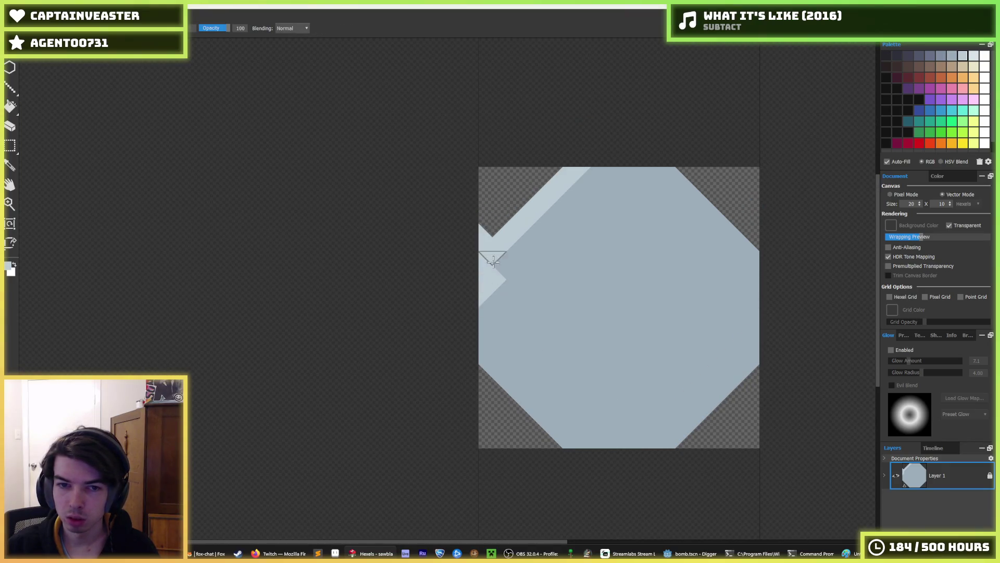
pyautogui.hotkey('ctrl', 'z')
pyautogui.moveTo(493, 261)
pyautogui.mouseDown()
pyautogui.moveTo(563, 179)
pyautogui.moveTo(668, 186)
pyautogui.moveTo(659, 172)
pyautogui.moveTo(764, 282)
pyautogui.moveTo(744, 295)
pyautogui.moveTo(745, 339)
pyautogui.moveTo(651, 438)
pyautogui.moveTo(572, 436)
pyautogui.moveTo(509, 379)
pyautogui.moveTo(492, 273)
pyautogui.moveTo(508, 388)
pyautogui.mouseUp()
# - Sample colours to repaint and even out the pale outer ring around the darker centre
pyautogui.press('i')
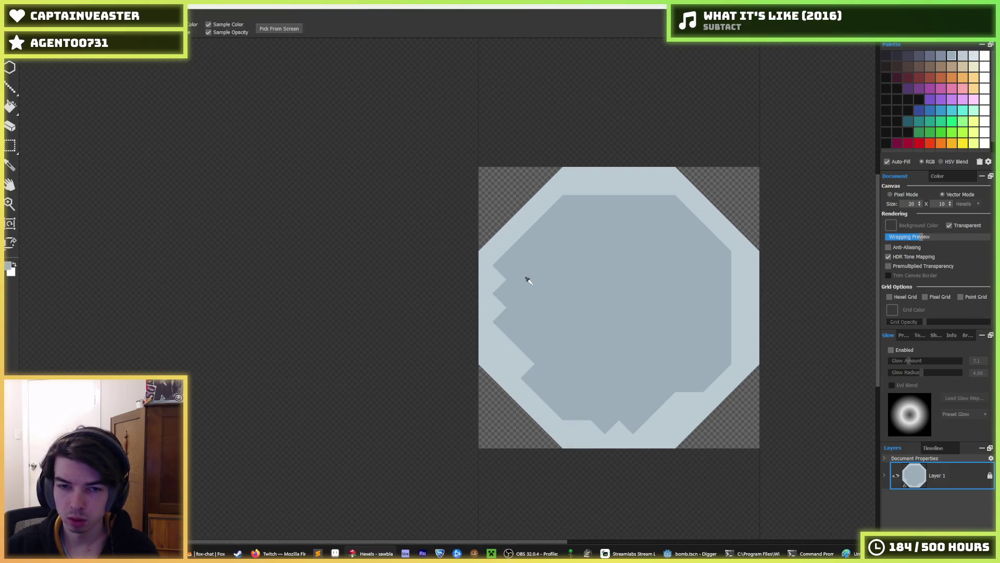
pyautogui.click(528, 279)
pyautogui.keyDown('alt'); pyautogui.click(482, 346); pyautogui.keyUp('alt')
pyautogui.moveTo(483, 346)
pyautogui.mouseDown()
pyautogui.moveTo(490, 268)
pyautogui.moveTo(495, 373)
pyautogui.moveTo(591, 417)
pyautogui.moveTo(657, 412)
pyautogui.mouseUp()
pyautogui.keyDown('alt'); pyautogui.click(520, 313); pyautogui.keyUp('alt')
pyautogui.keyDown('alt'); pyautogui.click(582, 424); pyautogui.keyUp('alt')
pyautogui.keyDown('alt'); pyautogui.click(661, 413); pyautogui.keyUp('alt')
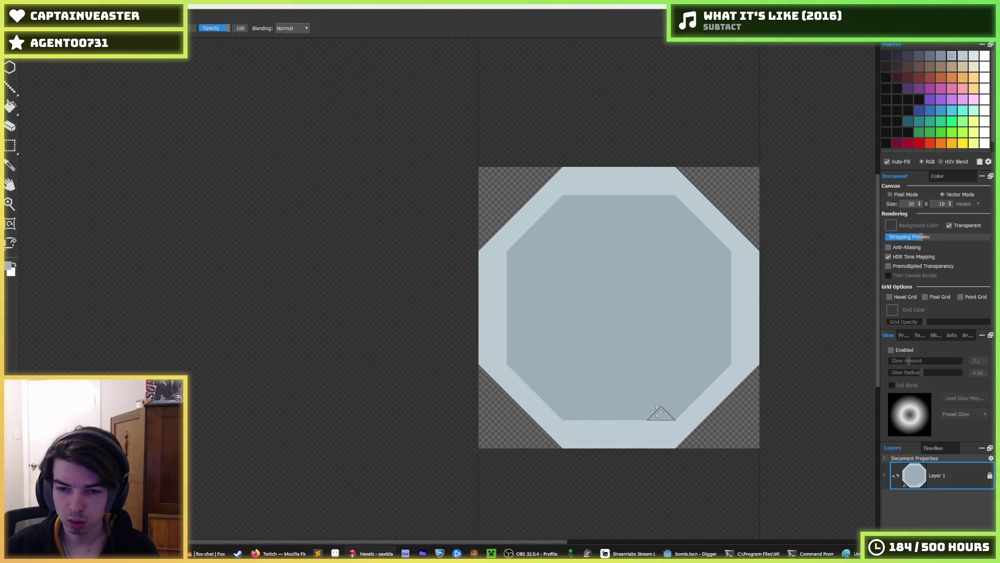
pyautogui.keyDown('alt'); pyautogui.click(755, 313); pyautogui.keyUp('alt')
pyautogui.moveTo(713, 368)
pyautogui.mouseDown()
pyautogui.moveTo(683, 396)
pyautogui.moveTo(723, 346)
pyautogui.mouseUp()
pyautogui.moveTo(729, 259)
pyautogui.mouseDown()
pyautogui.moveTo(632, 198)
pyautogui.moveTo(565, 208)
pyautogui.moveTo(505, 351)
pyautogui.moveTo(574, 418)
pyautogui.mouseUp()
# - Erase a hole at the octagon's centre and paint a dark slate band around it
pyautogui.scroll(-5, 677, 275)
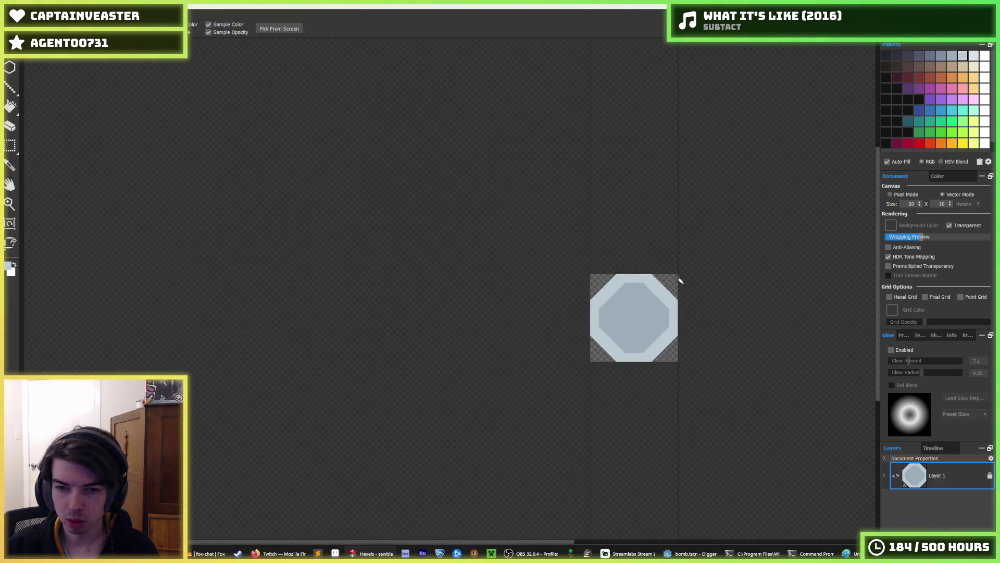
pyautogui.scroll(4, 654, 283)
pyautogui.press('alt')
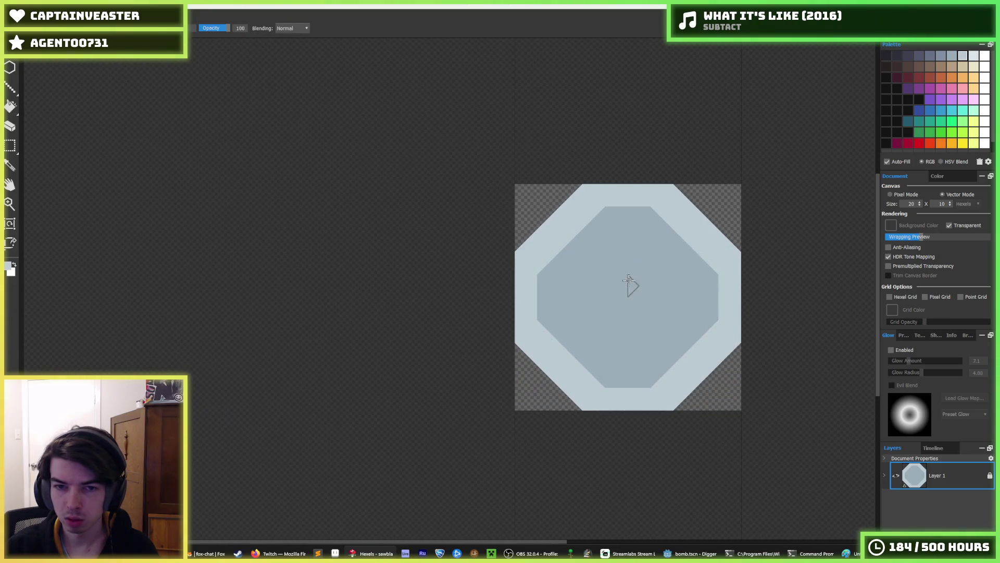
pyautogui.moveTo(548, 278); pyautogui.dragTo(550, 339)
pyautogui.hotkey('ctrl', 'z')
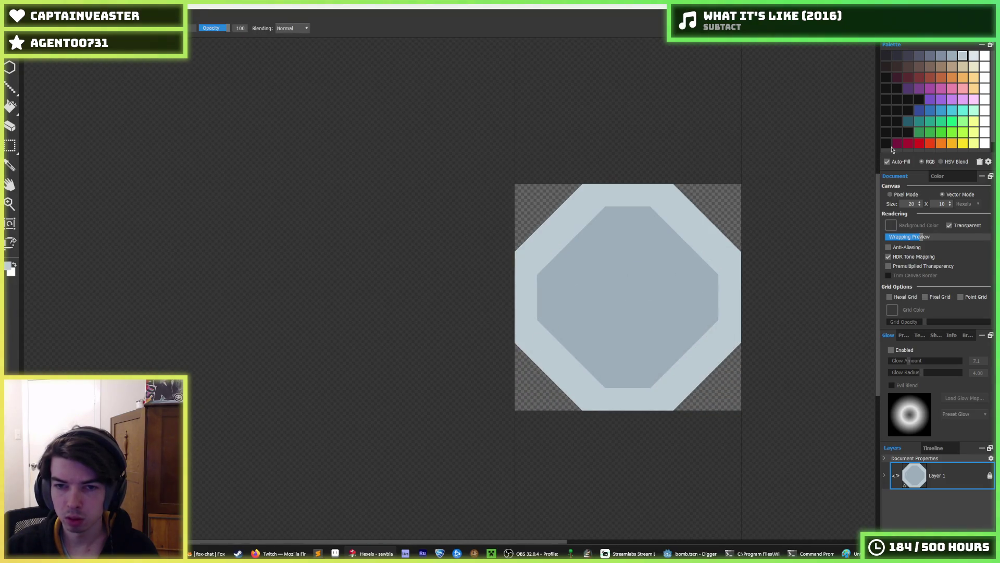
pyautogui.press('e')
pyautogui.moveTo(614, 290)
pyautogui.mouseDown()
pyautogui.moveTo(633, 298)
pyautogui.moveTo(594, 295)
pyautogui.moveTo(626, 324)
pyautogui.mouseUp()
pyautogui.press('b')
pyautogui.moveTo(659, 287)
pyautogui.mouseDown()
pyautogui.moveTo(631, 260)
pyautogui.moveTo(618, 268)
pyautogui.moveTo(599, 224)
pyautogui.moveTo(565, 279)
pyautogui.moveTo(598, 350)
pyautogui.moveTo(632, 371)
pyautogui.moveTo(708, 330)
pyautogui.moveTo(683, 242)
pyautogui.moveTo(643, 219)
pyautogui.mouseUp()
# - Enlarge the central hole to the right and square it off
pyautogui.press('e')
pyautogui.scroll(2, 616, 294)
pyautogui.press('i')
pyautogui.press('b')
pyautogui.press('e')
pyautogui.moveTo(643, 257)
pyautogui.mouseDown()
pyautogui.moveTo(689, 296)
pyautogui.moveTo(629, 328)
pyautogui.moveTo(596, 306)
pyautogui.moveTo(617, 328)
pyautogui.moveTo(585, 312)
pyautogui.moveTo(583, 268)
pyautogui.moveTo(656, 239)
pyautogui.moveTo(705, 316)
pyautogui.mouseUp()
pyautogui.press('alt')
pyautogui.press('b')
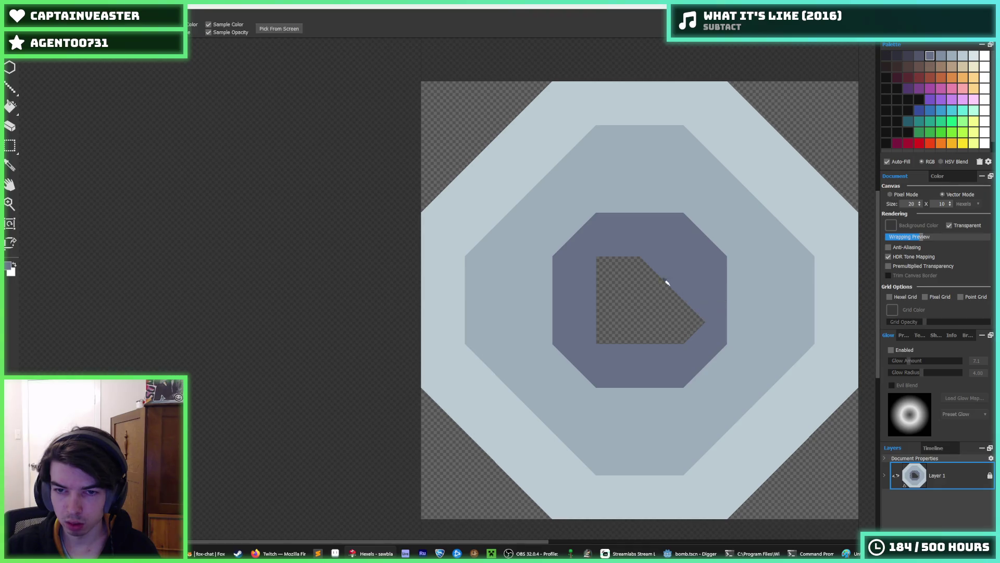
pyautogui.press('e')
pyautogui.moveTo(665, 282); pyautogui.dragTo(698, 333)
pyautogui.press('b')
# - Switch to Godot's sawblade scene showing the new hollow-centred sawblade art
pyautogui.scroll(-5, 715, 290)
pyautogui.scroll(-3, 715, 290)
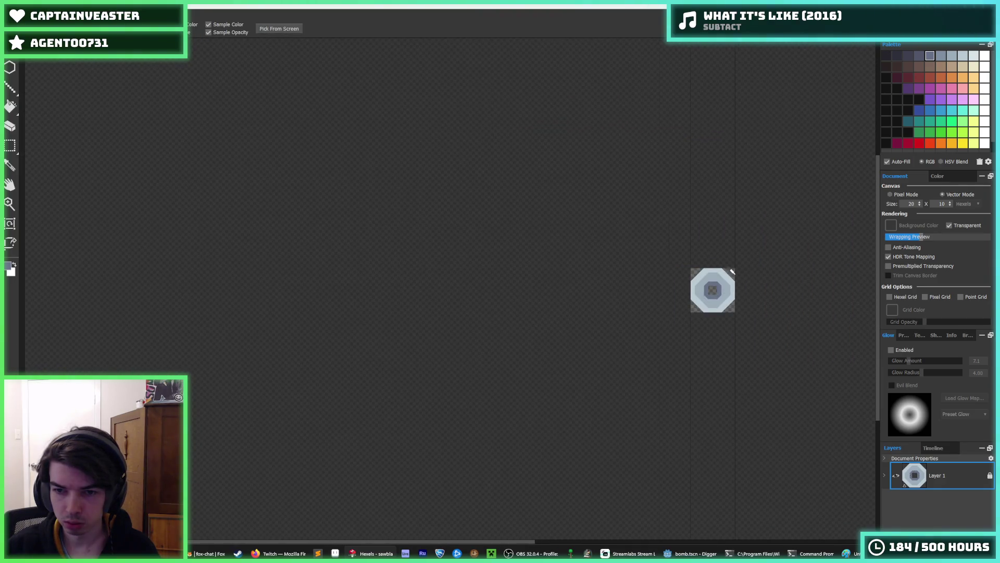
pyautogui.scroll(8, 715, 302)
pyautogui.scroll(2, 715, 323)
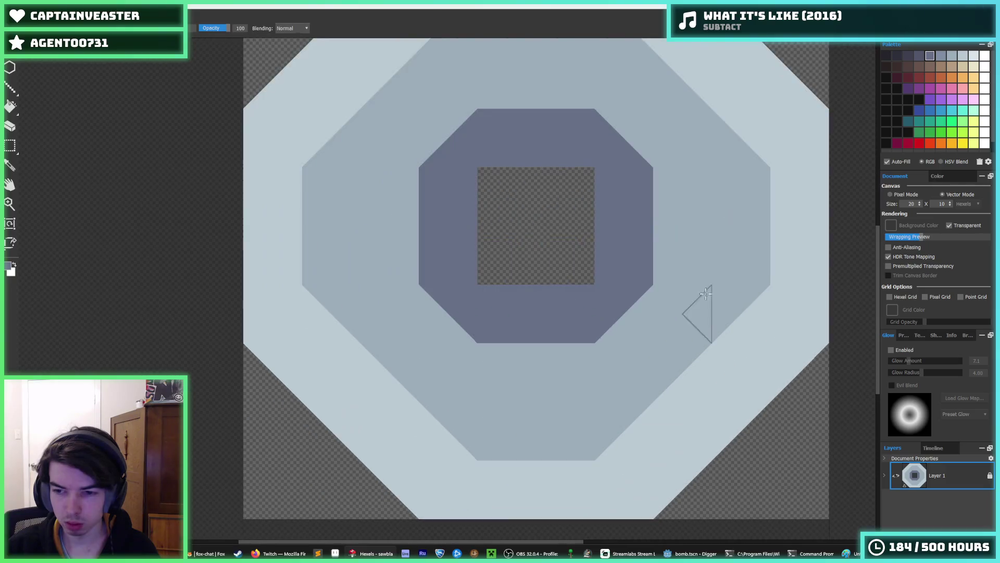
pyautogui.scroll(-3, 551, 230)
pyautogui.hotkey('alt', 'Tab')
pyautogui.scroll(-1, 451, 285)
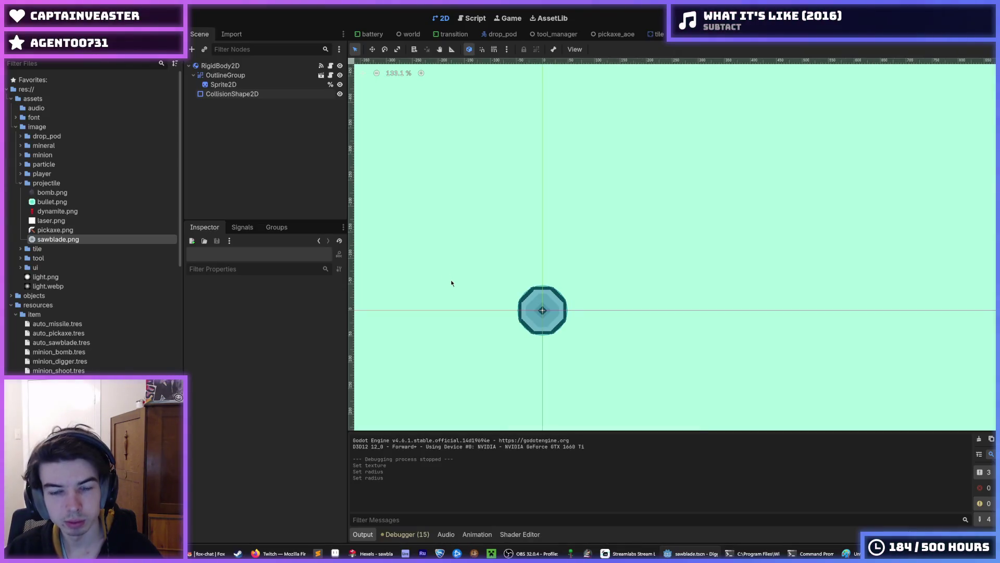
# - Inspect the RigidBody2D and OutlineGroup nodes and open the attached pickaxe.gd script
pyautogui.click(220, 67)
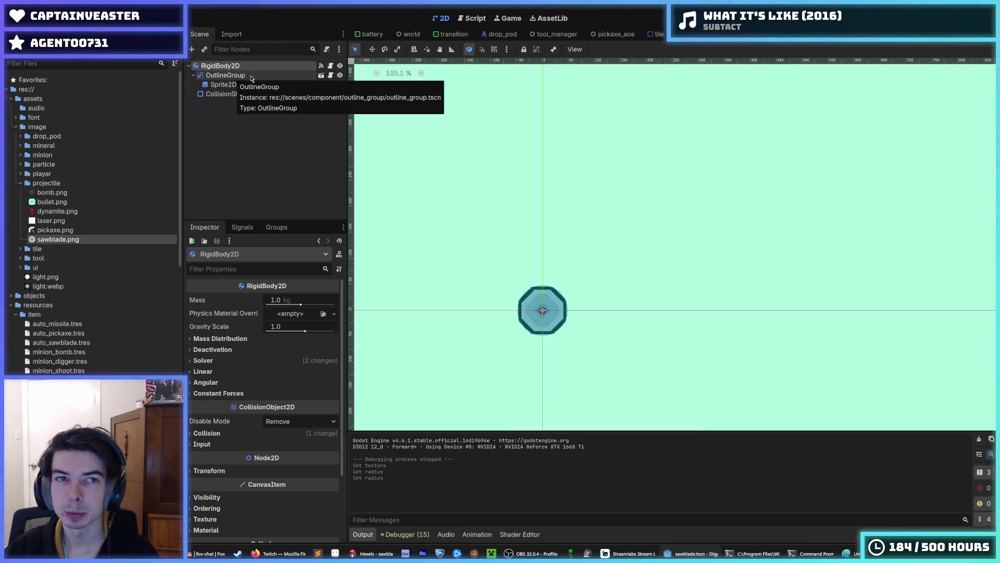
pyautogui.click(245, 76)
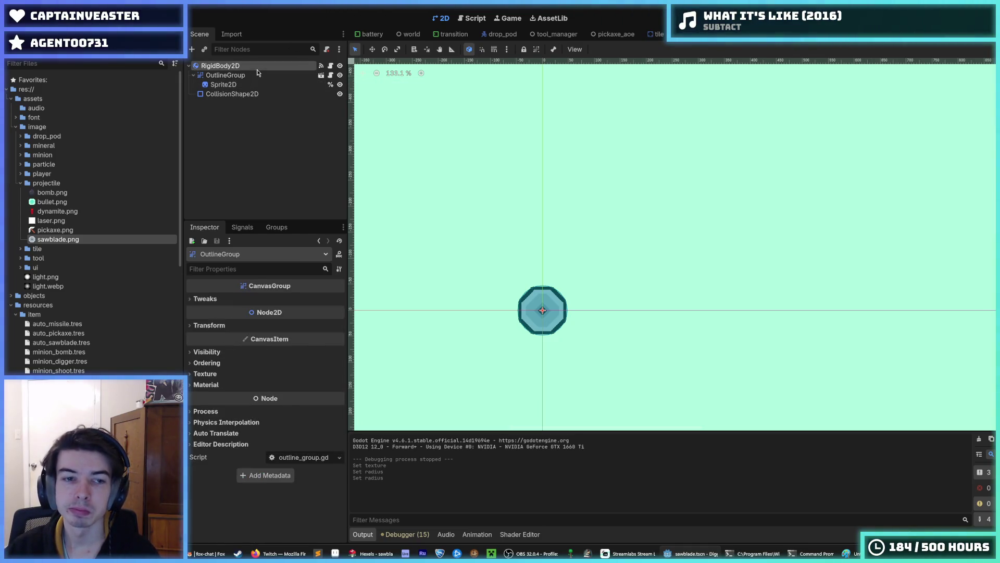
pyautogui.click(258, 67)
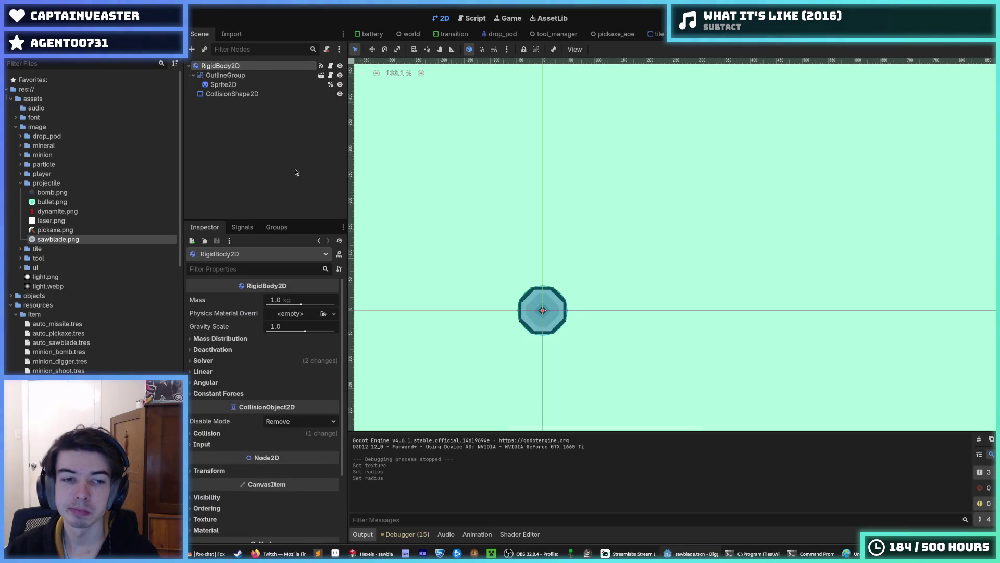
pyautogui.click(331, 65)
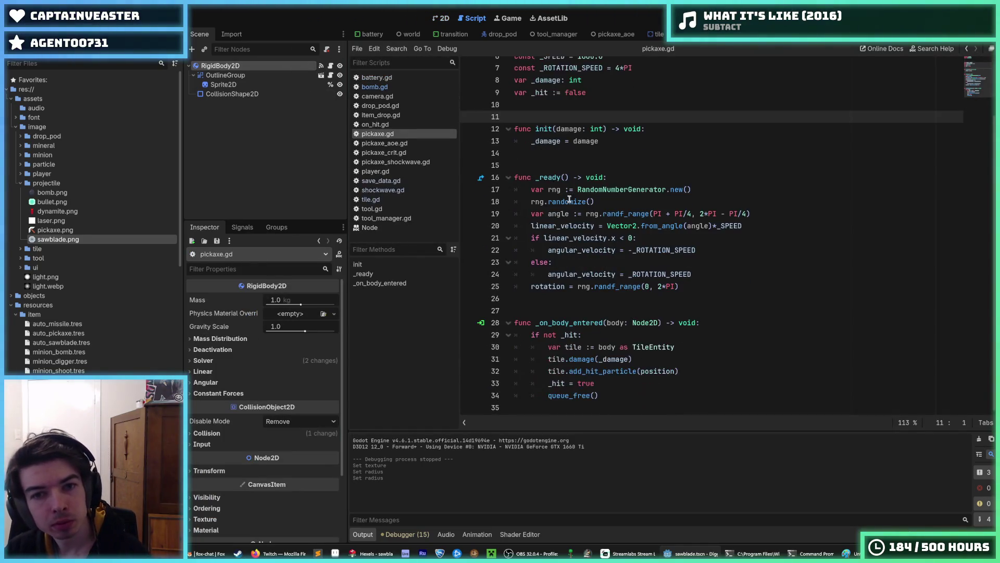
pyautogui.click(270, 73)
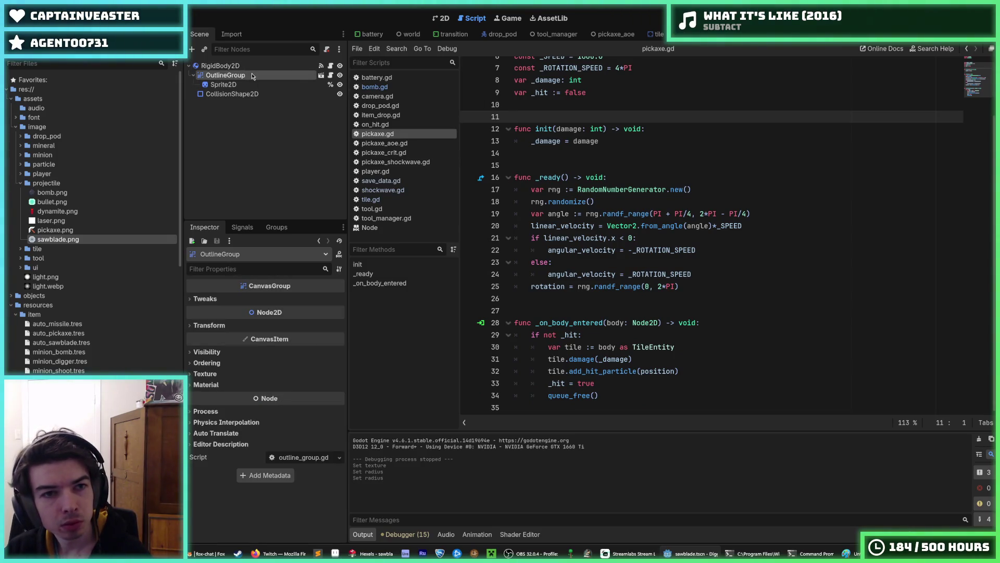
pyautogui.click(253, 66)
# - Select the tile-damage code on lines 30–34 of pickaxe.gd
pyautogui.click(728, 251)
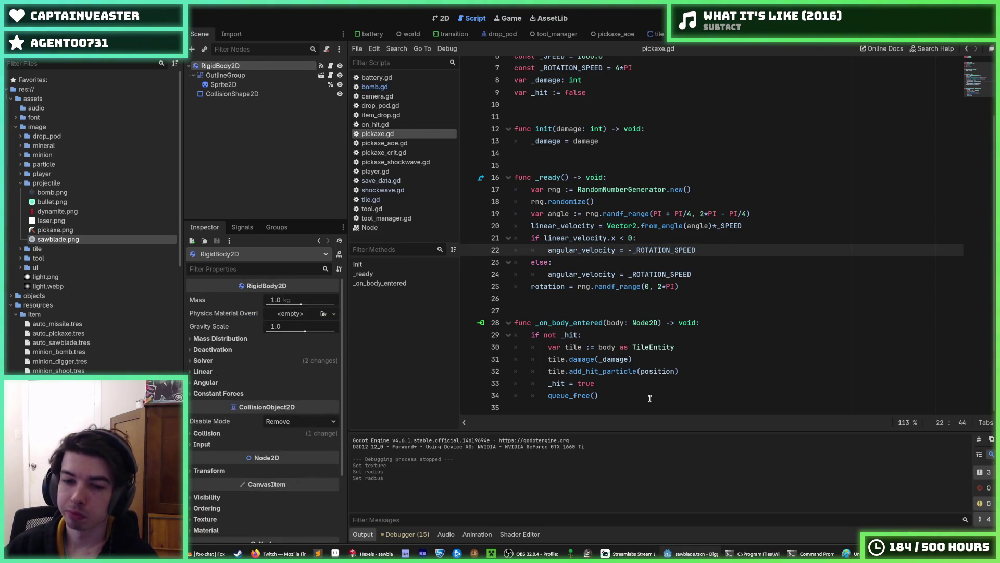
pyautogui.moveTo(650, 399); pyautogui.dragTo(610, 388)
pyautogui.click(609, 388)
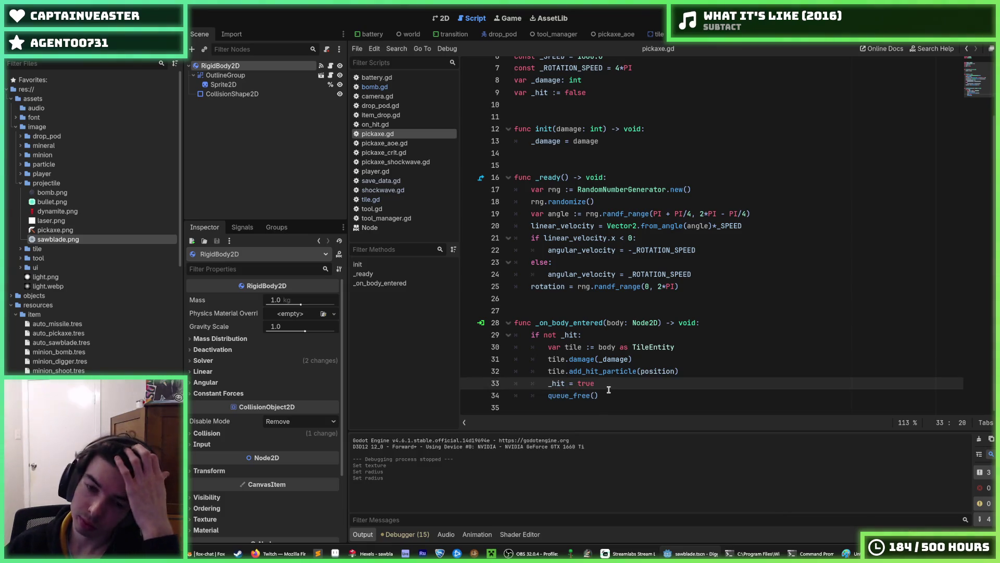
pyautogui.moveTo(608, 389); pyautogui.dragTo(557, 334)
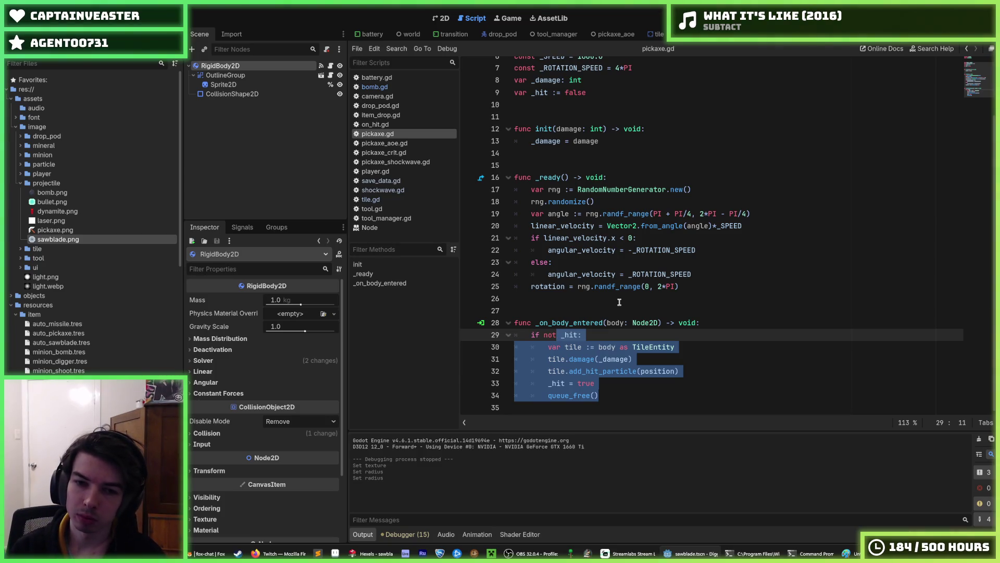
# - Undo a trial comment-out, then detach the pickaxe script from the sawblade body
pyautogui.hotkey('ctrl', 'k')
pyautogui.hotkey('ctrl', 'shift', 'Return')
pyautogui.hotkey('ctrl', 'space')
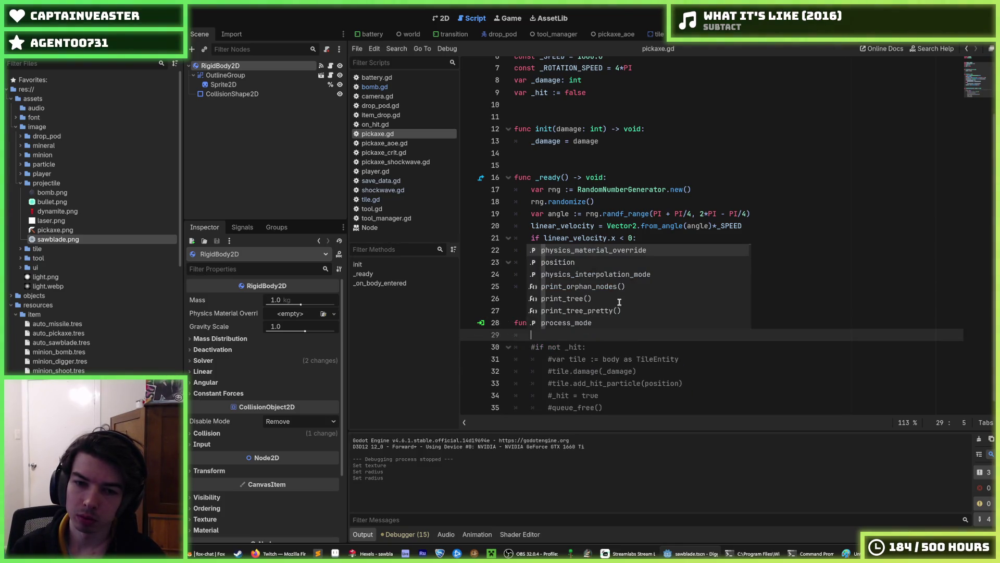
pyautogui.hotkey('ctrl', 'z')
pyautogui.hotkey('ctrl', 'z')
pyautogui.click(566, 286)
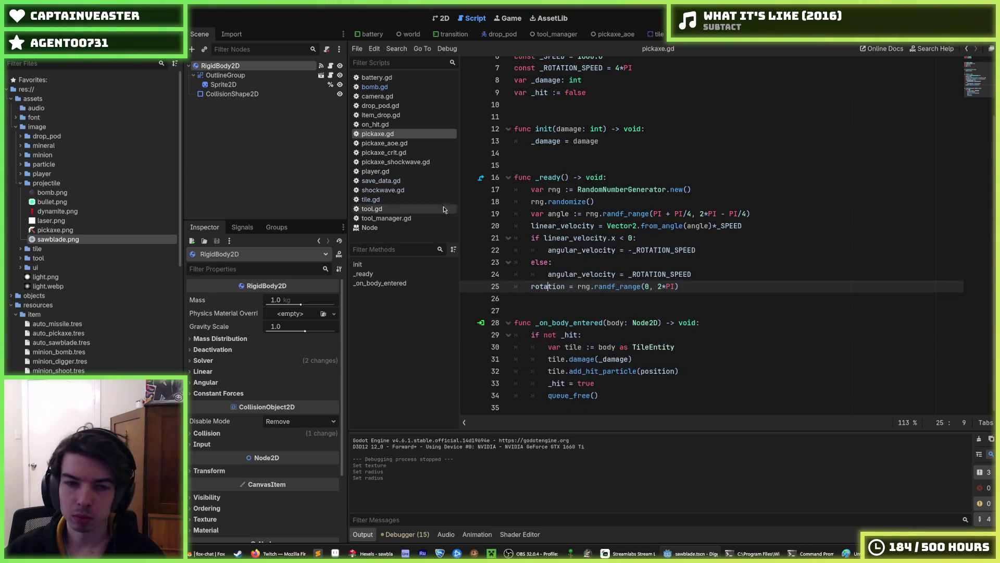
pyautogui.rightClick(295, 69)
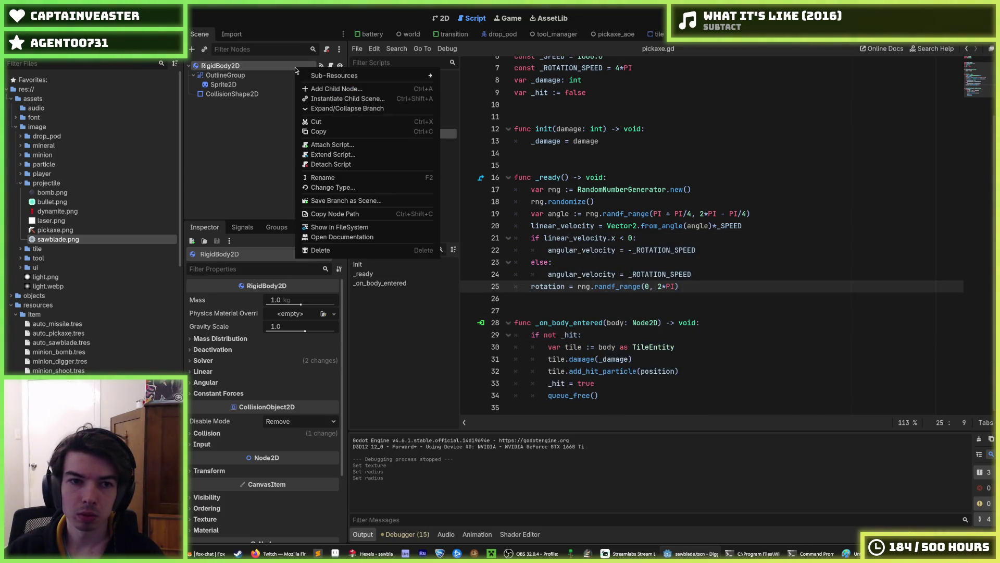
pyautogui.click(346, 166)
pyautogui.scroll(-15, 80, 313)
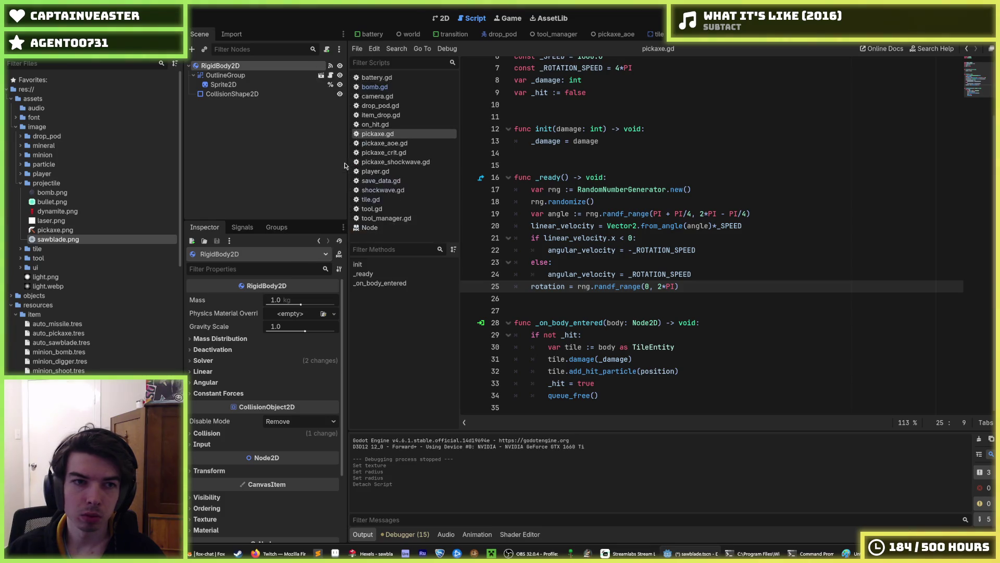
pyautogui.scroll(-5, 79, 356)
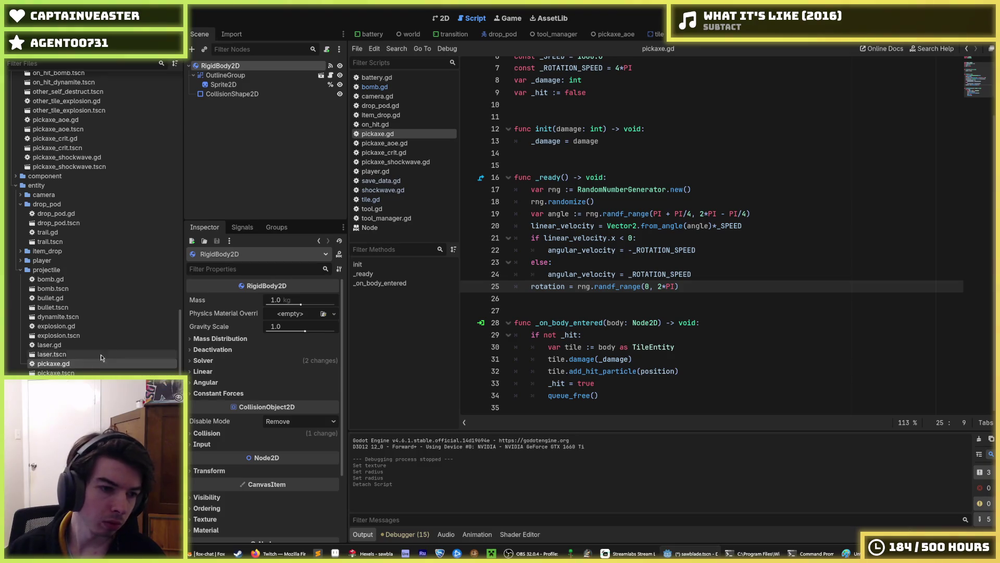
# - Duplicate pickaxe.gd as sawblade.gd, save the scene, and attach sawblade.gd to the RigidBody2D
pyautogui.hotkey('ctrl', 'd')
pyautogui.write('sa')
pyautogui.write('wblade')
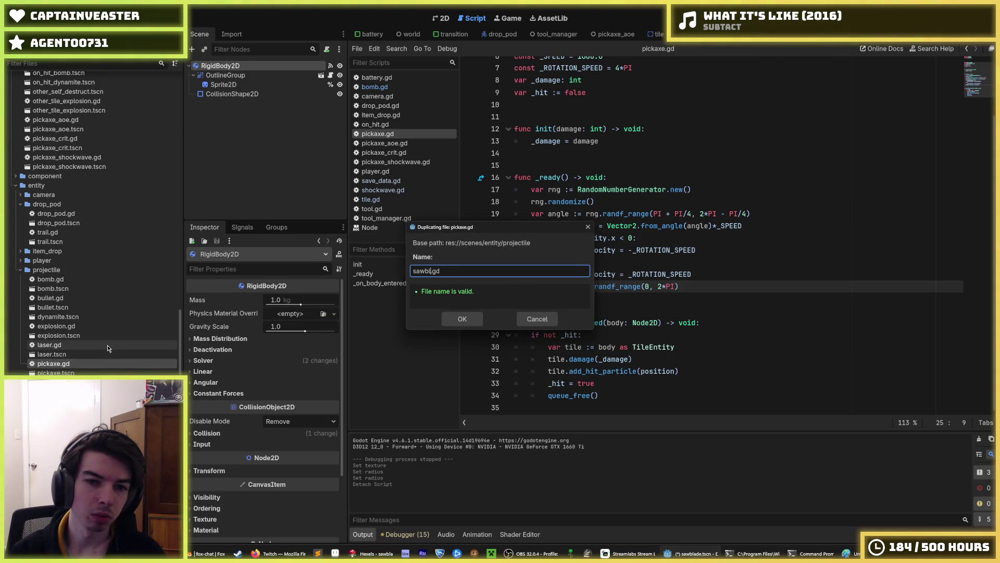
pyautogui.press('Return')
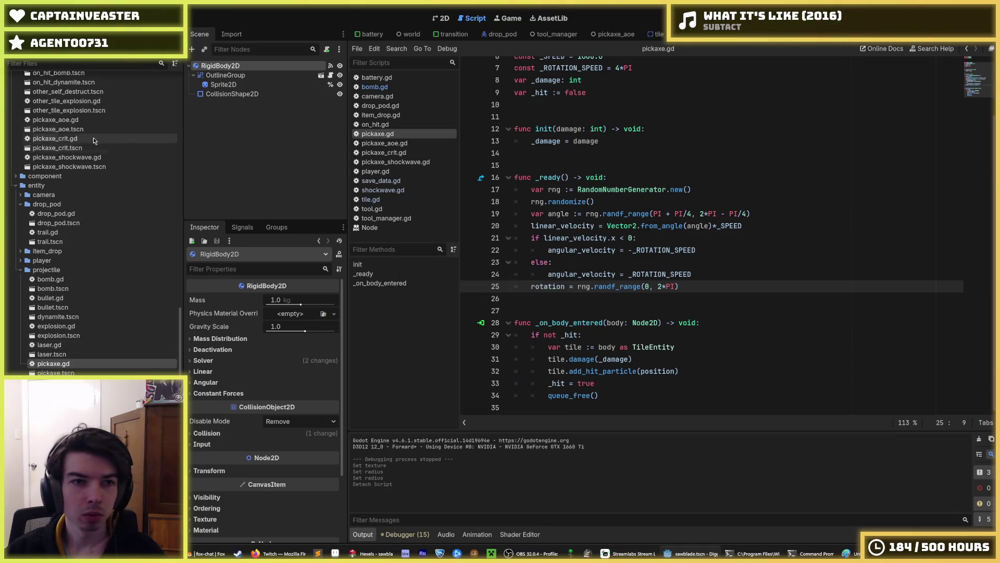
pyautogui.hotkey('ctrl', 's')
pyautogui.click(259, 74)
pyautogui.rightClick(259, 68)
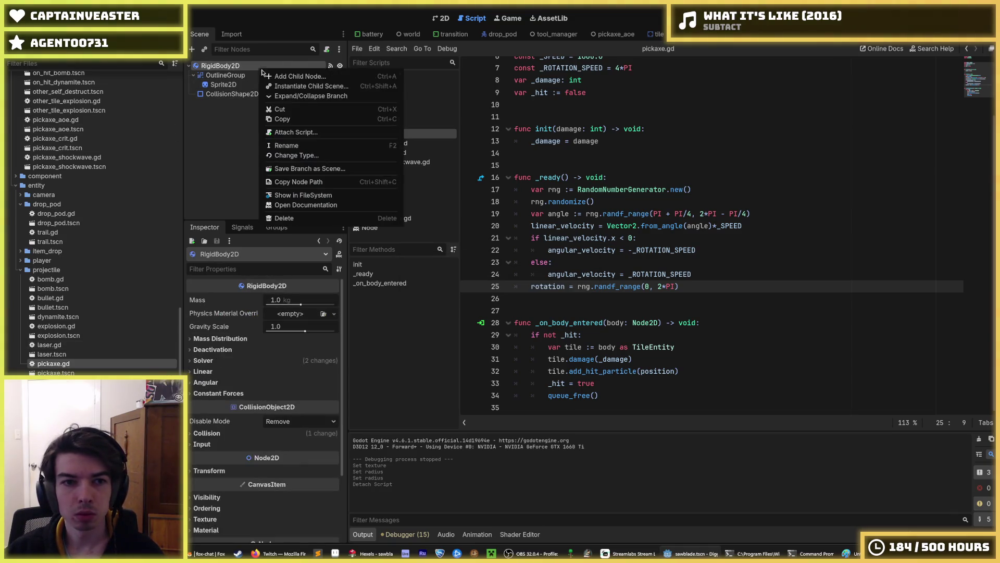
pyautogui.click(300, 134)
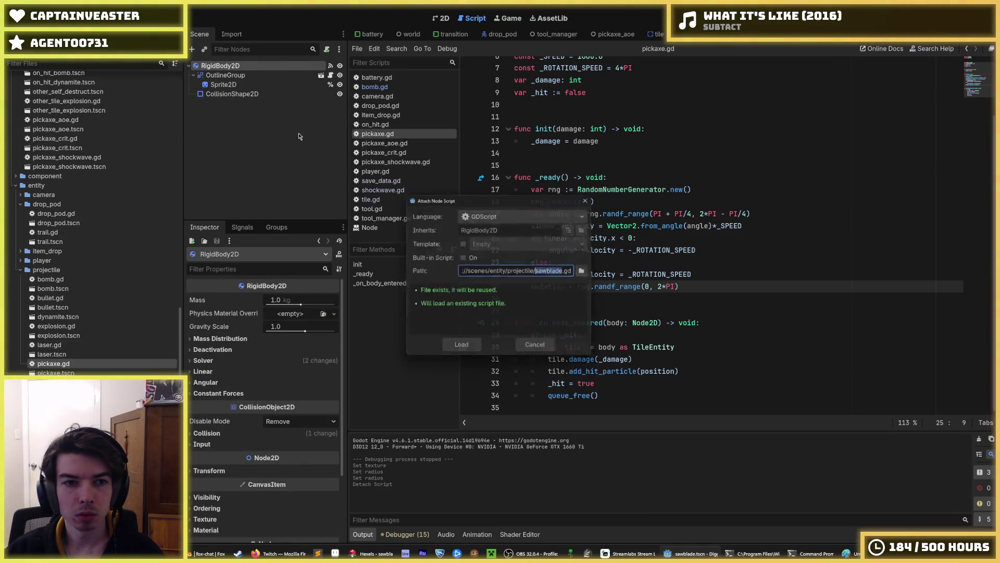
pyautogui.click(461, 349)
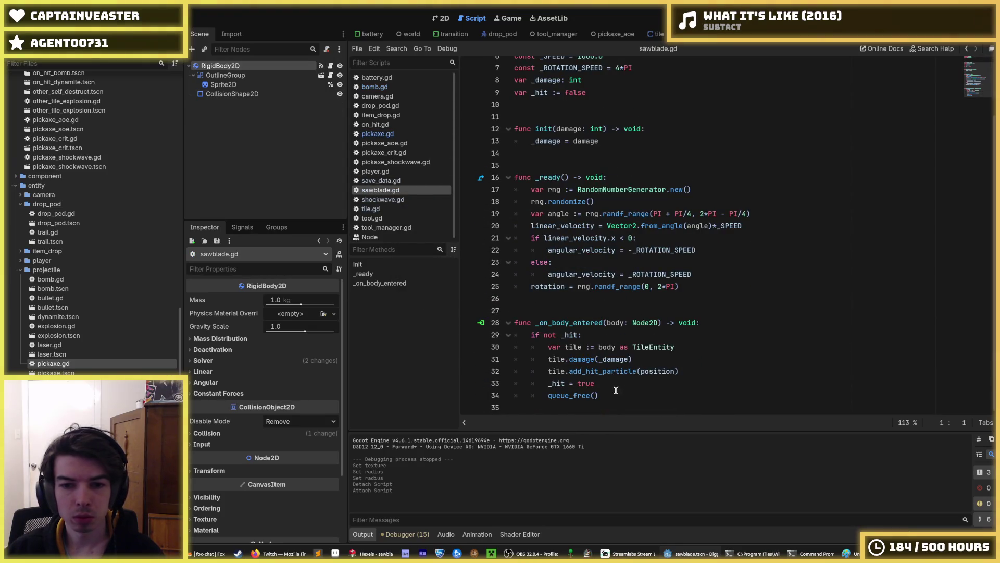
# - Try replacing the tile-hit block with pass, then restore the original block
pyautogui.moveTo(605, 395)
pyautogui.mouseDown()
pyautogui.moveTo(513, 323)
pyautogui.moveTo(516, 312)
pyautogui.moveTo(519, 336)
pyautogui.mouseUp()
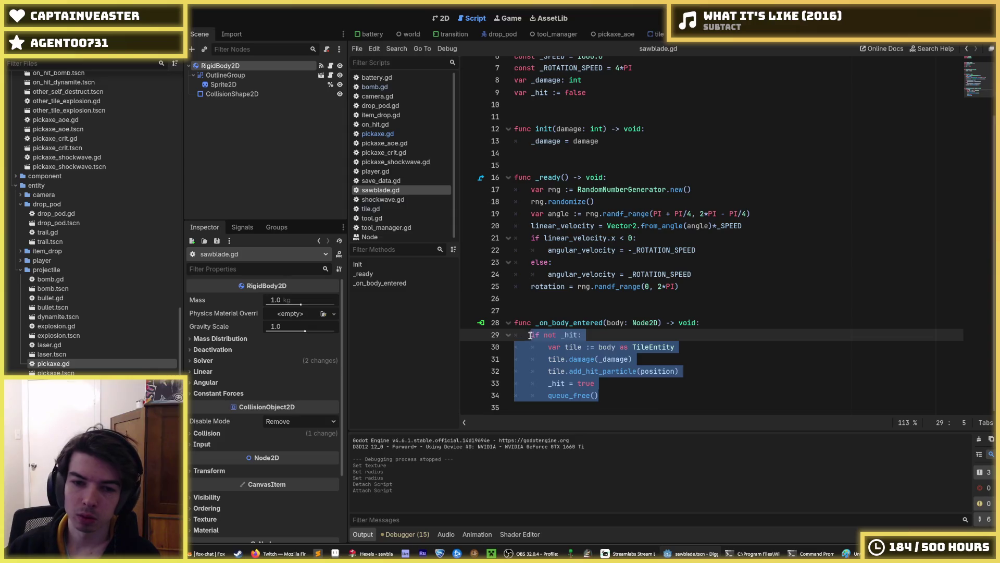
pyautogui.press('BackSpace')
pyautogui.press('Tab')
pyautogui.write('pass')
pyautogui.hotkey('ctrl', 's')
pyautogui.scroll(2, 530, 331)
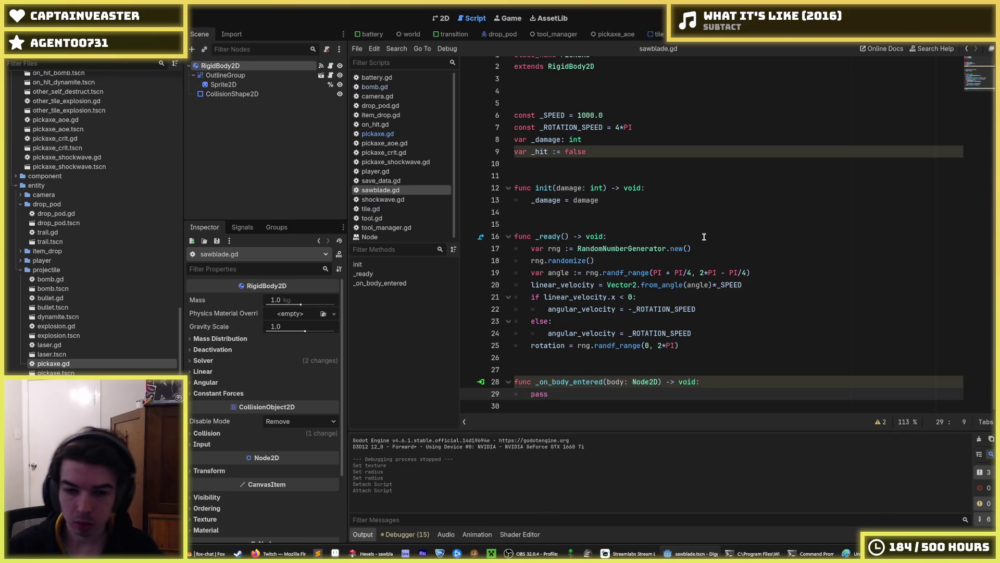
pyautogui.hotkey('ctrl', 'z')
pyautogui.hotkey('ctrl', 'z')
pyautogui.hotkey('ctrl', 'z')
pyautogui.scroll(-2, 687, 249)
pyautogui.click(644, 348)
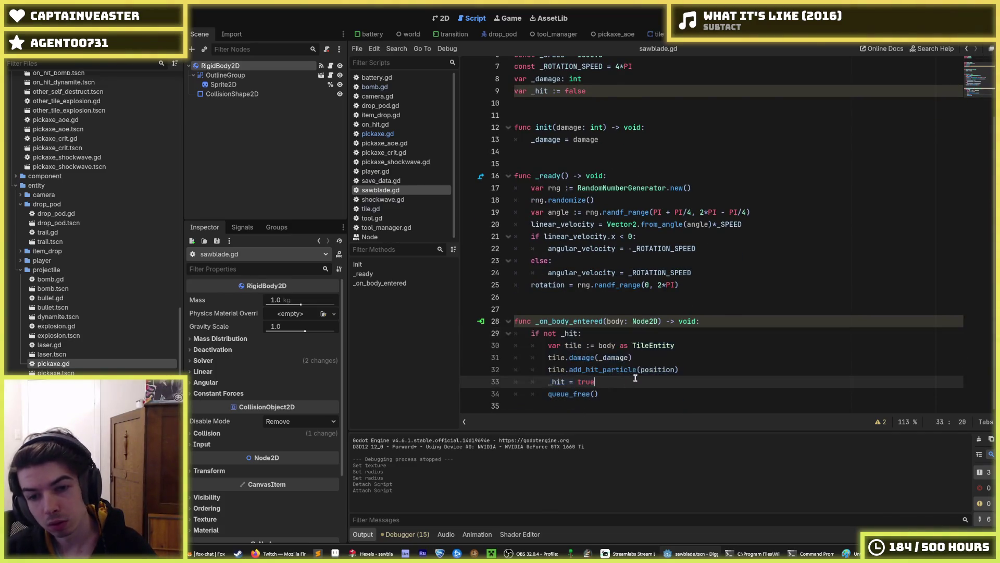
pyautogui.scroll(1, 646, 359)
# - Move the damage call to the top of _on_body_entered and comment out the old if-not-hit block
pyautogui.click(650, 369)
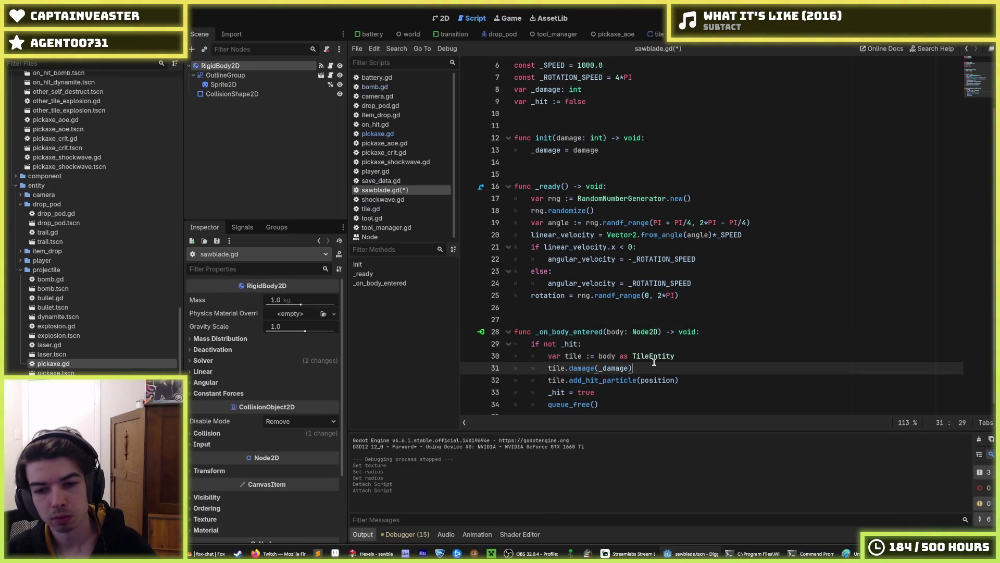
pyautogui.hotkey('alt', 'Up')
pyautogui.hotkey('alt', 'Down')
pyautogui.hotkey('alt', 'Up')
pyautogui.hotkey('alt', 'Up')
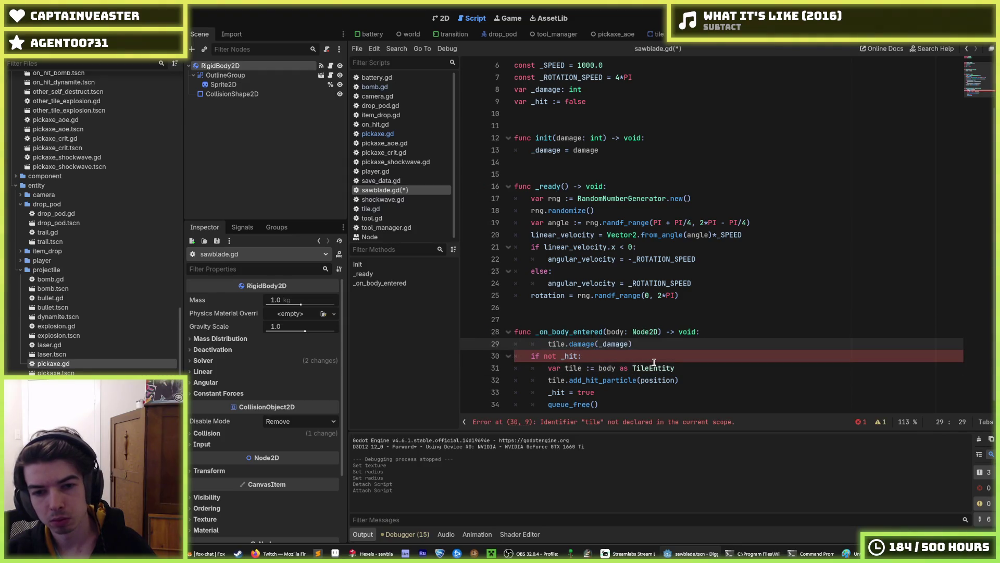
pyautogui.hotkey('shift', 'Tab')
pyautogui.press('Down')
pyautogui.press('Down')
pyautogui.press('Down')
pyautogui.hotkey('shift', 'Down')
pyautogui.hotkey('shift', 'Down')
pyautogui.hotkey('shift', 'End')
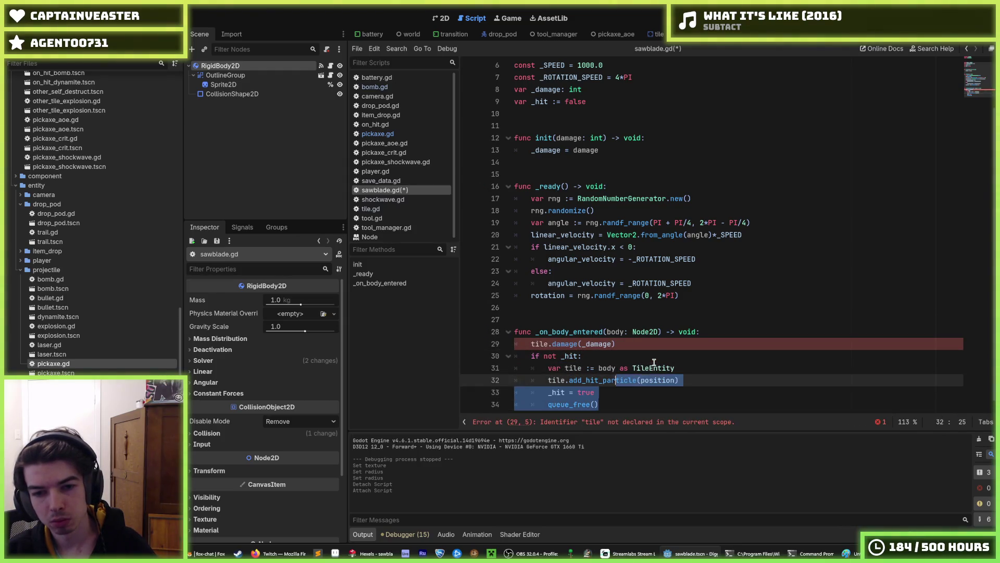
pyautogui.hotkey('shift', 'Up')
pyautogui.hotkey('shift', 'Up')
pyautogui.hotkey('ctrl', 'k')
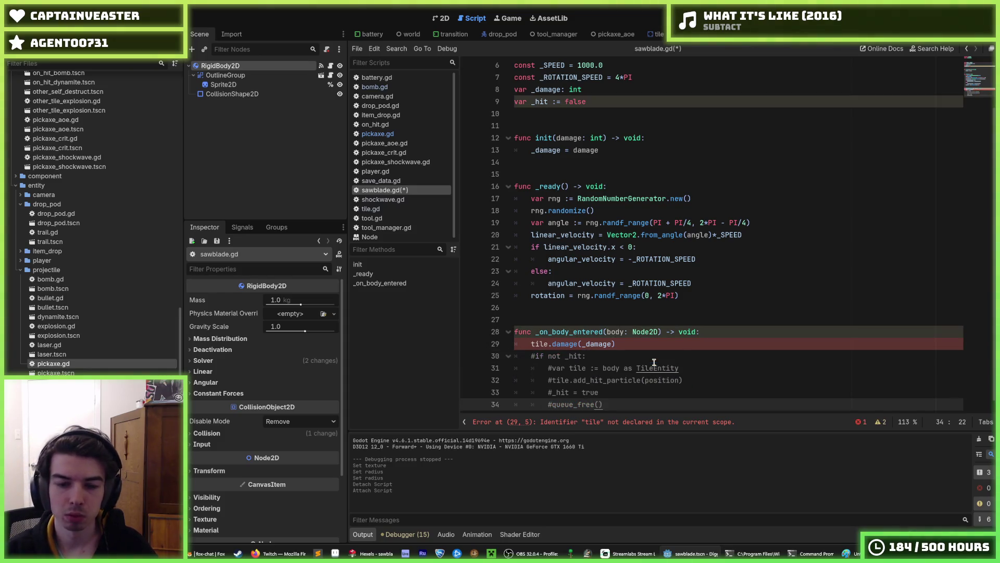
pyautogui.hotkey('ctrl', 's')
# - Uncomment the tile cast and hit particle lines, placing them around the damage call, and save
pyautogui.click(643, 341)
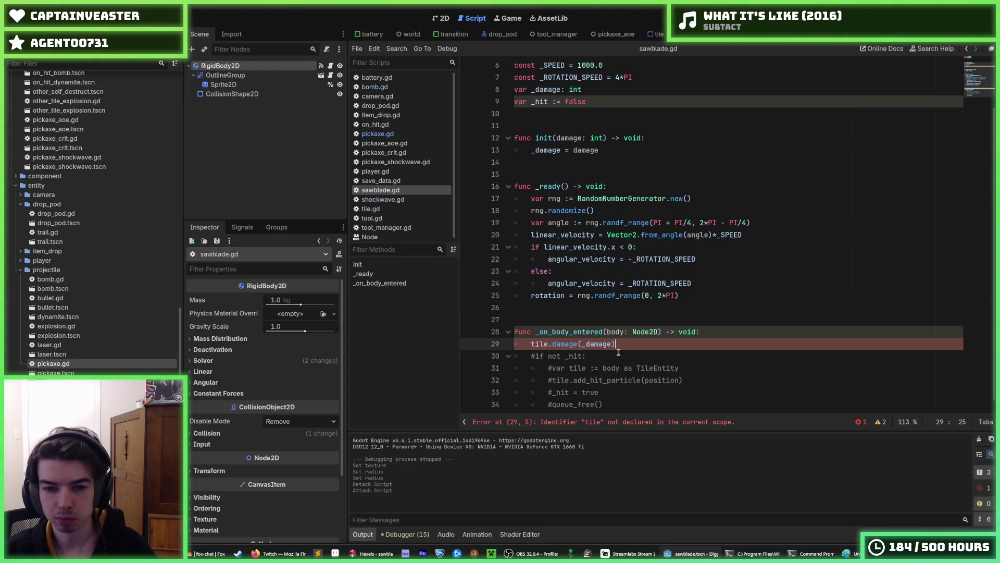
pyautogui.click(615, 370)
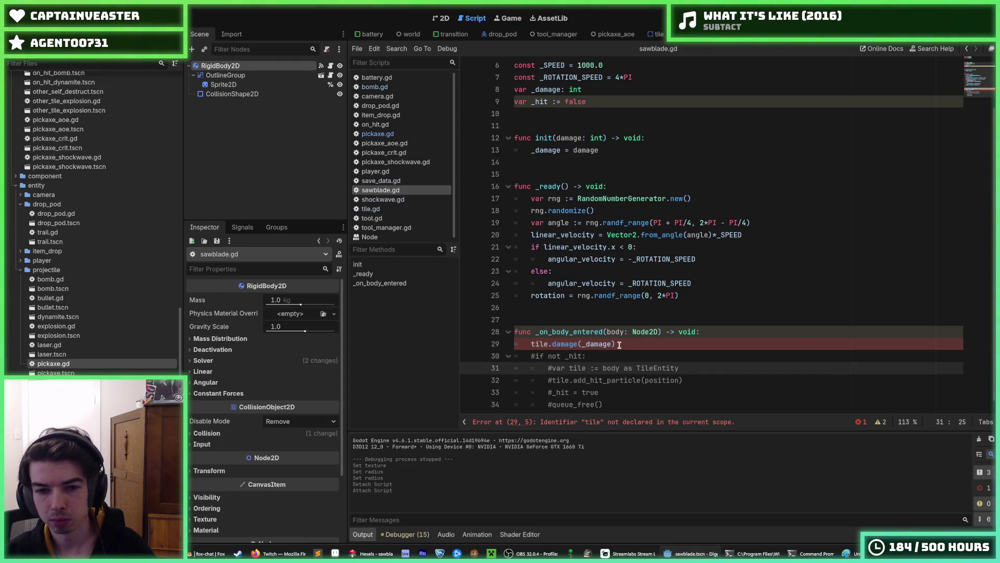
pyautogui.hotkey('ctrl', 'k')
pyautogui.hotkey('alt', 'Up')
pyautogui.hotkey('alt', 'Up')
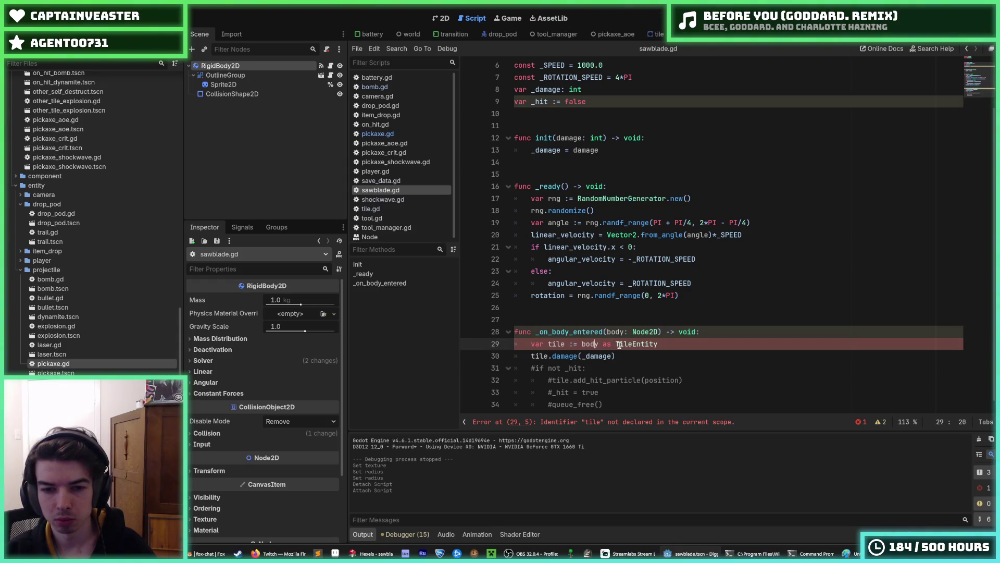
pyautogui.press('Down')
pyautogui.press('Down')
pyautogui.press('Down')
pyautogui.hotkey('ctrl', 'k')
pyautogui.hotkey('alt', 'Up')
pyautogui.hotkey('alt', 'Up')
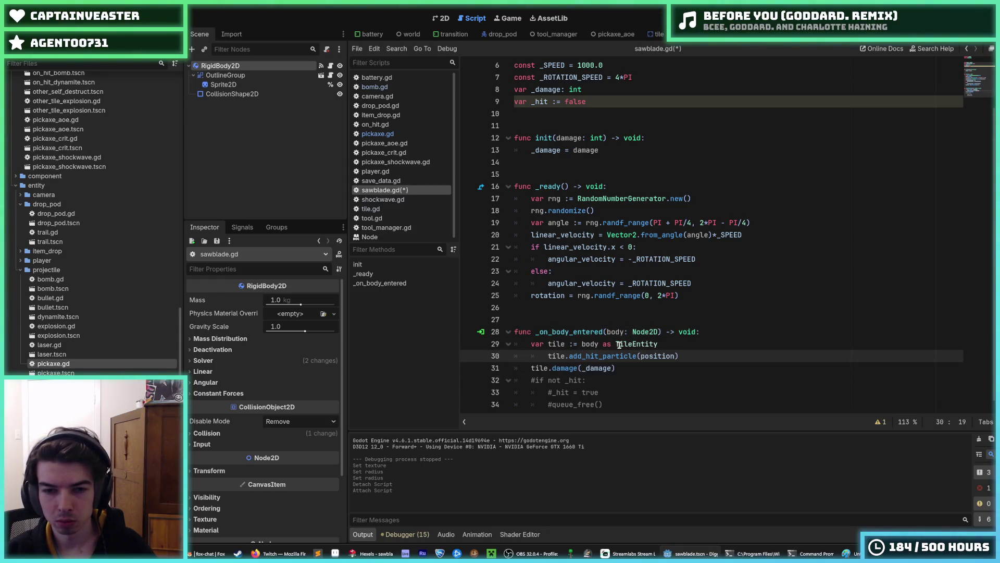
pyautogui.hotkey('alt', 'Down')
pyautogui.press('Down')
pyautogui.press('Down')
pyautogui.press('Down')
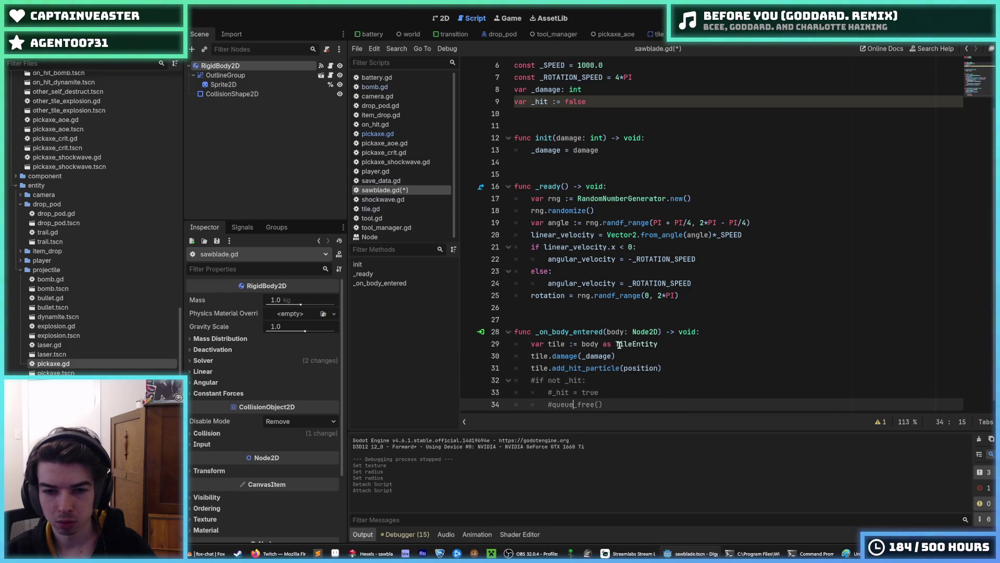
pyautogui.press('Up')
pyautogui.press('Up')
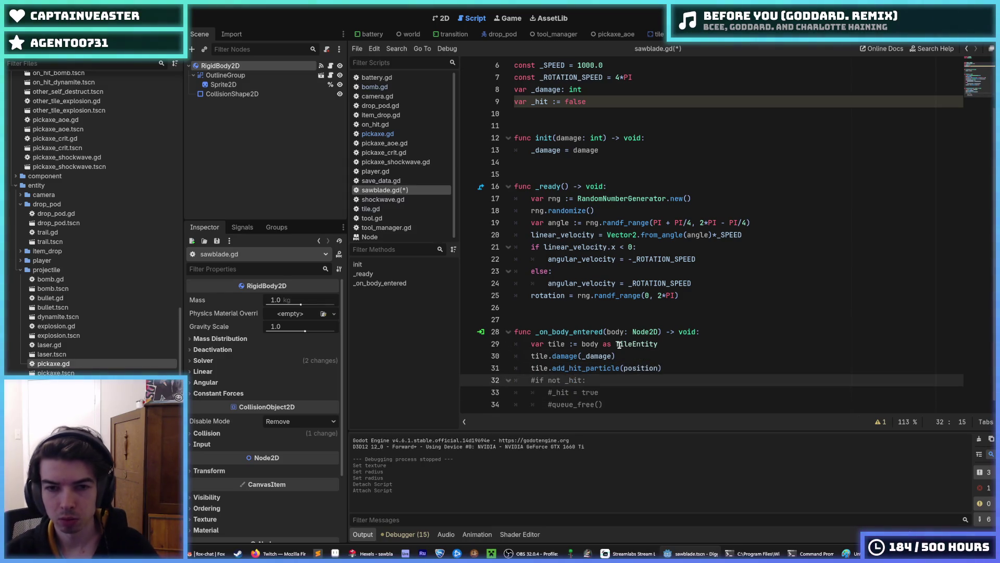
pyautogui.hotkey('ctrl', 's')
# - Delete the var _hit declaration and save sawblade.gd
pyautogui.moveTo(599, 98); pyautogui.dragTo(608, 93)
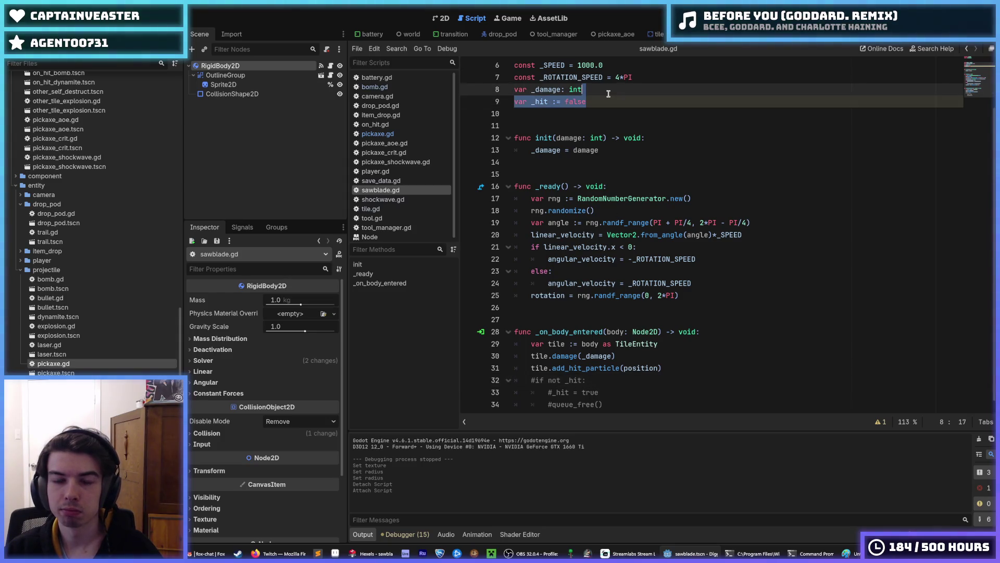
pyautogui.press('BackSpace')
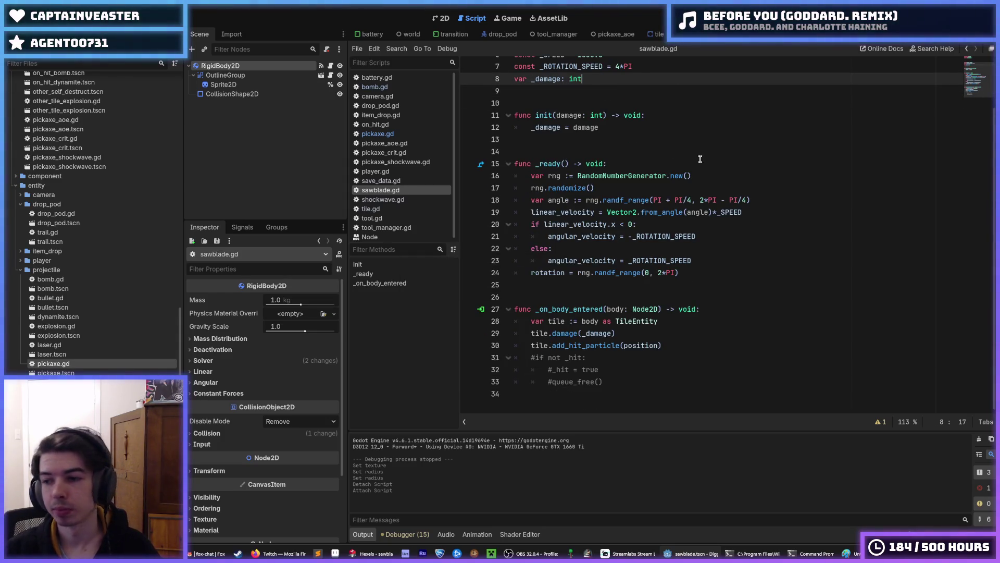
pyautogui.scroll(2, 698, 156)
pyautogui.click(709, 164)
pyautogui.hotkey('ctrl', 's')
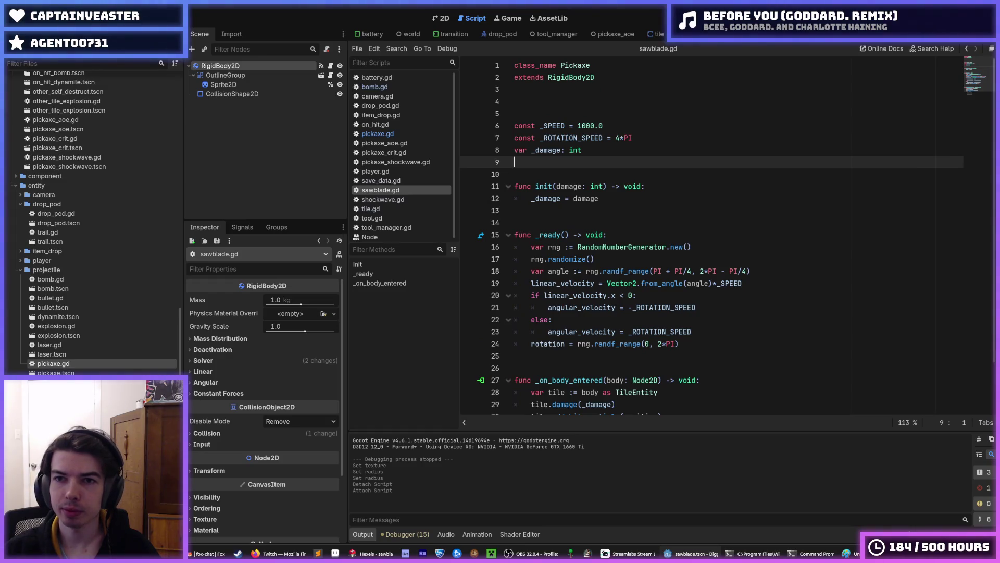
# - Open the auto_pickaxe.tscn buff scene from the FileSystem dock
pyautogui.click(740, 138)
pyautogui.scroll(-10, 107, 312)
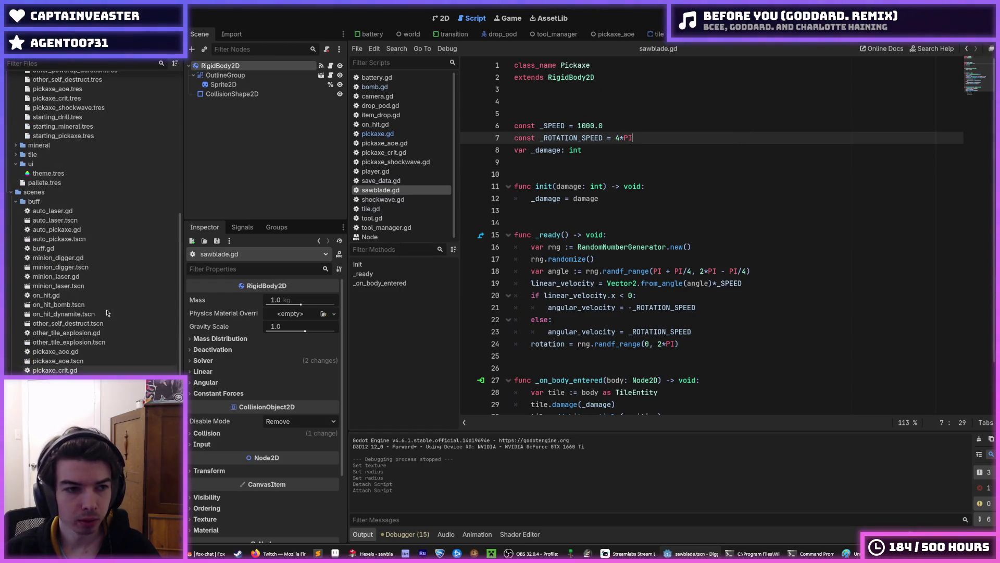
pyautogui.click(80, 240)
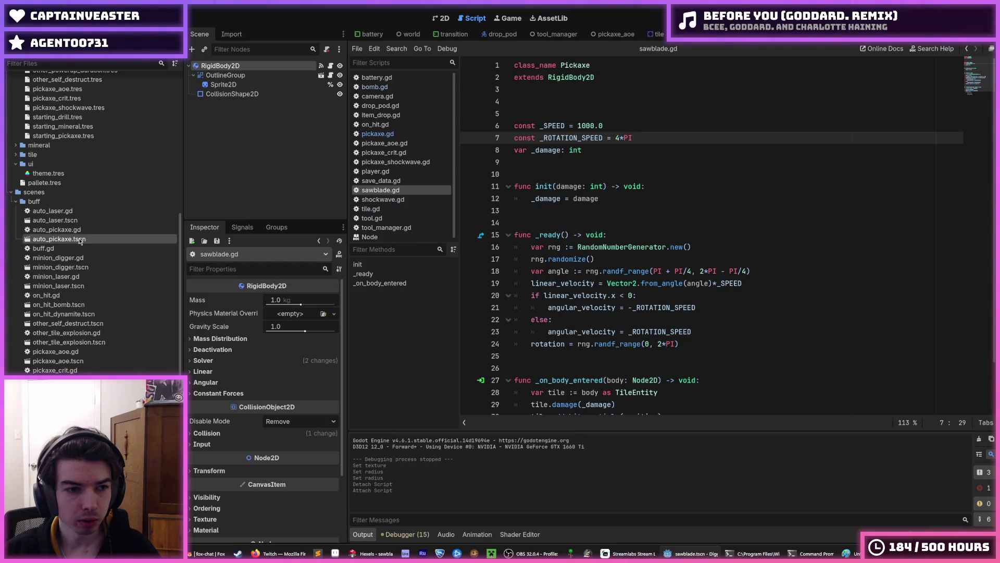
pyautogui.doubleClick(80, 240)
pyautogui.doubleClick(70, 219)
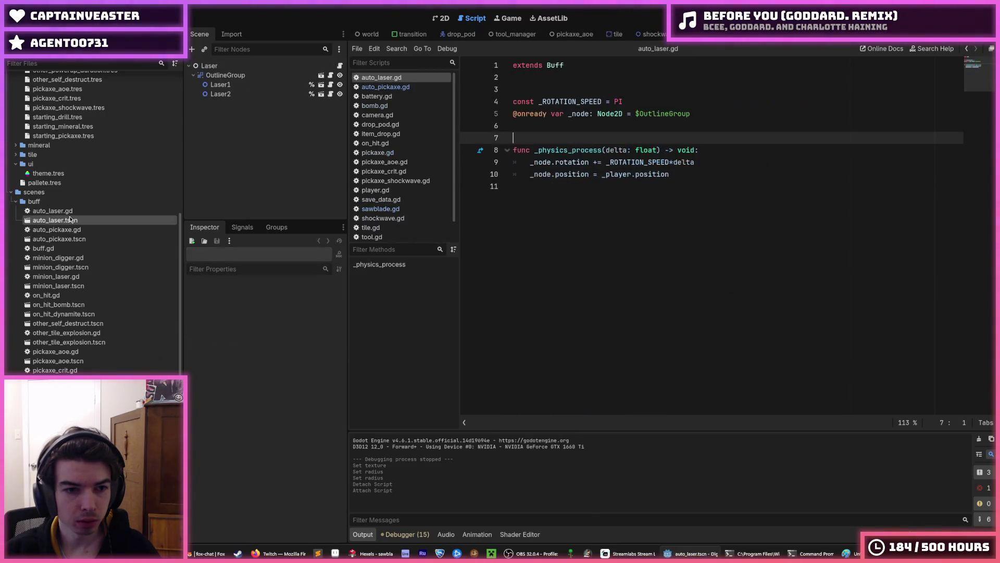
pyautogui.doubleClick(78, 240)
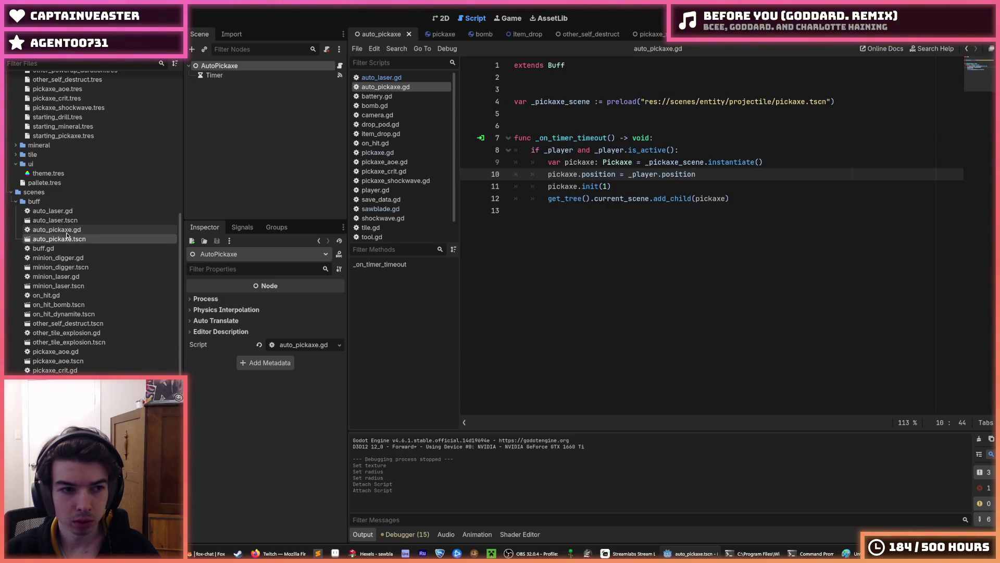
# - Duplicate auto_pickaxe.tscn as auto_sawblade.tscn
pyautogui.hotkey('ctrl', 'd')
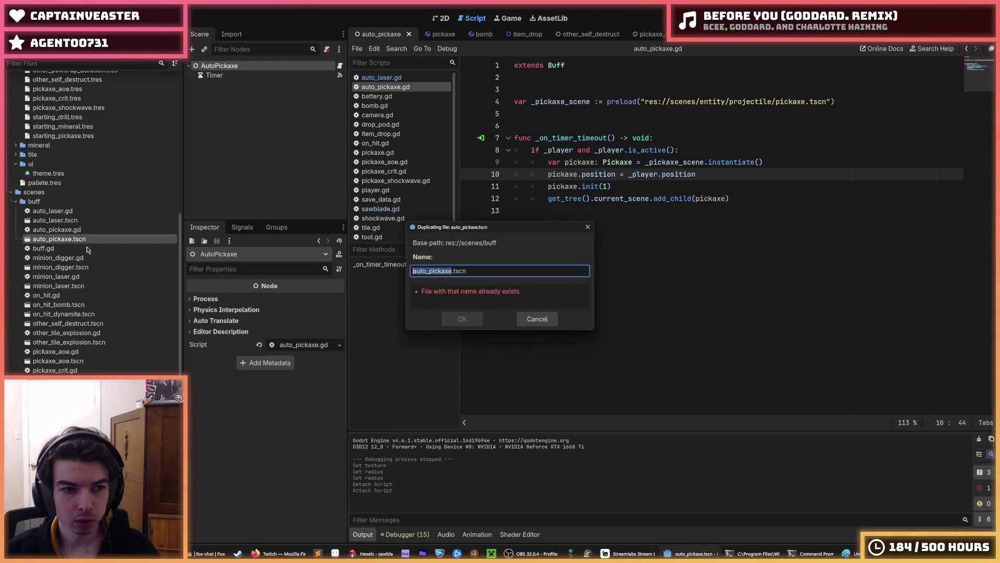
pyautogui.press('Right')
pyautogui.press('BackSpace')
pyautogui.press('BackSpace')
pyautogui.press('BackSpace')
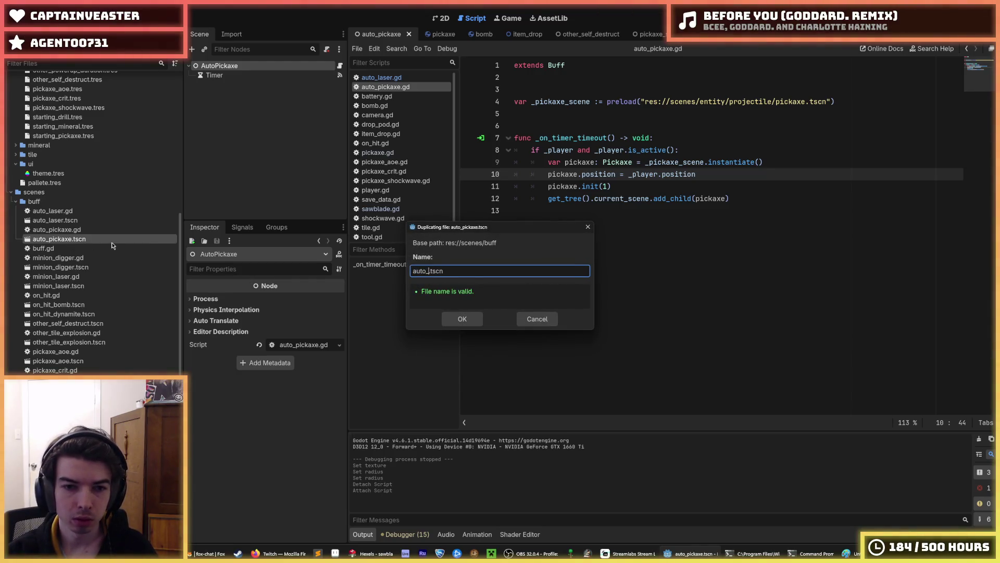
pyautogui.write('sawblade')
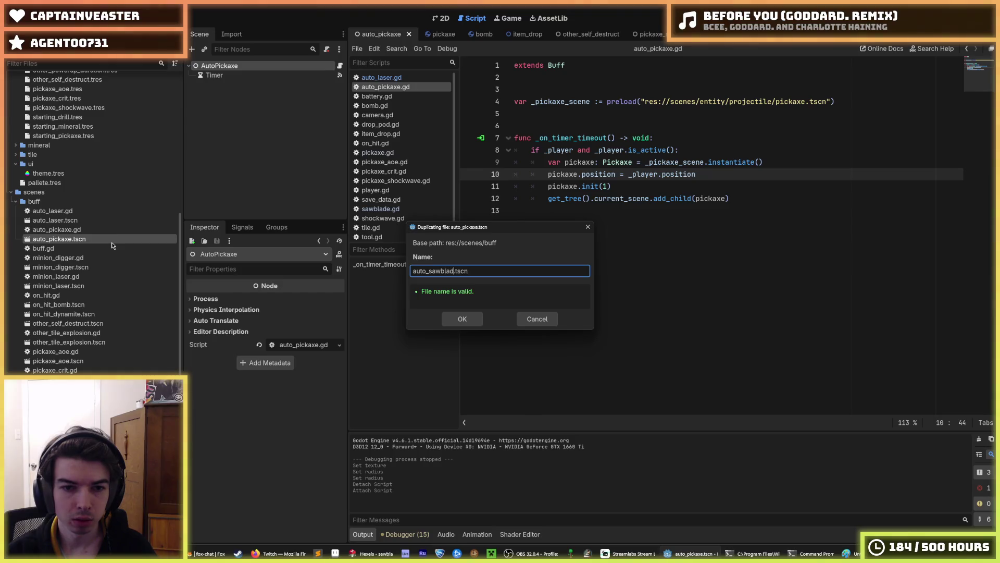
pyautogui.press('Return')
# - Rename auto_pickaxe.gd to auto.gd
pyautogui.click(80, 231)
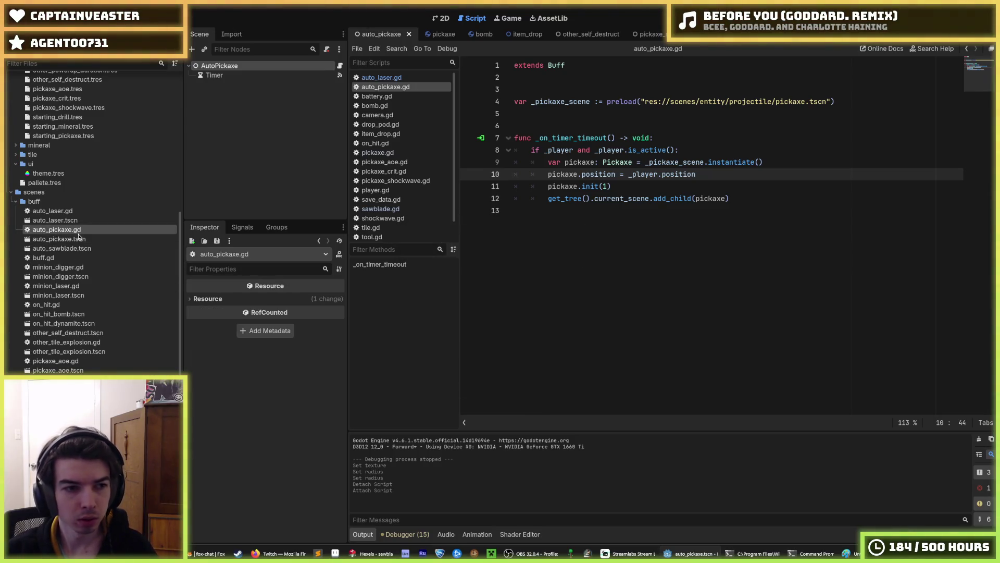
pyautogui.press('F2')
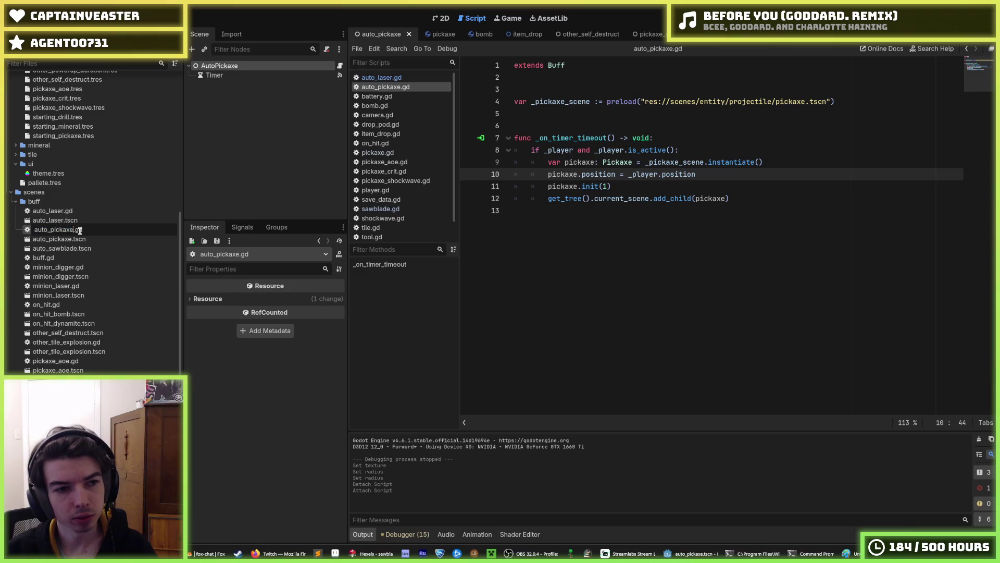
pyautogui.press('BackSpace')
pyautogui.press('BackSpace')
pyautogui.press('BackSpace')
pyautogui.press('Return')
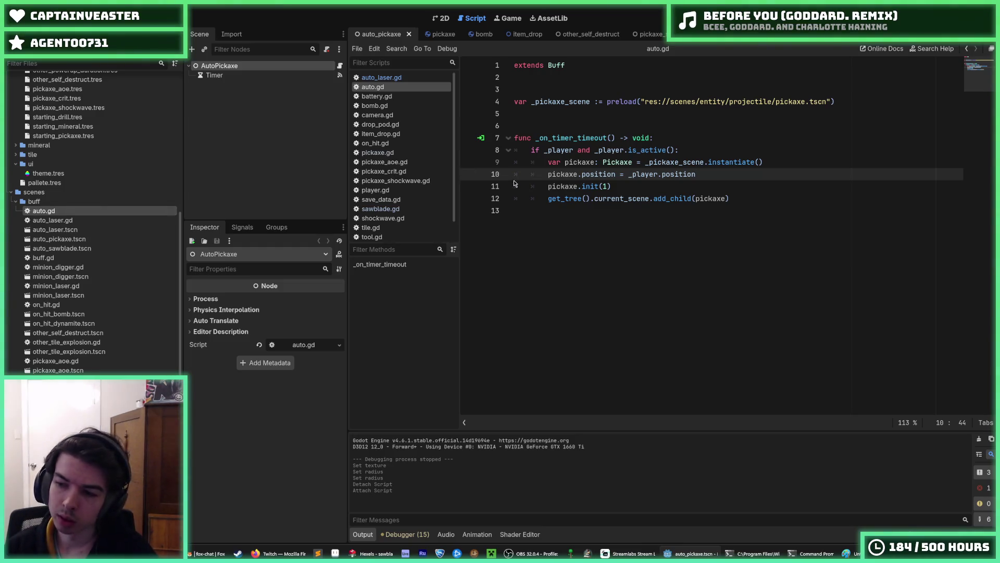
# - Read through lines 8–10 of the auto.gd script
pyautogui.click(691, 149)
pyautogui.click(703, 170)
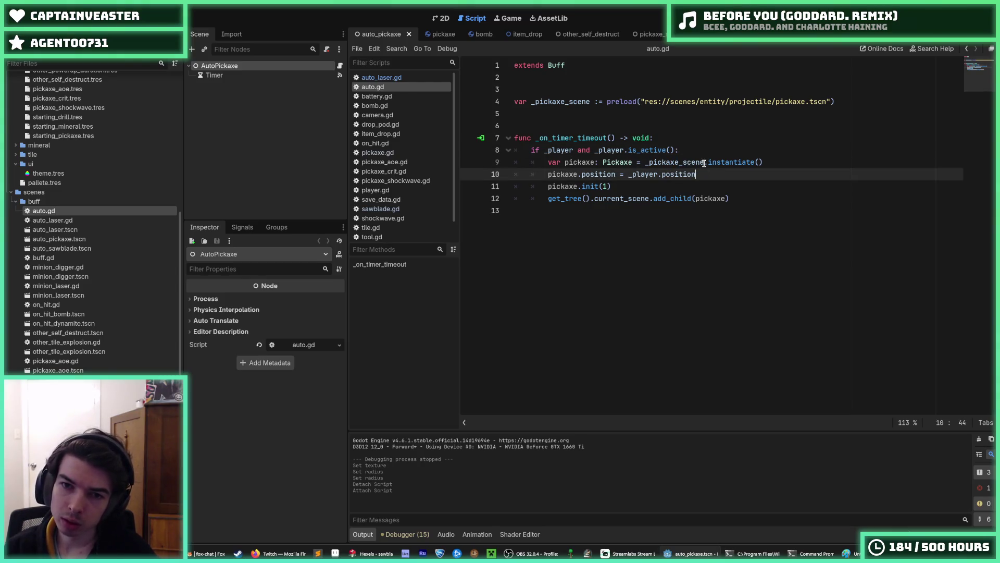
pyautogui.press('Up')
pyautogui.press('Up')
pyautogui.click(710, 173)
pyautogui.click(698, 150)
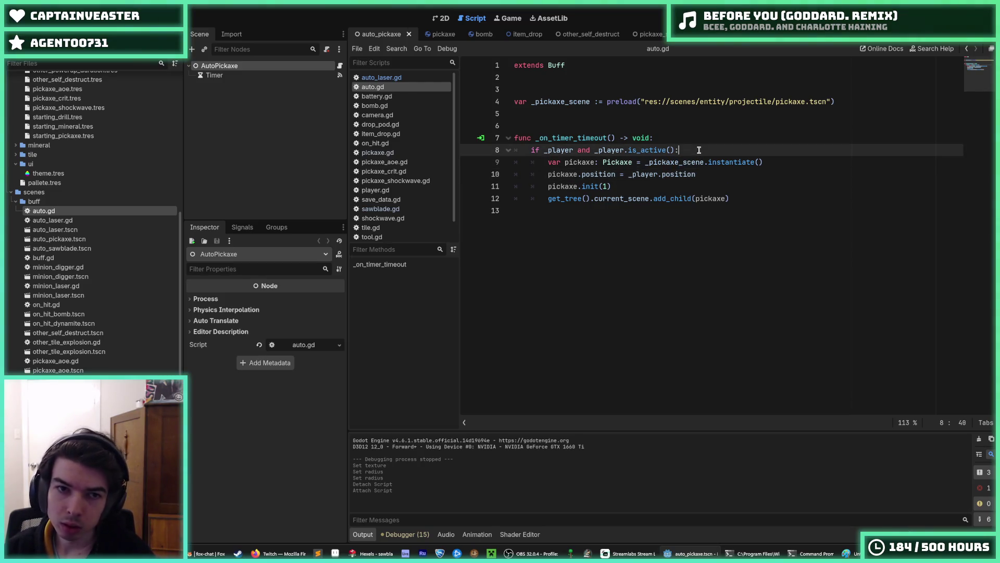
# - Compare the AutoPickaxe and Timer nodes, ending on Timer: 1.0 s Wait Time, Autostart on
pyautogui.click(237, 76)
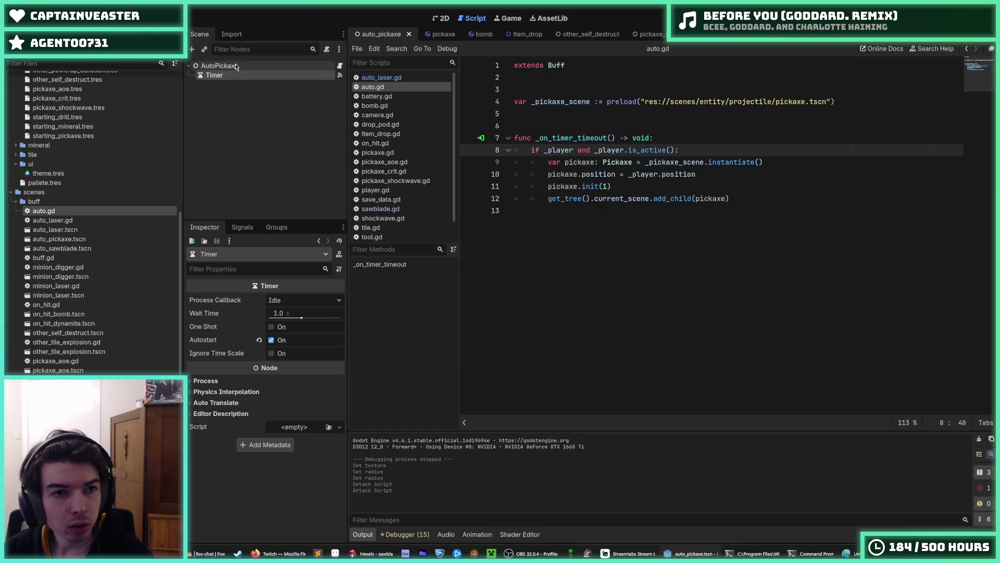
pyautogui.click(236, 66)
pyautogui.click(234, 74)
pyautogui.click(235, 66)
pyautogui.click(233, 74)
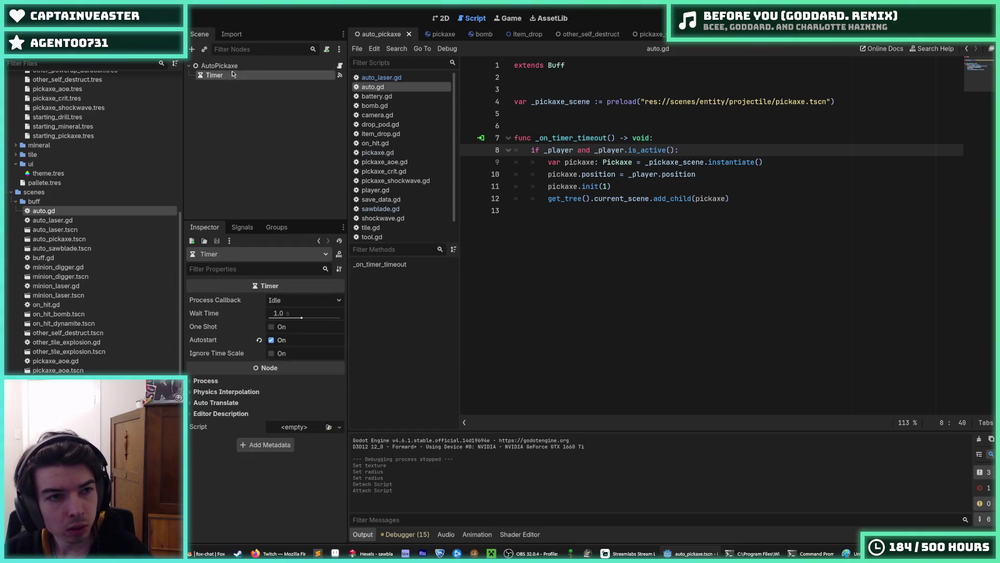
pyautogui.click(234, 67)
pyautogui.click(233, 74)
pyautogui.click(234, 66)
pyautogui.click(232, 74)
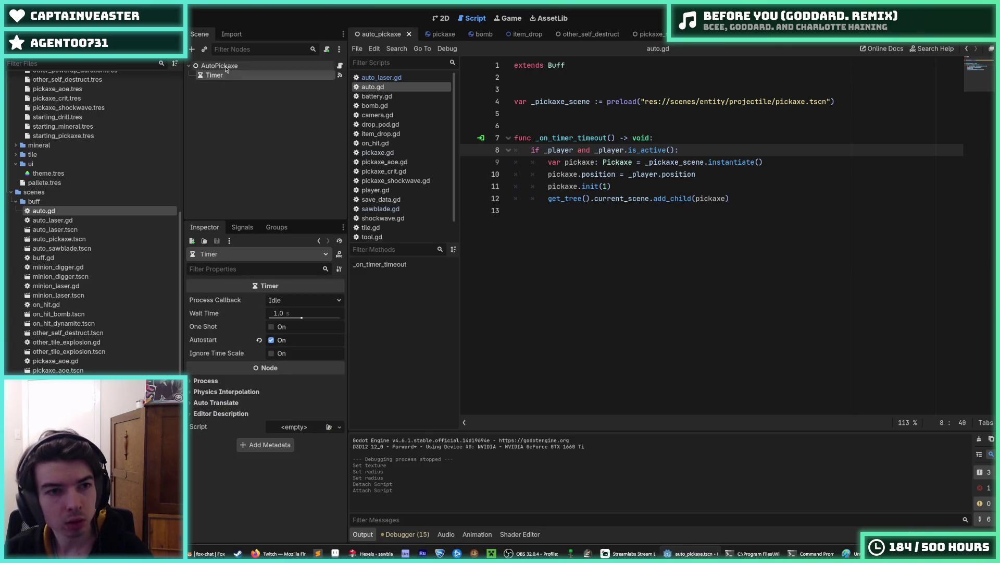
pyautogui.click(225, 67)
pyautogui.click(226, 74)
pyautogui.click(226, 66)
pyautogui.click(226, 74)
pyautogui.click(226, 66)
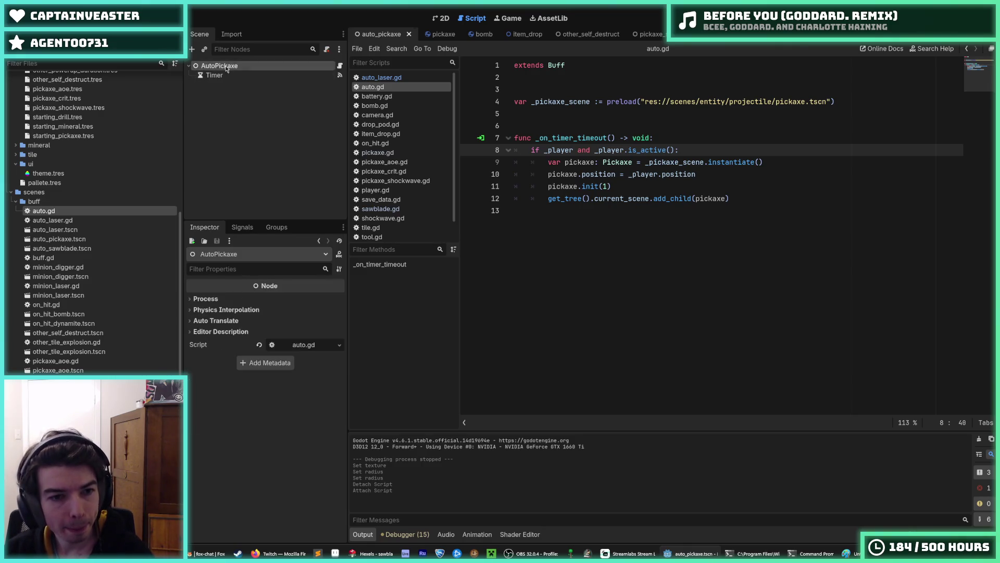
pyautogui.click(225, 75)
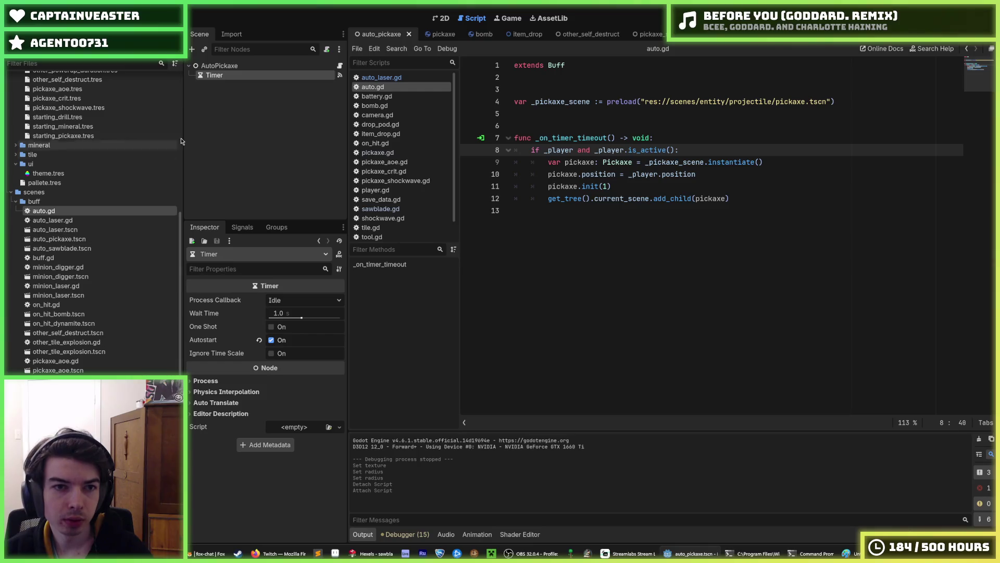
pyautogui.click(229, 68)
pyautogui.click(232, 77)
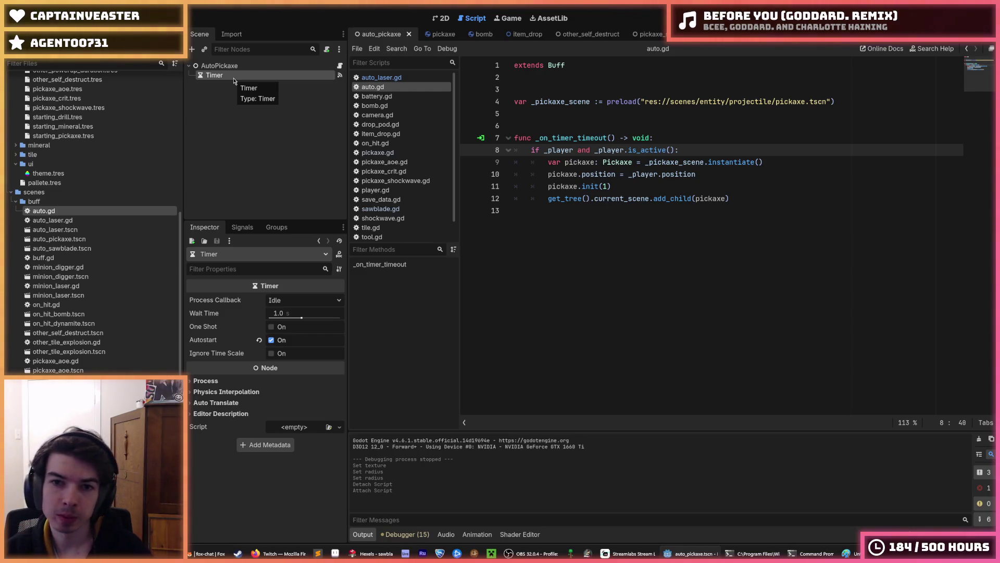
pyautogui.doubleClick(555, 100)
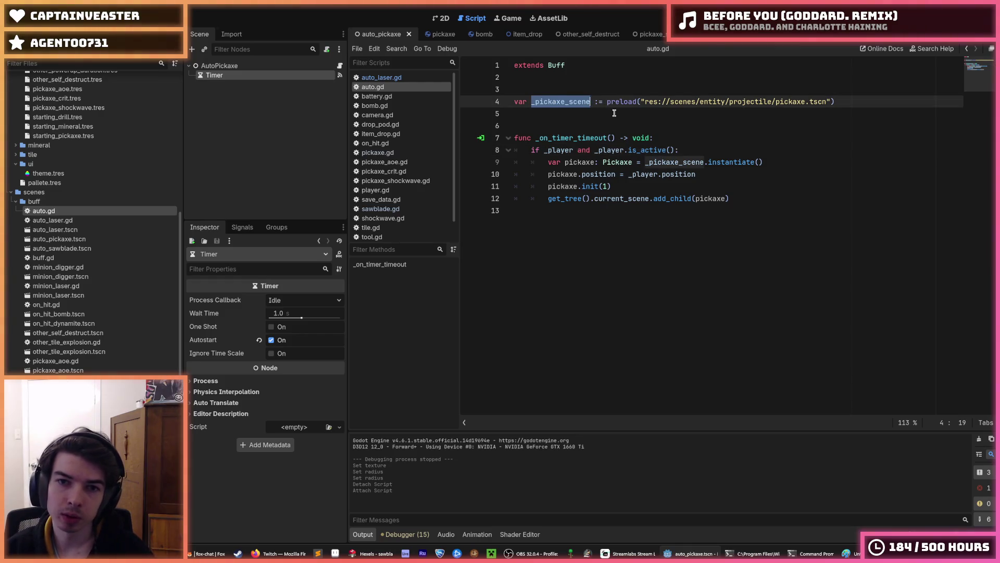
pyautogui.click(516, 102)
pyautogui.write('@export')
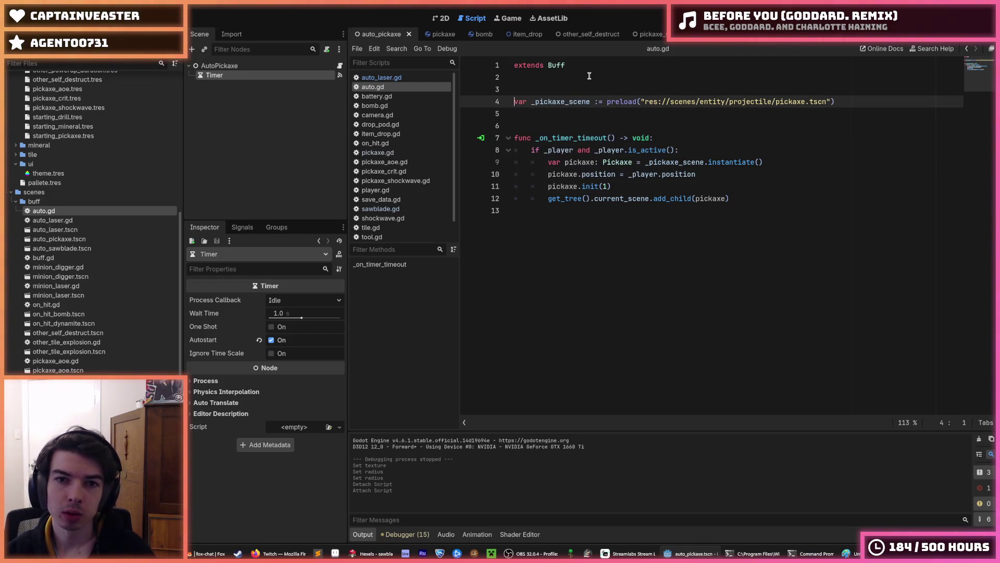
pyautogui.write(' var')
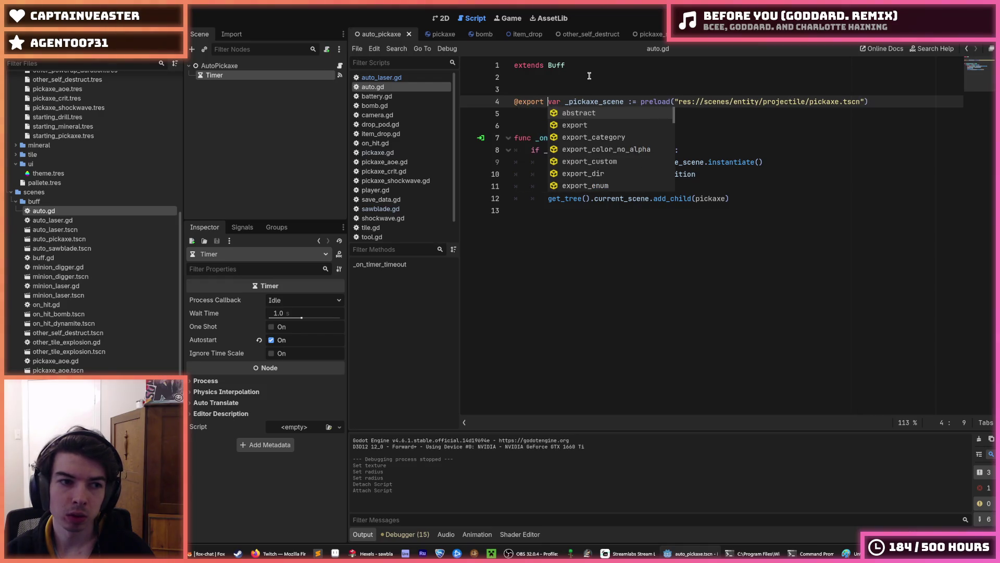
pyautogui.press('Delete')
pyautogui.press('Delete')
pyautogui.press('Delete')
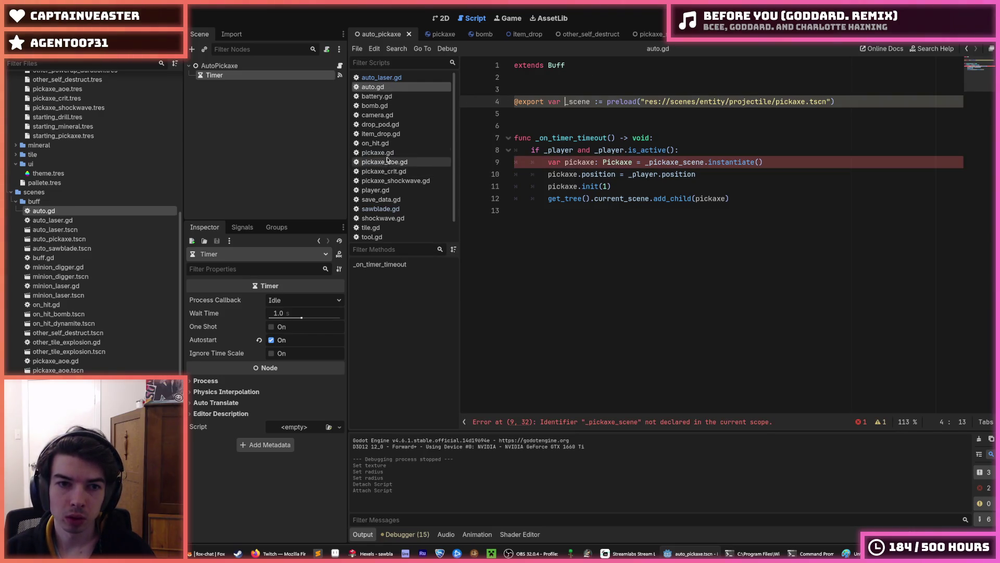
pyautogui.click(388, 146)
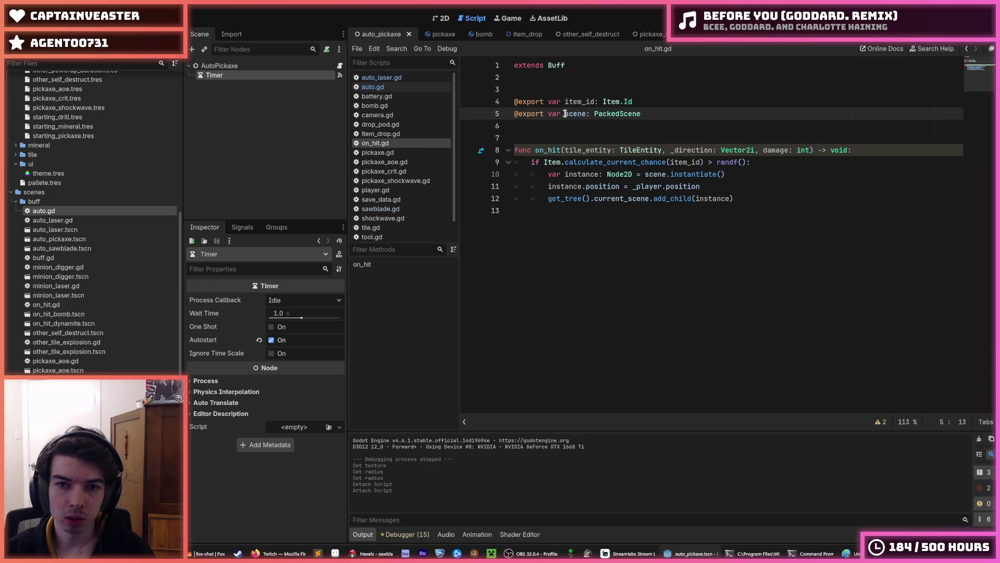
pyautogui.click(388, 78)
pyautogui.click(404, 87)
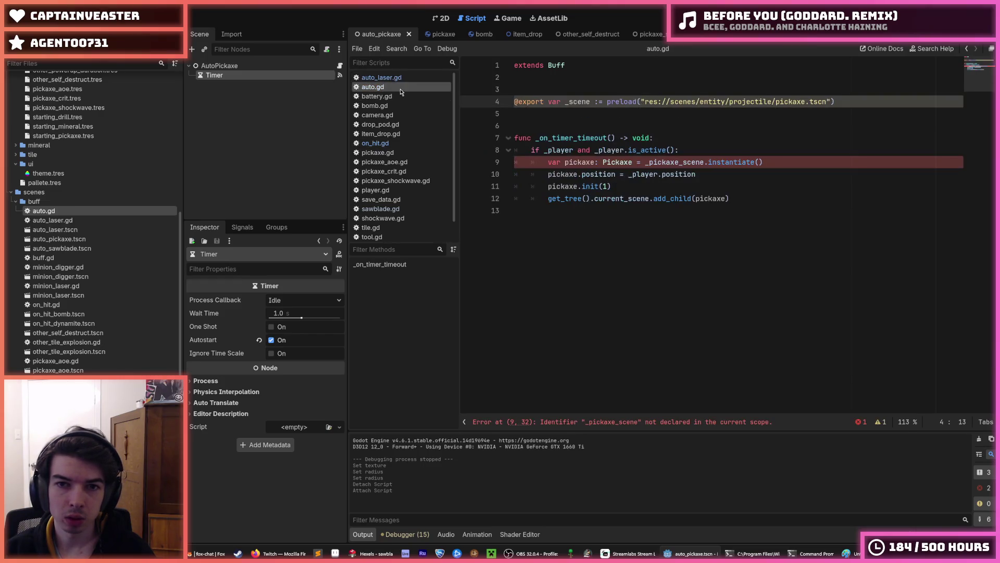
pyautogui.press('BackSpace')
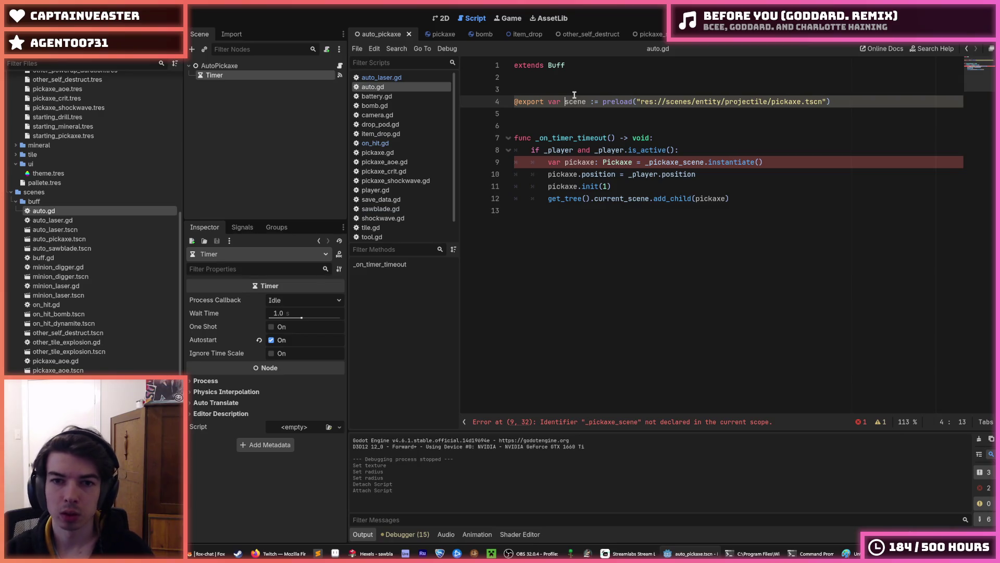
# - Rename _pickaxe_scene to scene and every pickaxe variable to instance
pyautogui.doubleClick(575, 101)
pyautogui.doubleClick(671, 159)
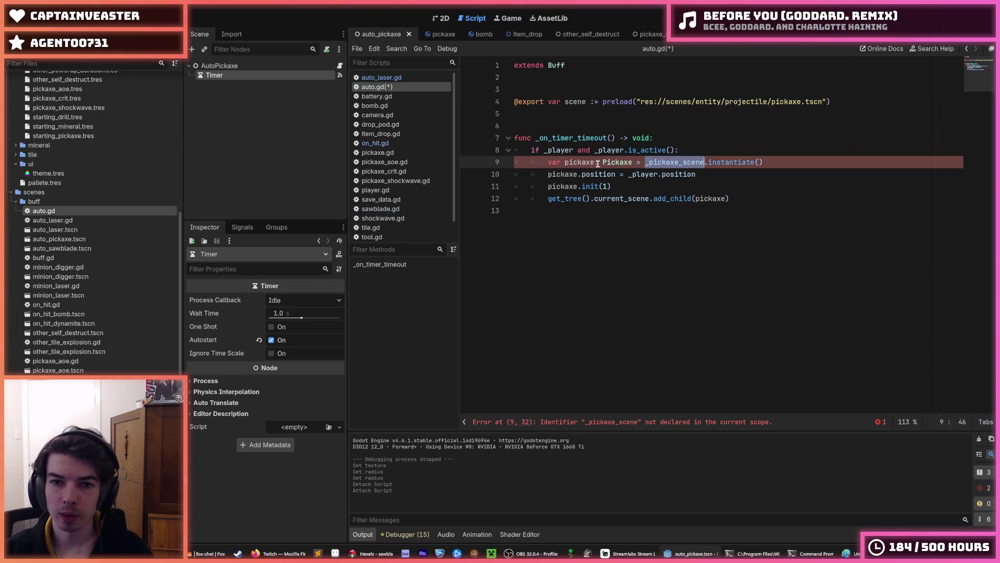
pyautogui.write('scene')
pyautogui.doubleClick(579, 162)
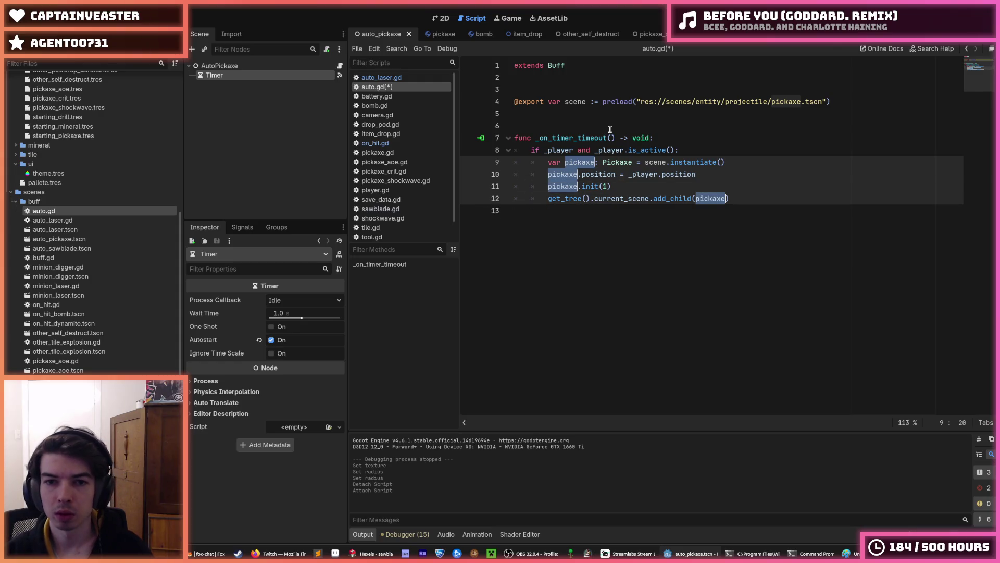
pyautogui.write('instance')
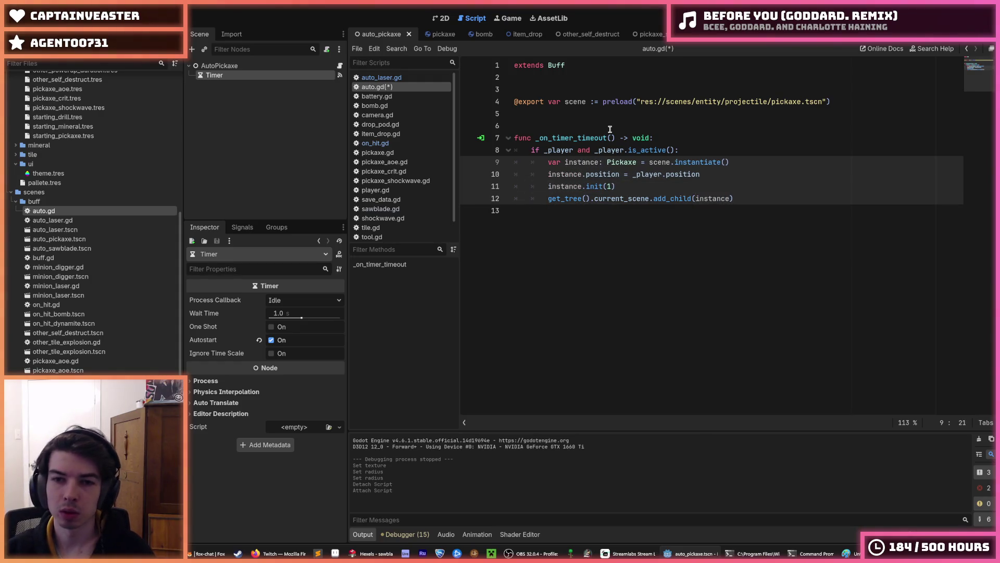
pyautogui.press('Escape')
# - Delete the instance.init(1) line and save auto.gd
pyautogui.moveTo(782, 186); pyautogui.dragTo(782, 173)
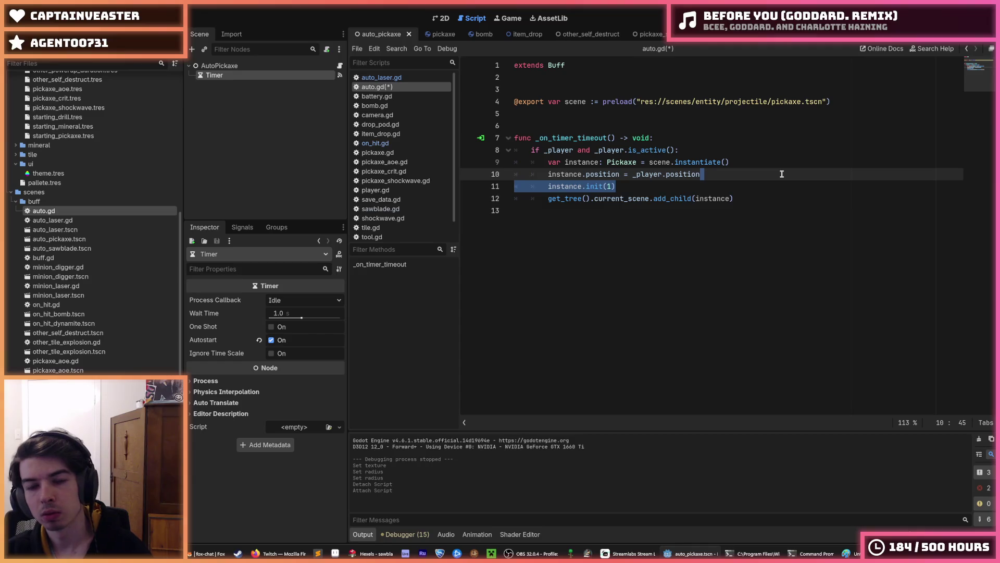
pyautogui.press('BackSpace')
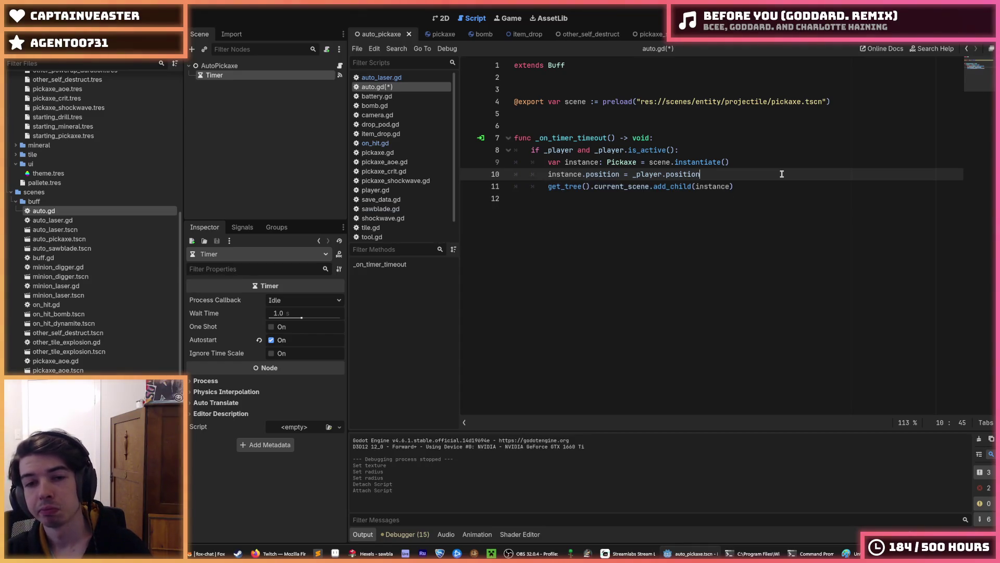
pyautogui.hotkey('ctrl', 's')
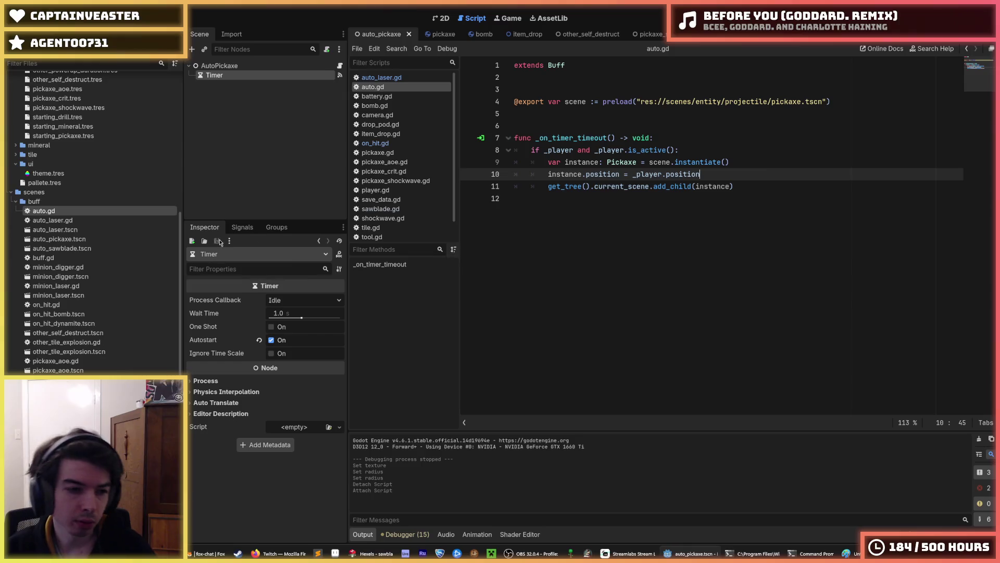
pyautogui.scroll(-10, 87, 279)
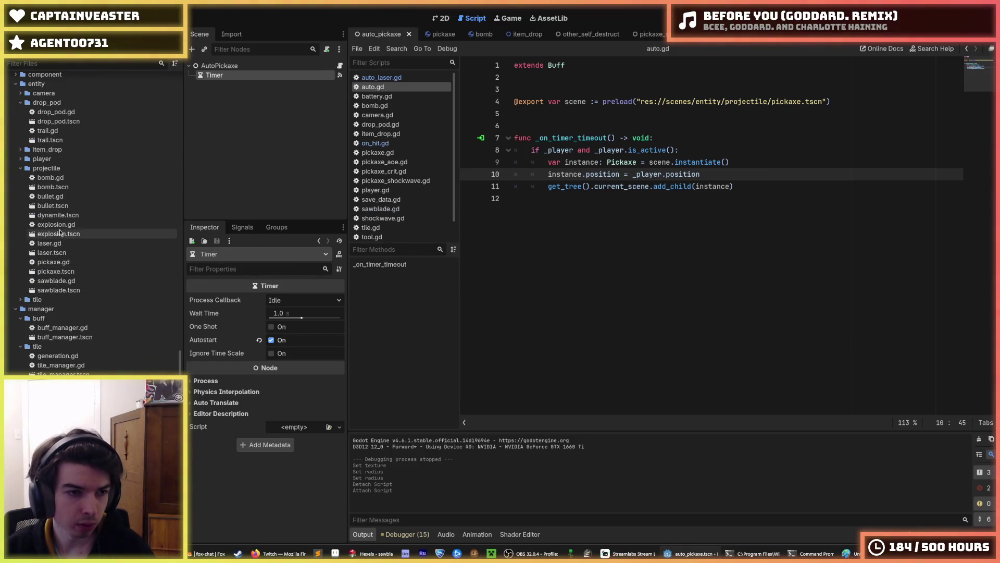
# - In pickaxe.gd, delete the init function and the _damage variable declaration
pyautogui.doubleClick(68, 272)
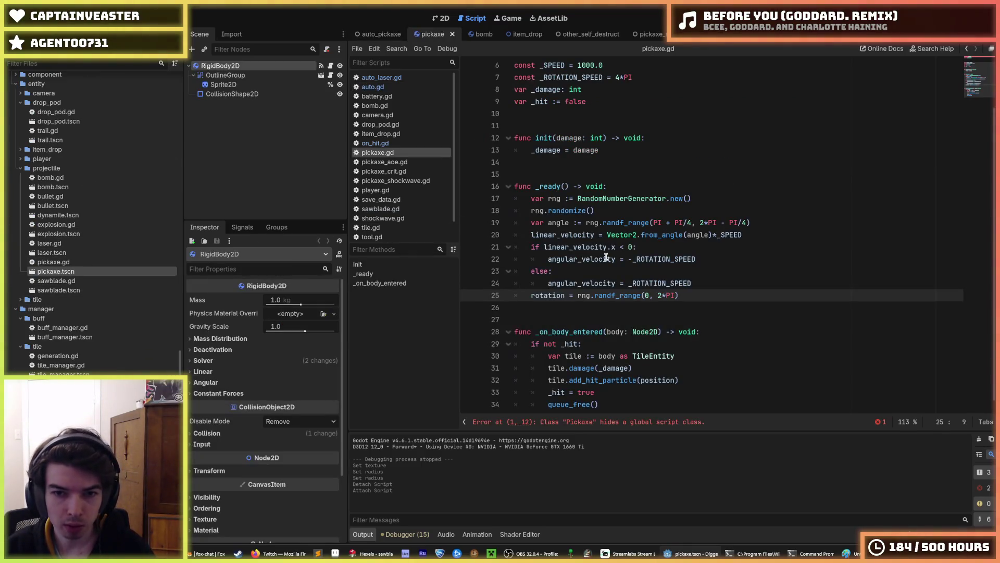
pyautogui.scroll(3, 602, 129)
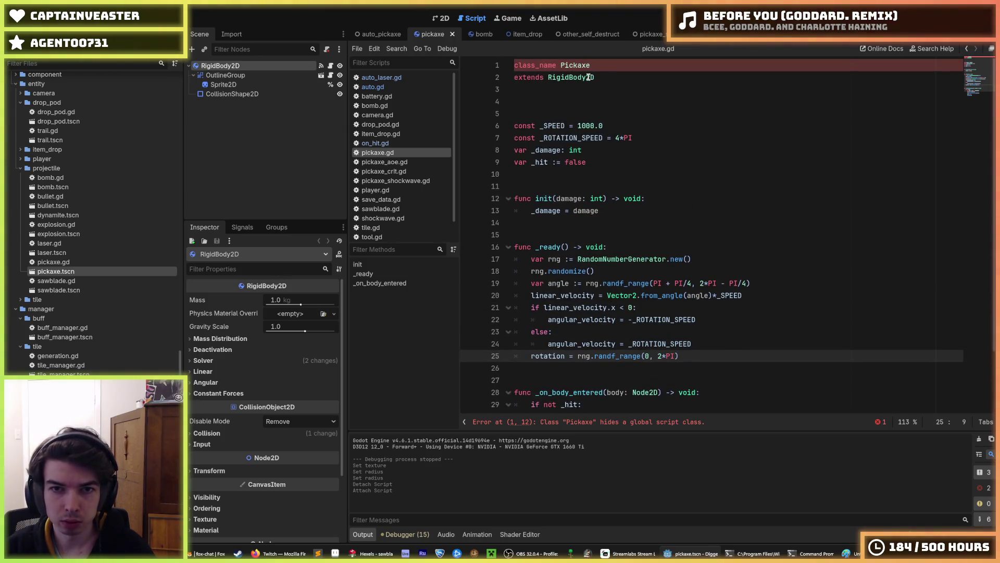
pyautogui.click(614, 77)
pyautogui.moveTo(601, 211); pyautogui.dragTo(510, 180)
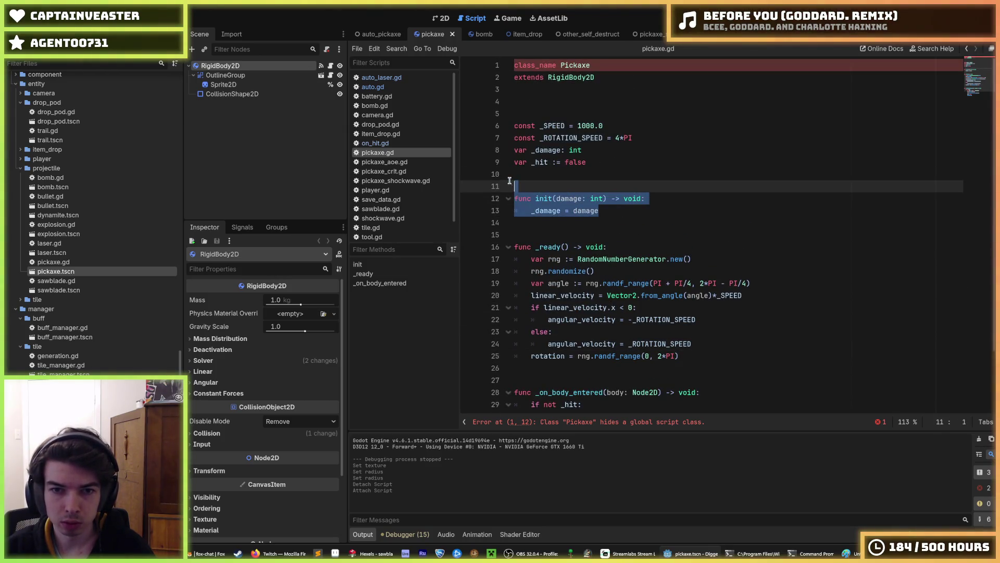
pyautogui.press('BackSpace')
pyautogui.press('BackSpace')
pyautogui.click(589, 151)
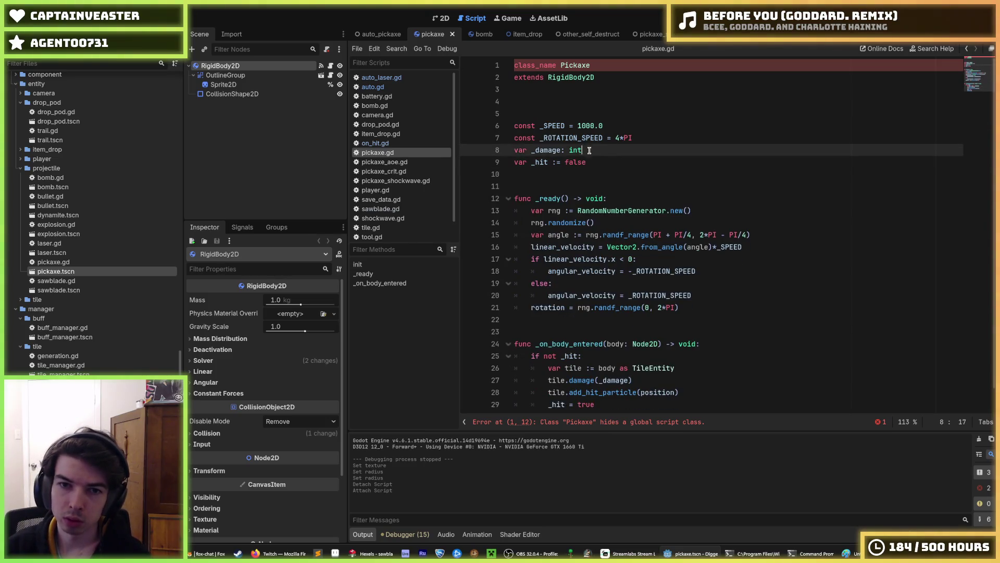
pyautogui.hotkey('shift', 'Home')
pyautogui.press('BackSpace')
pyautogui.press('BackSpace')
# - Change tile.damage(_damage) to tile.damage(1), remove an extra blank line, and save
pyautogui.scroll(-1, 661, 343)
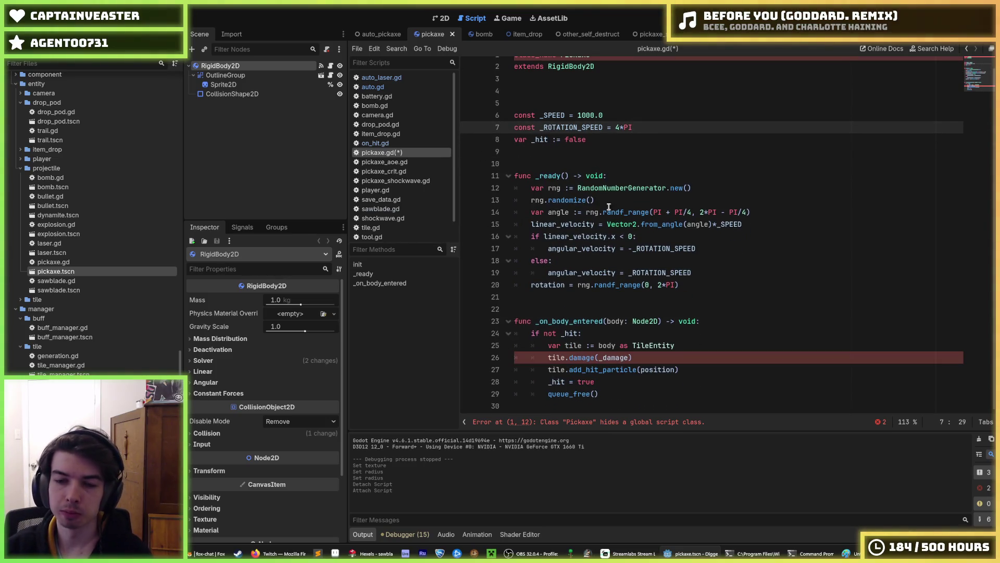
pyautogui.doubleClick(625, 357)
pyautogui.write('1')
pyautogui.click(646, 320)
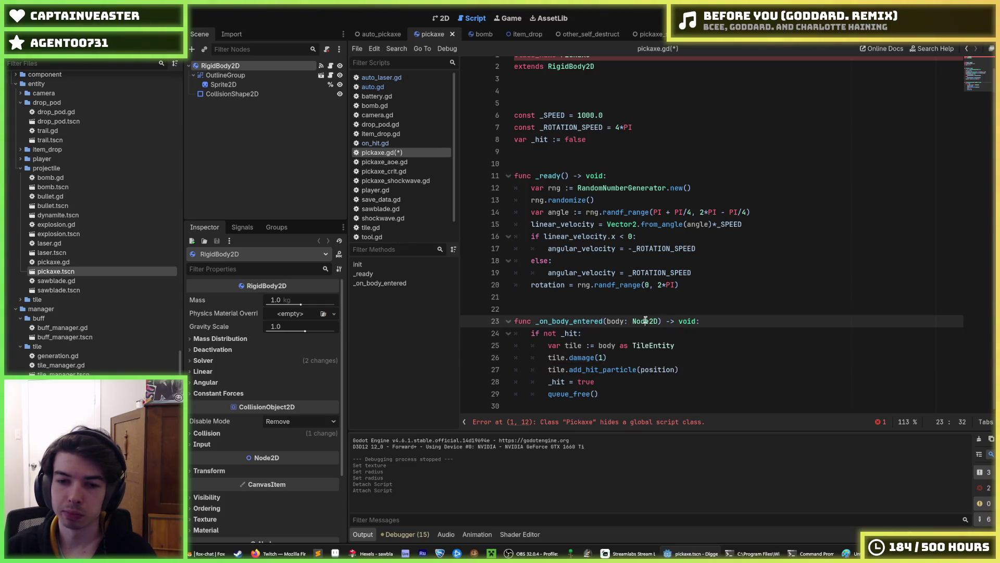
pyautogui.click(655, 348)
pyautogui.hotkey('ctrl', 's')
pyautogui.click(699, 336)
pyautogui.scroll(1, 643, 281)
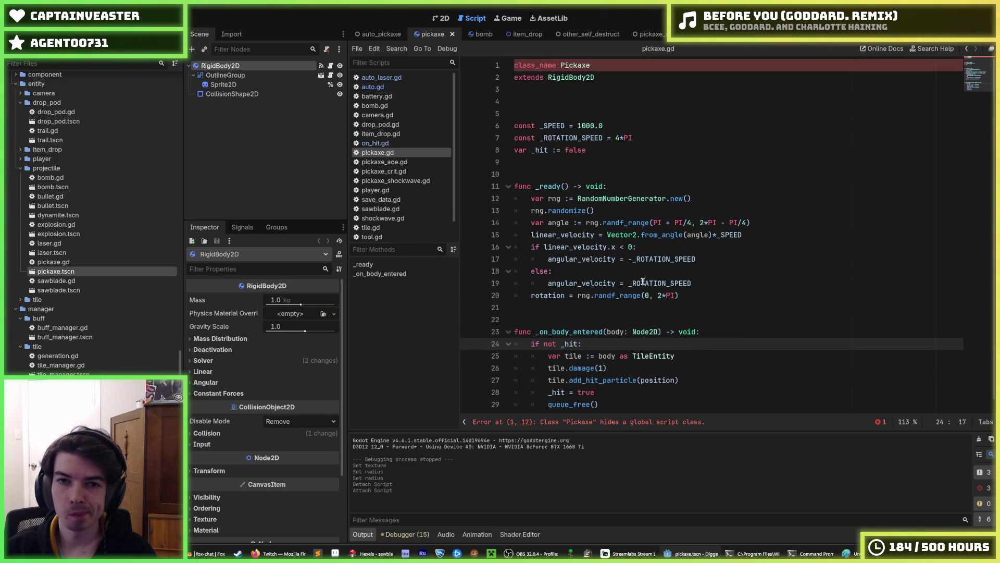
pyautogui.click(565, 102)
pyautogui.press('BackSpace')
pyautogui.hotkey('ctrl', 's')
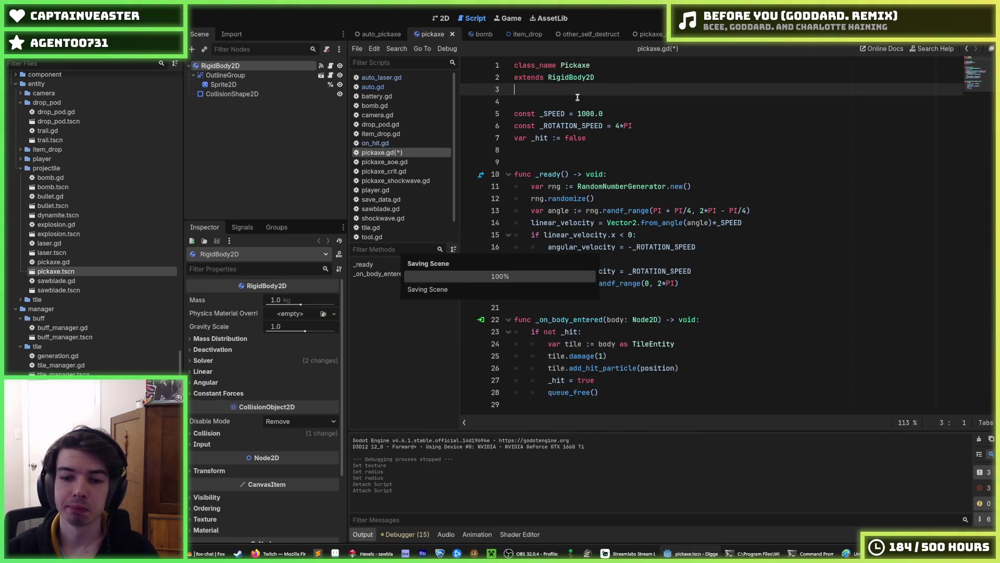
# - Review on_hit.gd's parameters, then auto.gd's _player and instance references
pyautogui.click(404, 144)
pyautogui.click(405, 151)
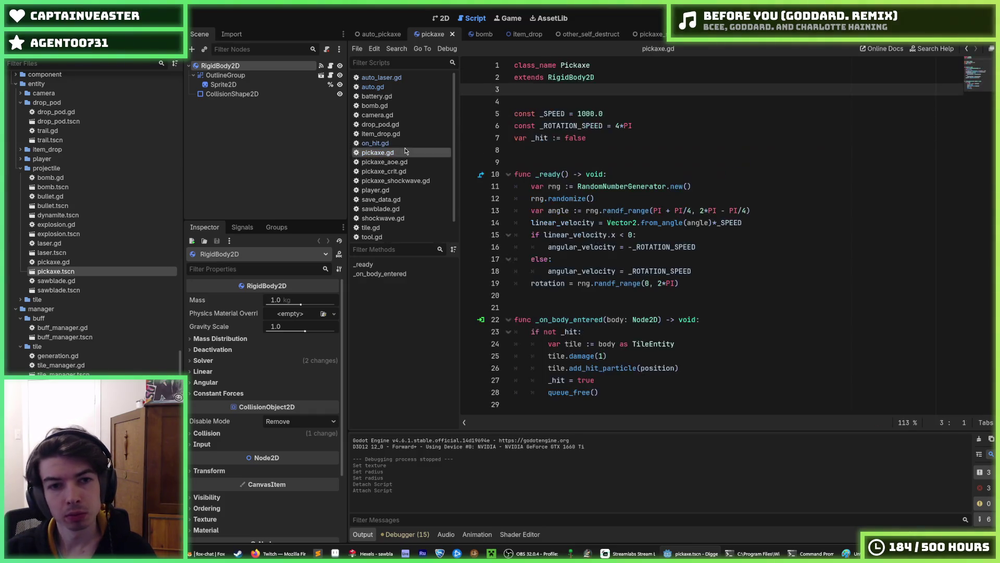
pyautogui.click(405, 144)
pyautogui.click(613, 151)
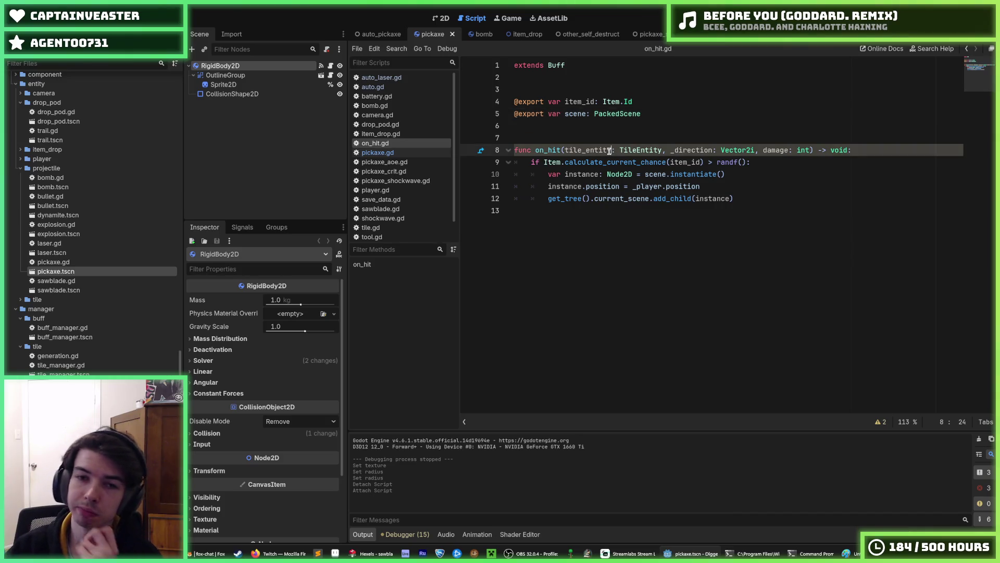
pyautogui.click(386, 87)
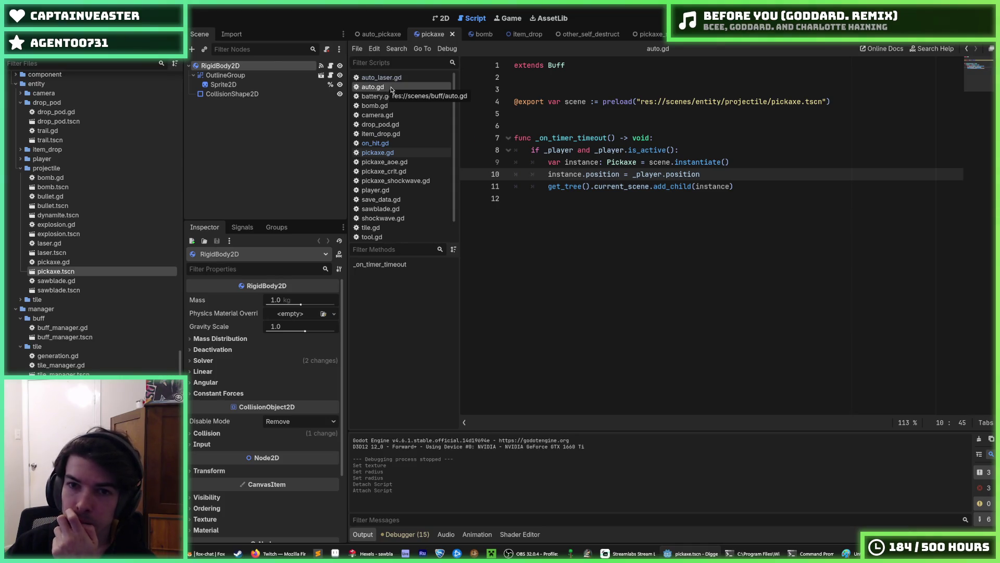
pyautogui.doubleClick(608, 151)
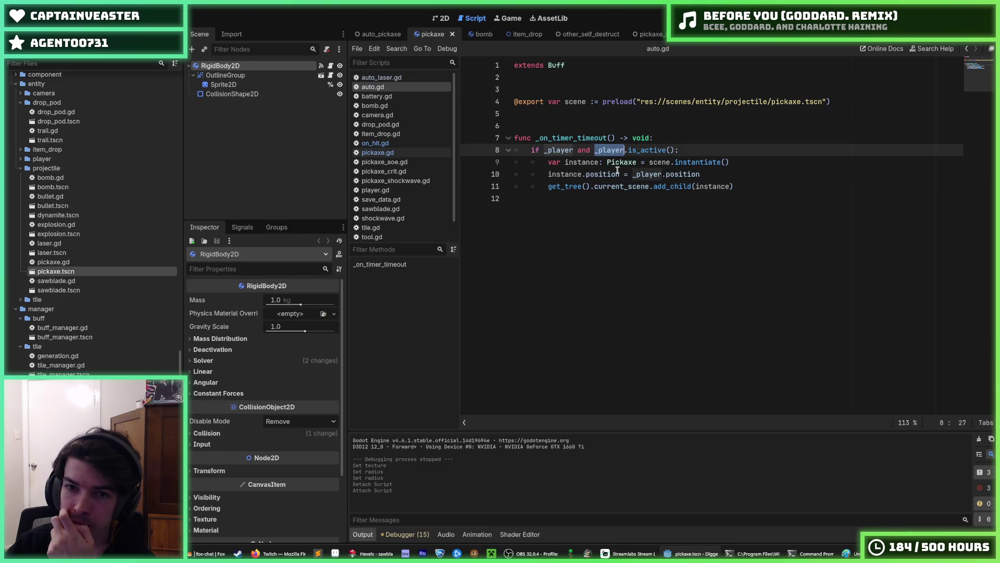
pyautogui.doubleClick(648, 174)
pyautogui.click(564, 174)
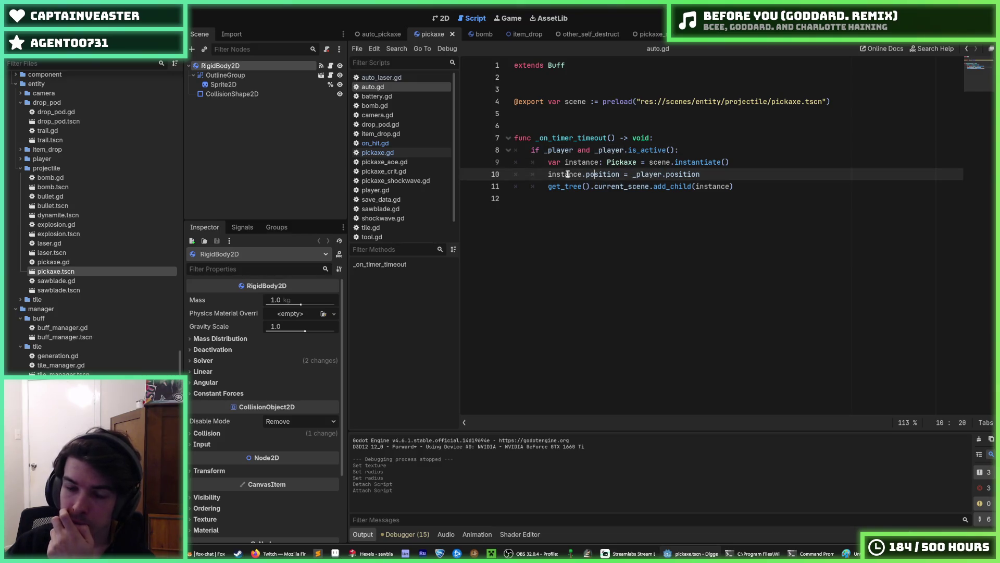
pyautogui.doubleClick(564, 174)
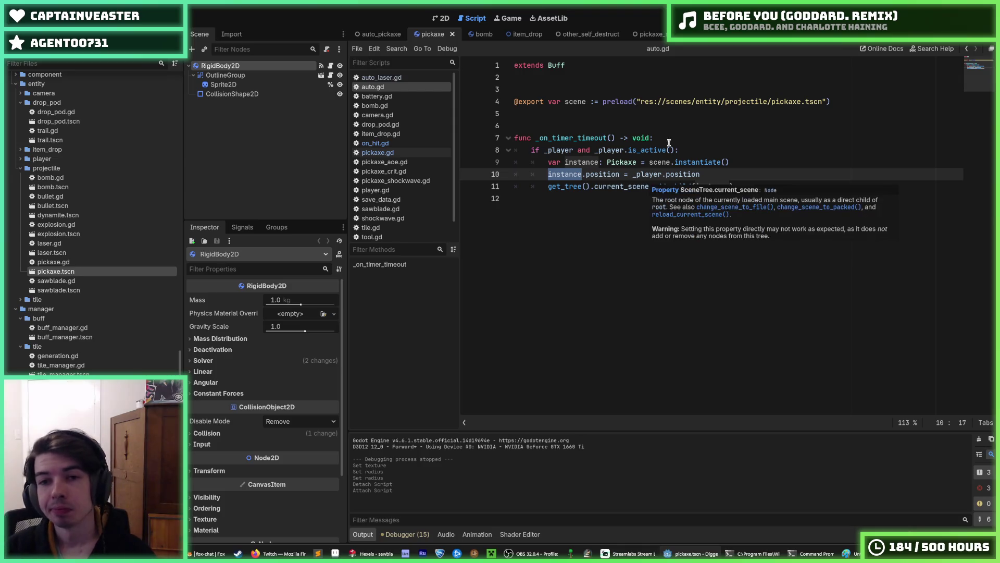
pyautogui.click(688, 150)
pyautogui.click(685, 139)
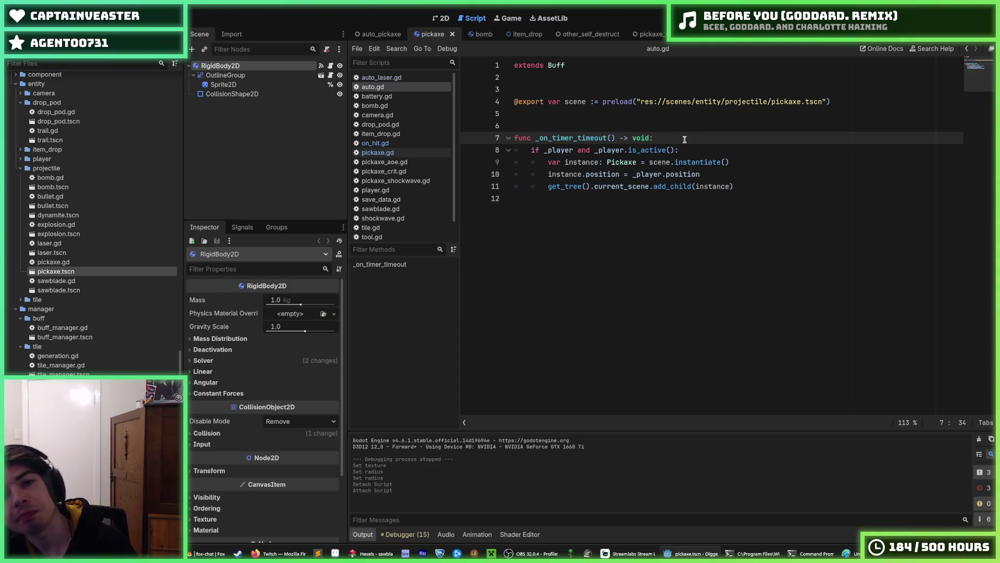
# - Replace the line-4 preload of pickaxe.tscn with a ': PackedScene' type and save auto.gd
pyautogui.click(845, 103)
pyautogui.keyDown('shift'); pyautogui.click(603, 103); pyautogui.keyUp('shift')
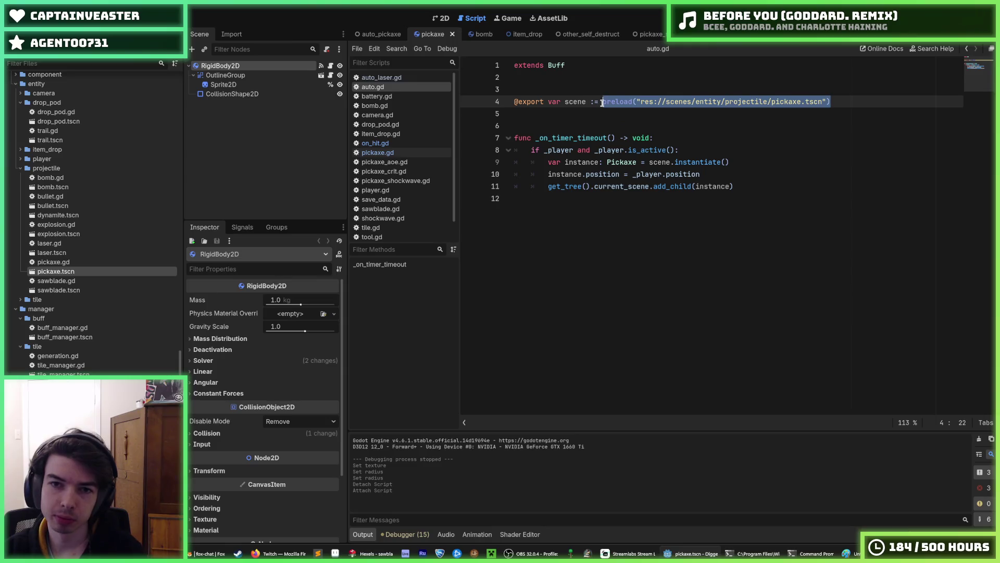
pyautogui.press('BackSpace')
pyautogui.press('BackSpace')
pyautogui.press('BackSpace')
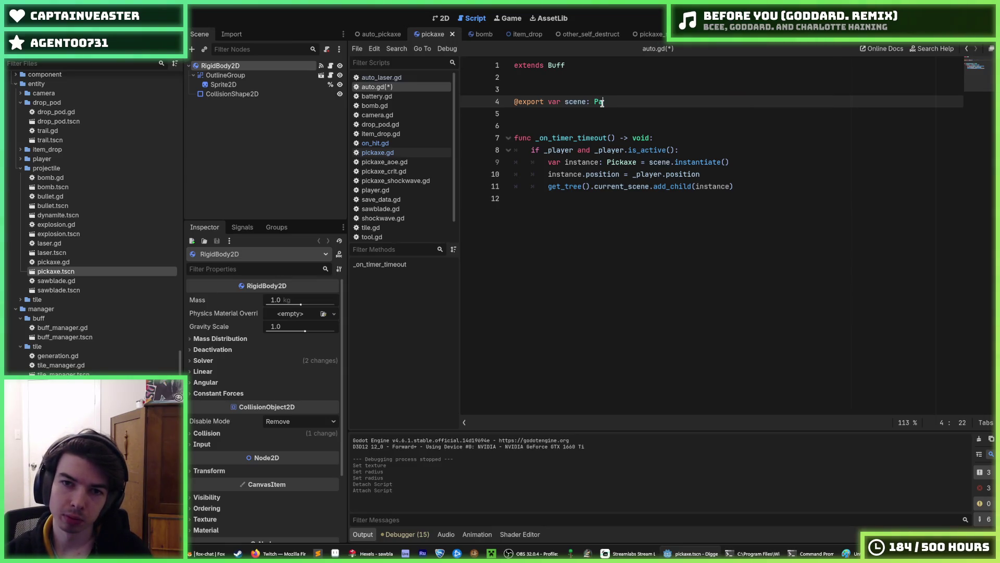
pyautogui.write('cked')
pyautogui.press('BackSpace')
pyautogui.press('BackSpace')
pyautogui.hotkey('ctrl', 's')
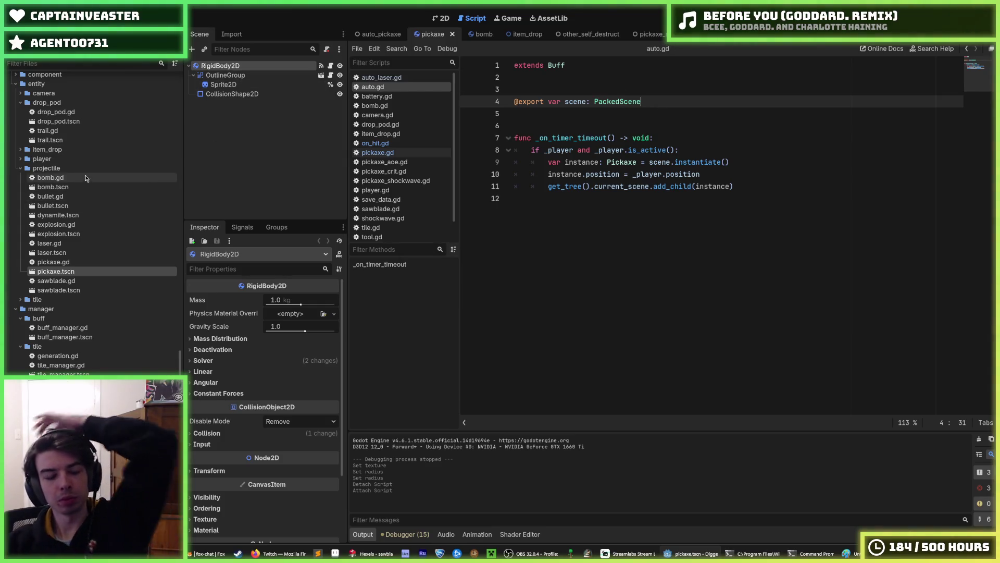
pyautogui.scroll(5, 81, 190)
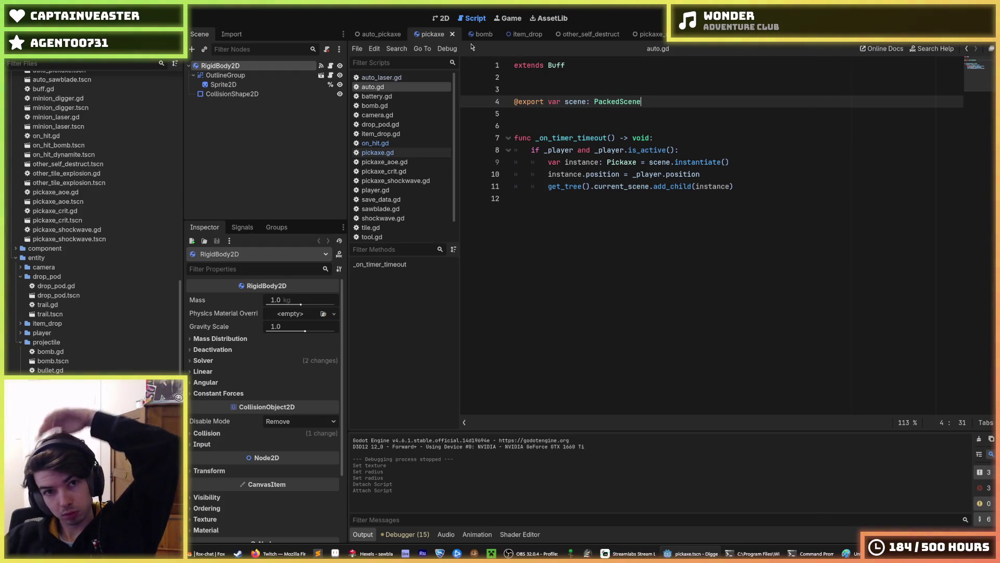
pyautogui.moveTo(471, 36)
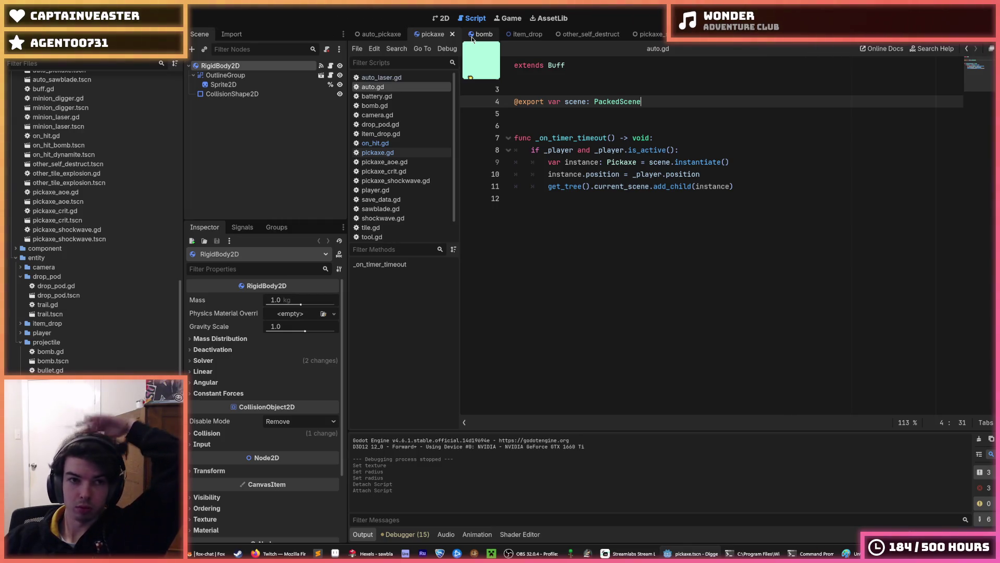
# - Switch to the auto_pickaxe scene and inspect the AutoPickaxe root and Timer nodes
pyautogui.click(379, 34)
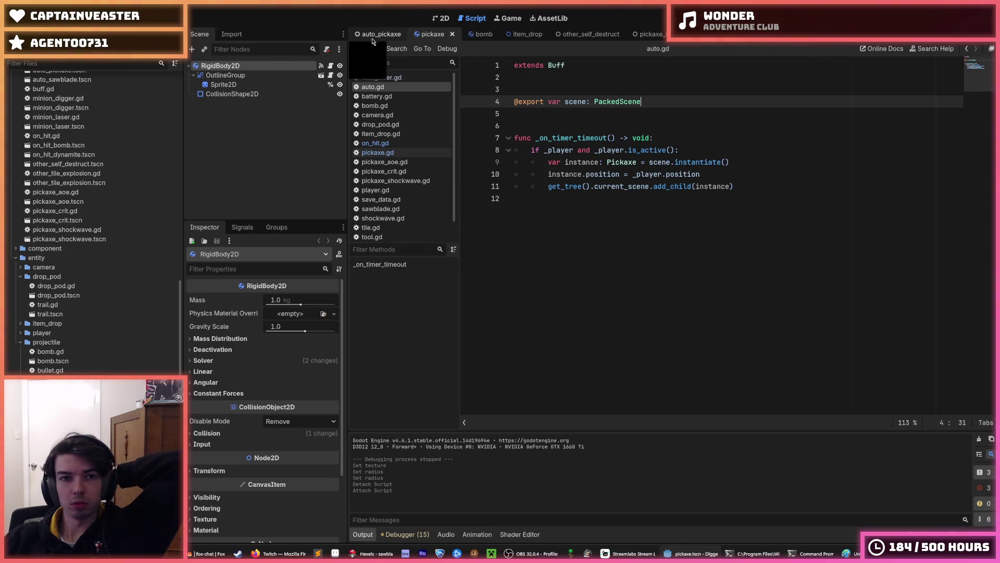
pyautogui.click(219, 66)
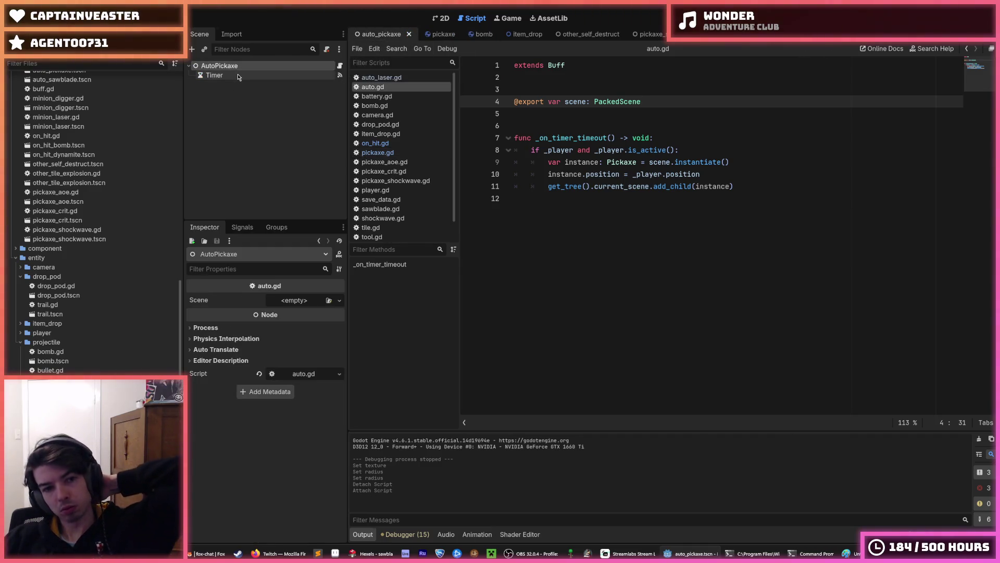
pyautogui.click(236, 74)
pyautogui.click(221, 65)
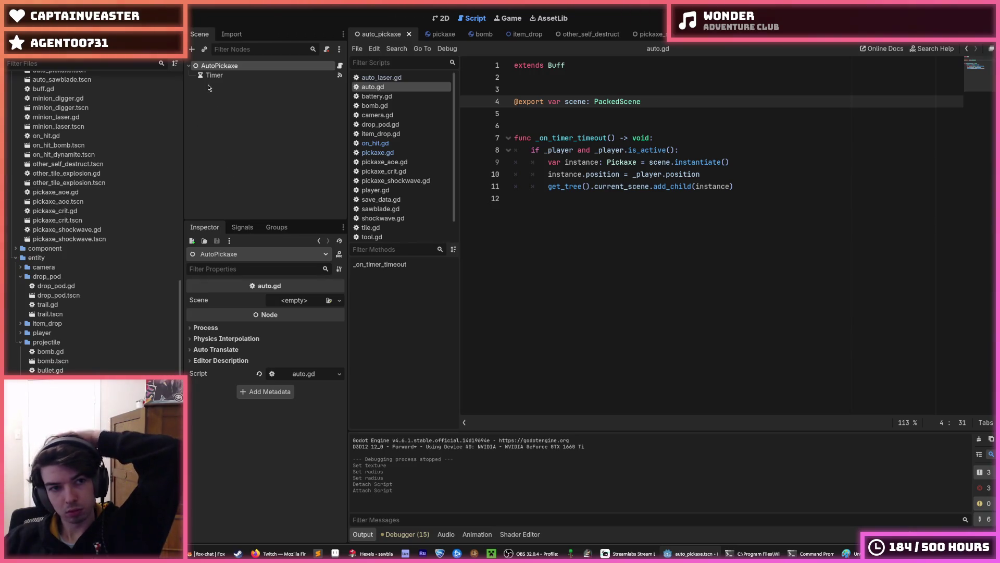
pyautogui.click(214, 75)
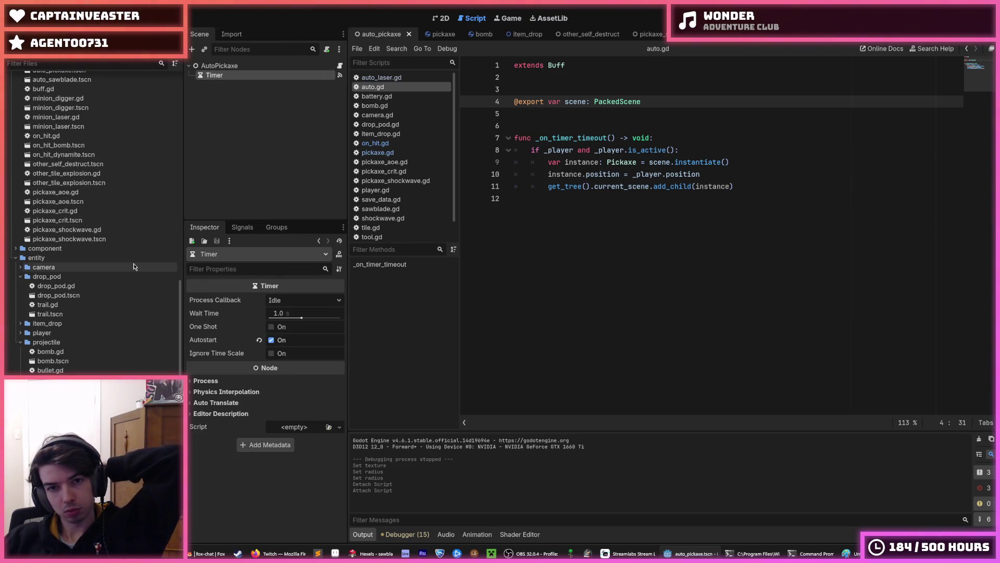
pyautogui.scroll(3, 133, 263)
pyautogui.scroll(5, 134, 264)
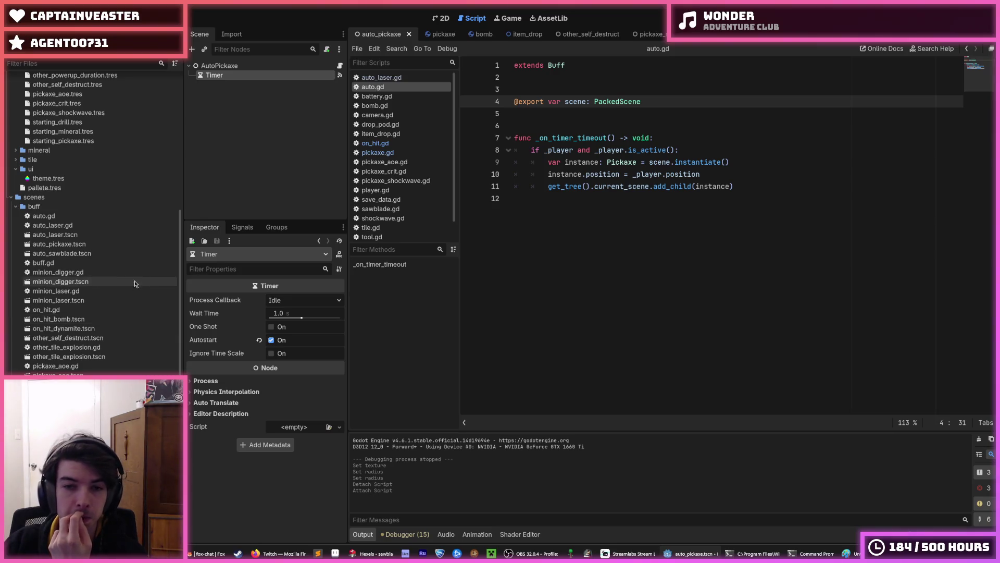
pyautogui.click(255, 65)
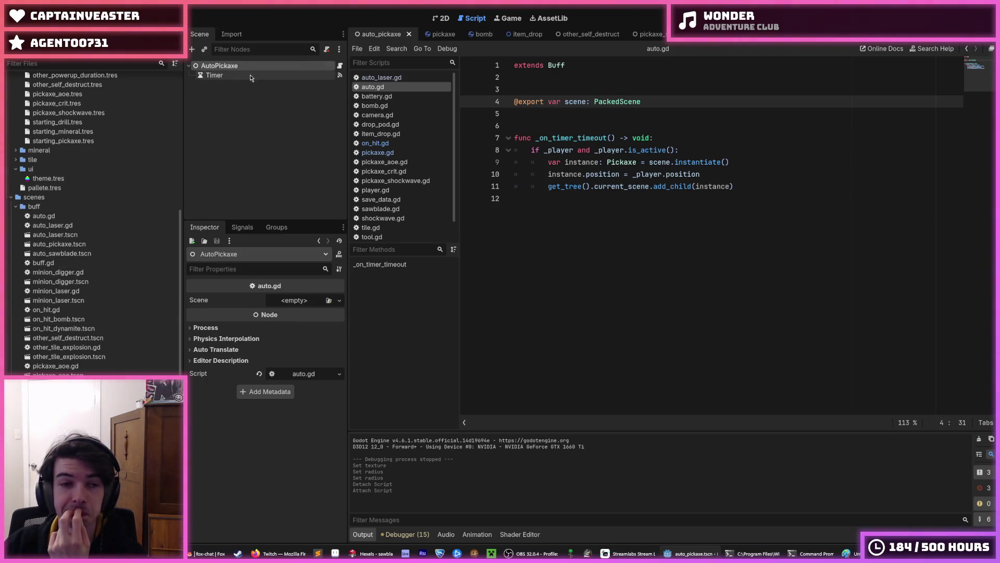
pyautogui.click(253, 75)
# - Check the Timer's signal connections, with timeout linked to _on_timer_timeout
pyautogui.rightClick(251, 78)
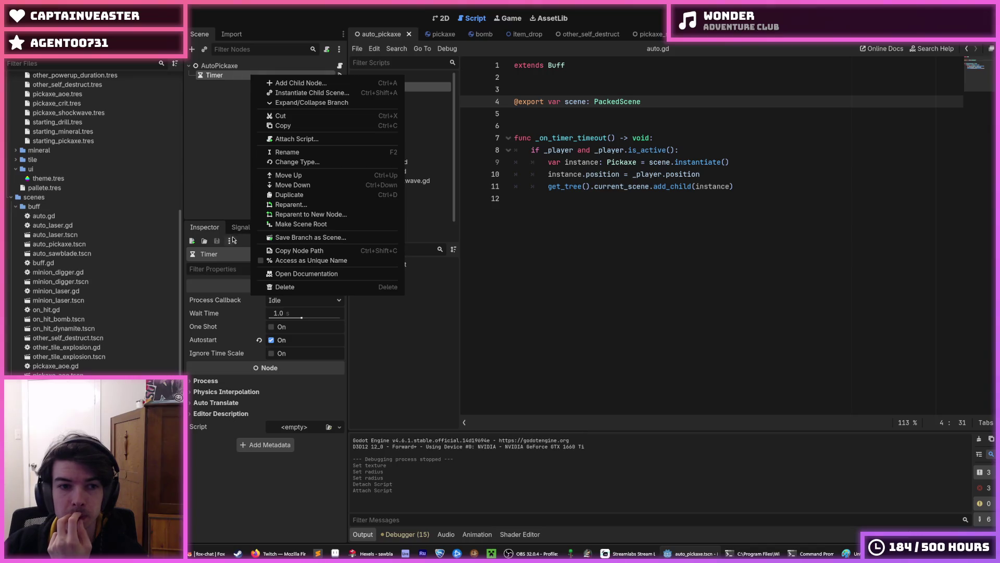
pyautogui.click(232, 240)
pyautogui.click(241, 228)
pyautogui.click(235, 277)
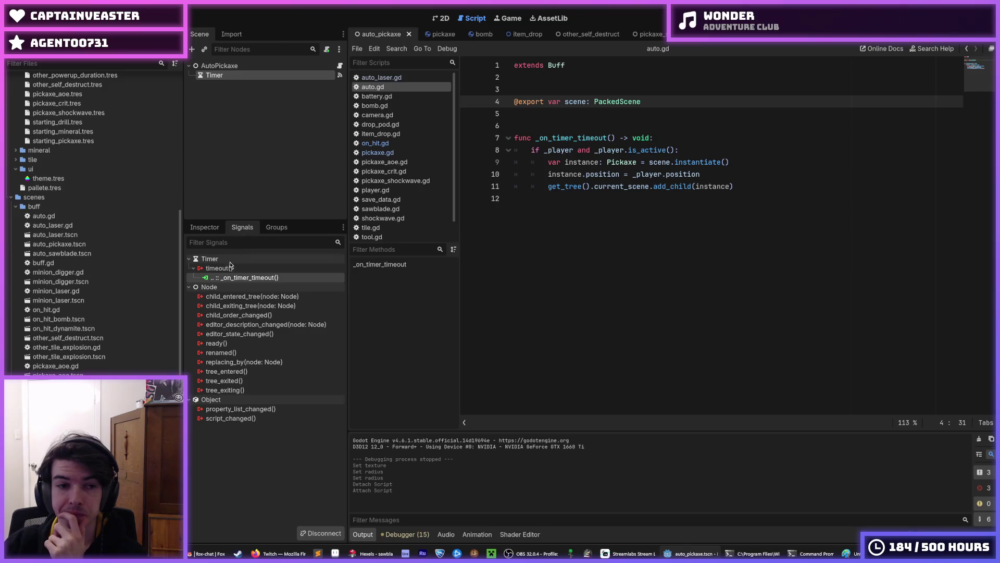
pyautogui.click(204, 227)
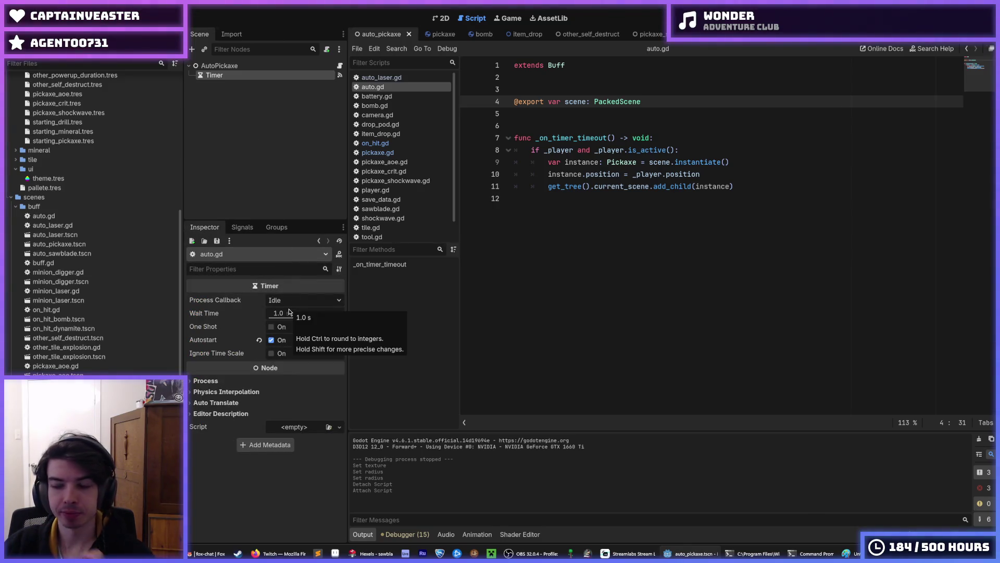
# - Begin editing the Timer's Wait Time, then cancel so it stays 1.0 s
pyautogui.click(650, 279)
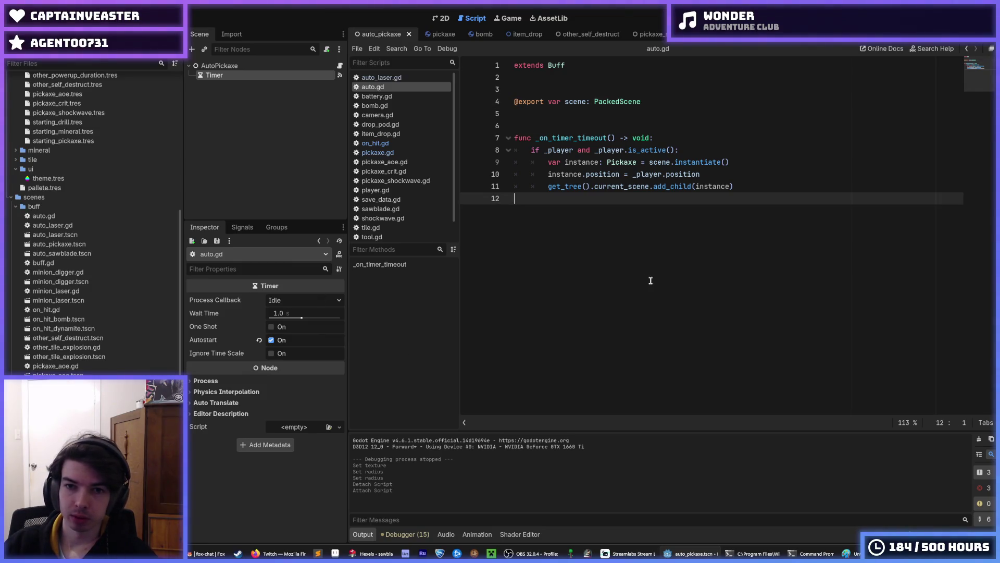
pyautogui.click(287, 318)
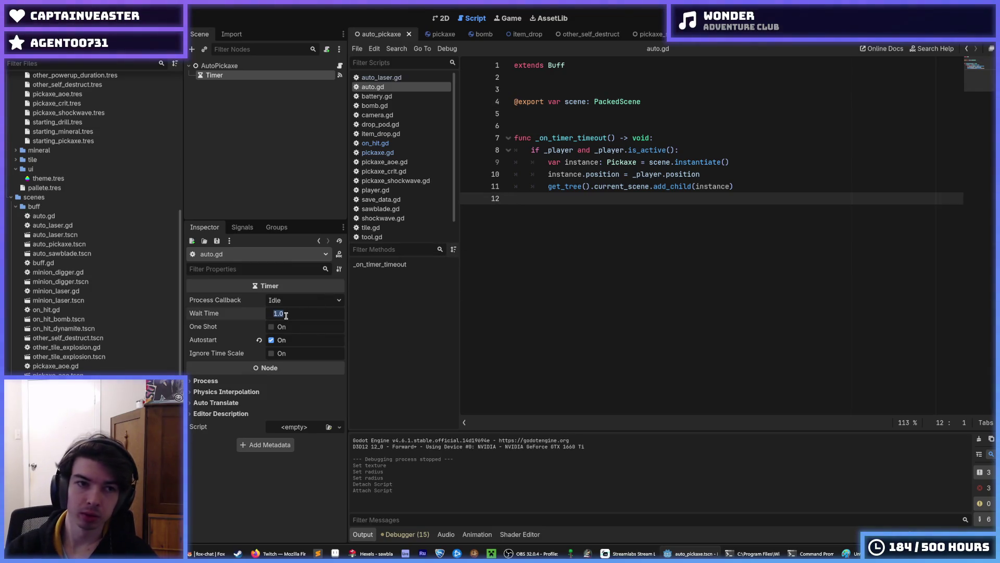
pyautogui.write('0.5')
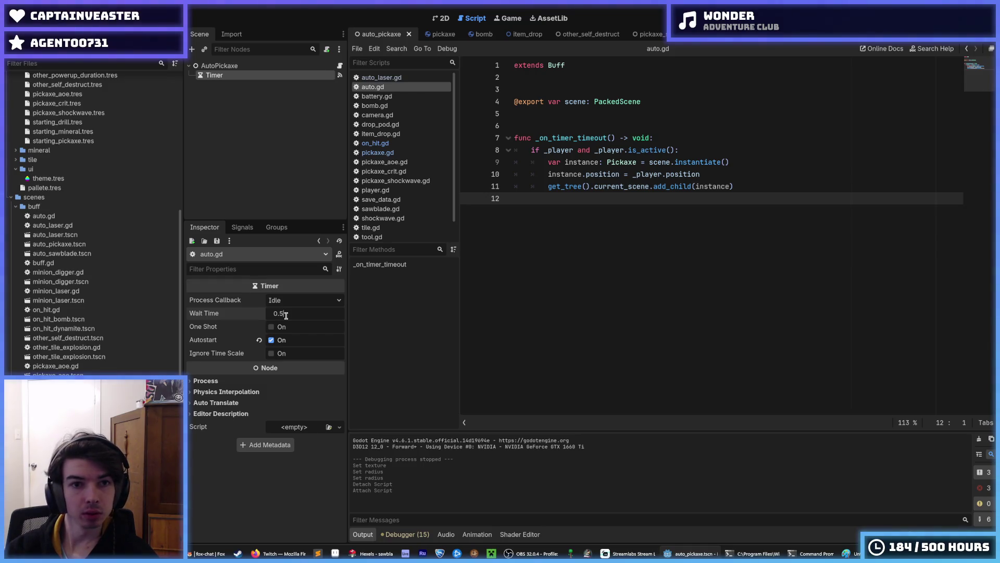
pyautogui.press('Escape')
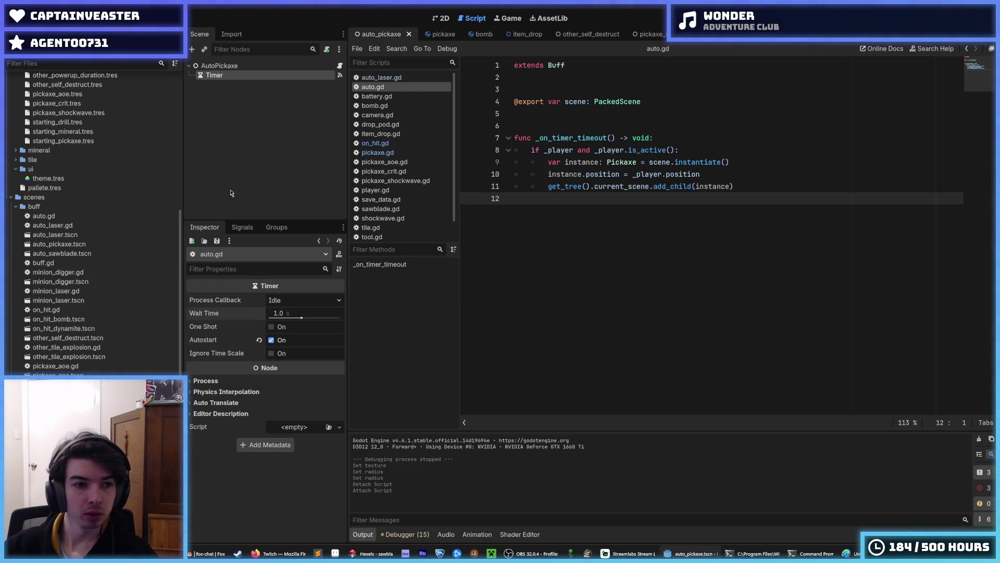
# - Open auto_sawblade.tscn and rename its root node from AutoPickaxe to AutoSawblade
pyautogui.doubleClick(62, 253)
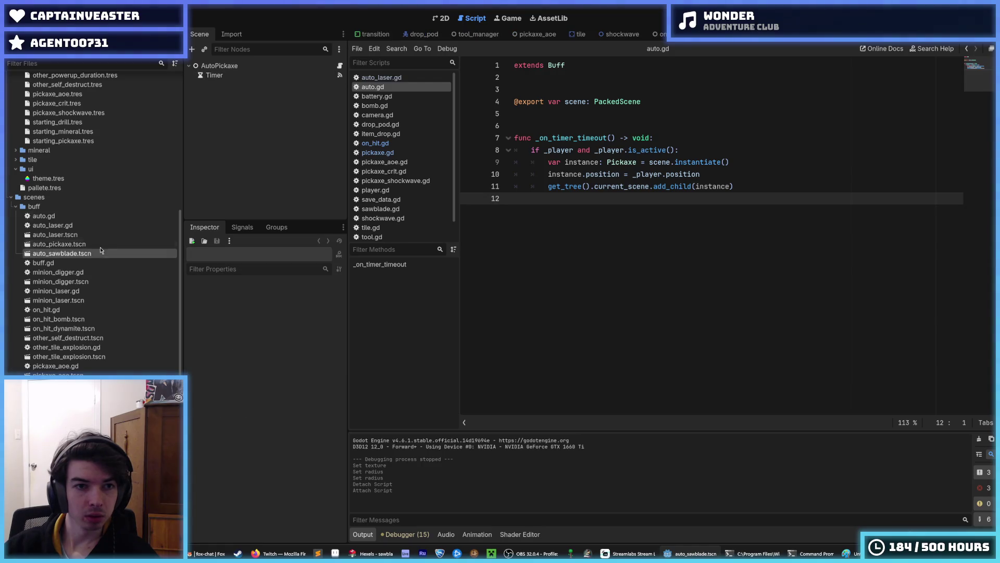
pyautogui.click(227, 67)
pyautogui.click(224, 66)
pyautogui.moveTo(241, 66); pyautogui.dragTo(216, 65)
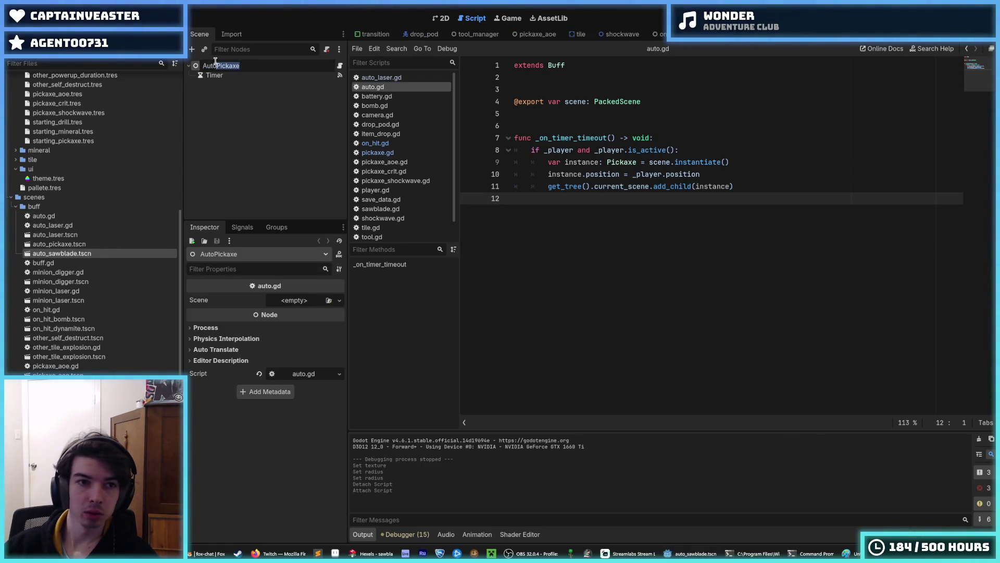
pyautogui.write('Sawblade')
pyautogui.press('Return')
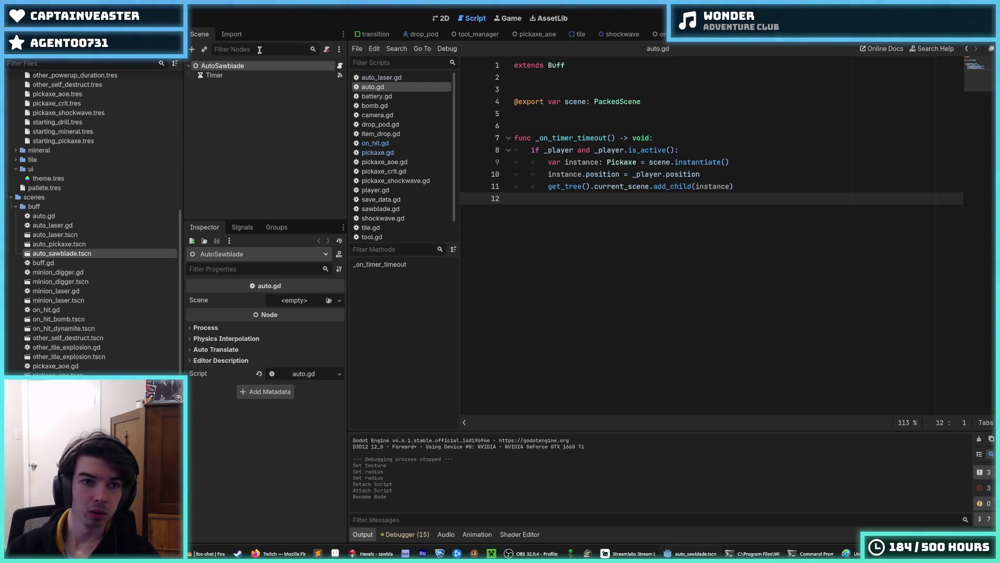
# - Set the Timer's Wait Time to 0.5 and save the scene
pyautogui.click(257, 75)
pyautogui.click(288, 318)
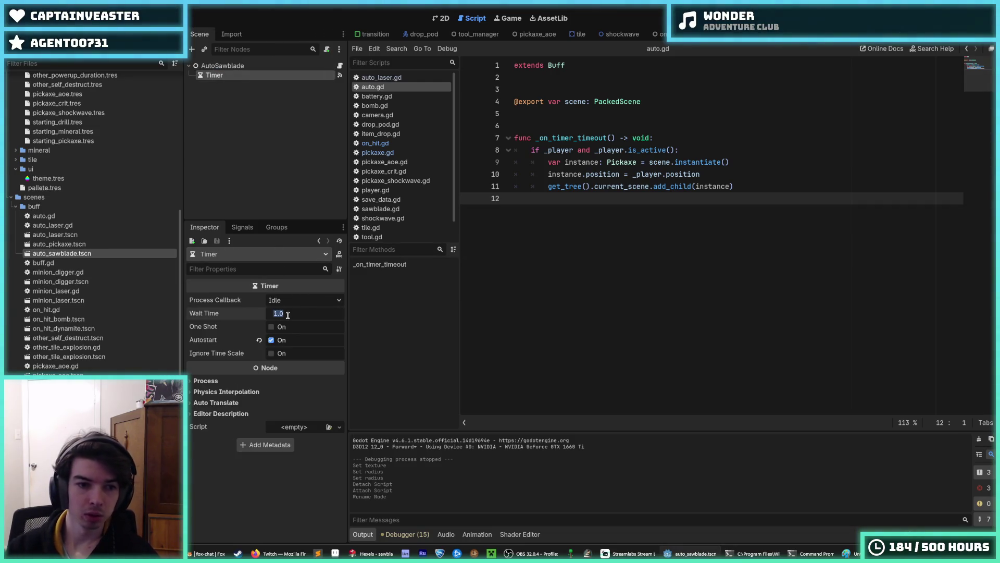
pyautogui.write('0.5')
pyautogui.press('Return')
pyautogui.hotkey('ctrl', 's')
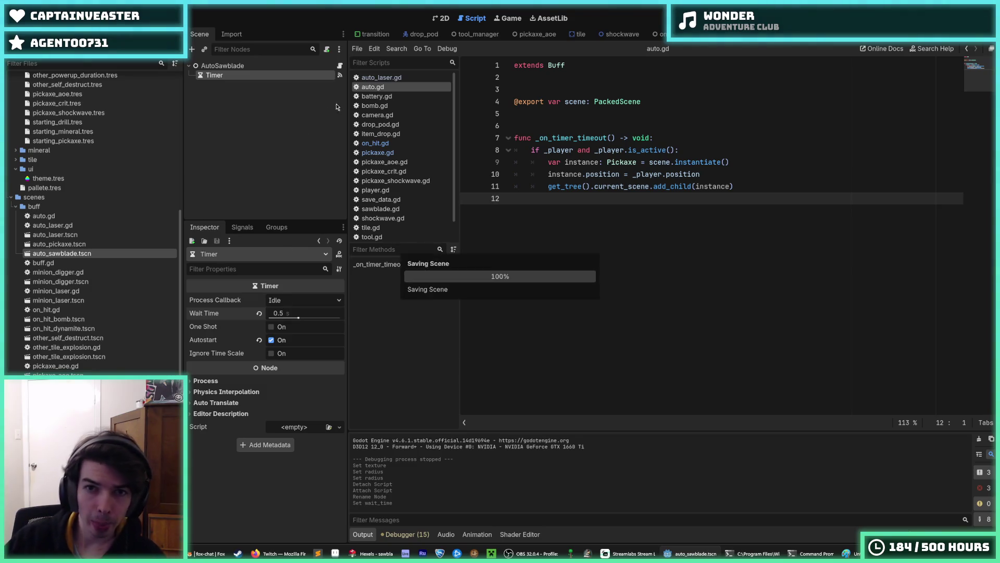
pyautogui.click(284, 68)
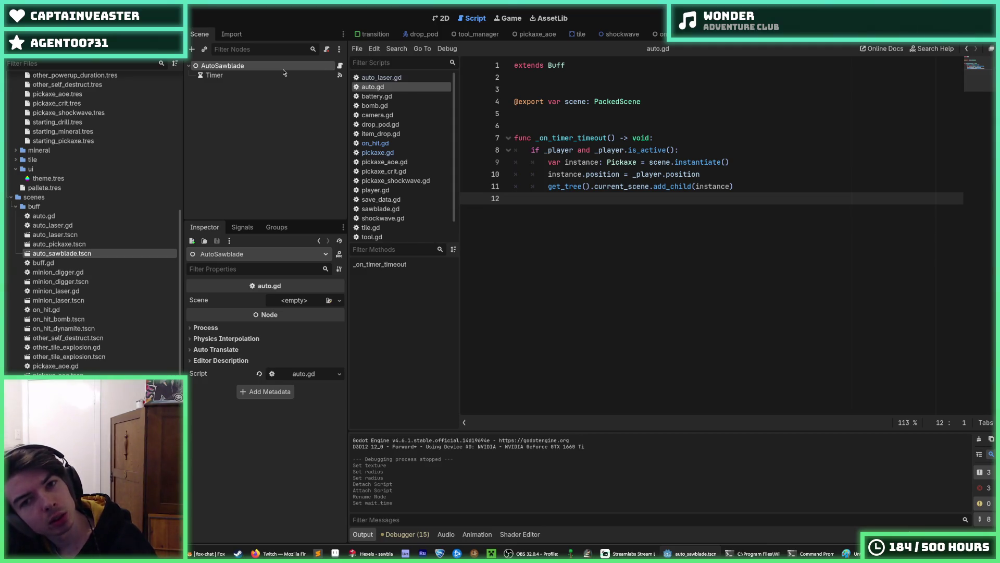
pyautogui.hotkey('ctrl', 's')
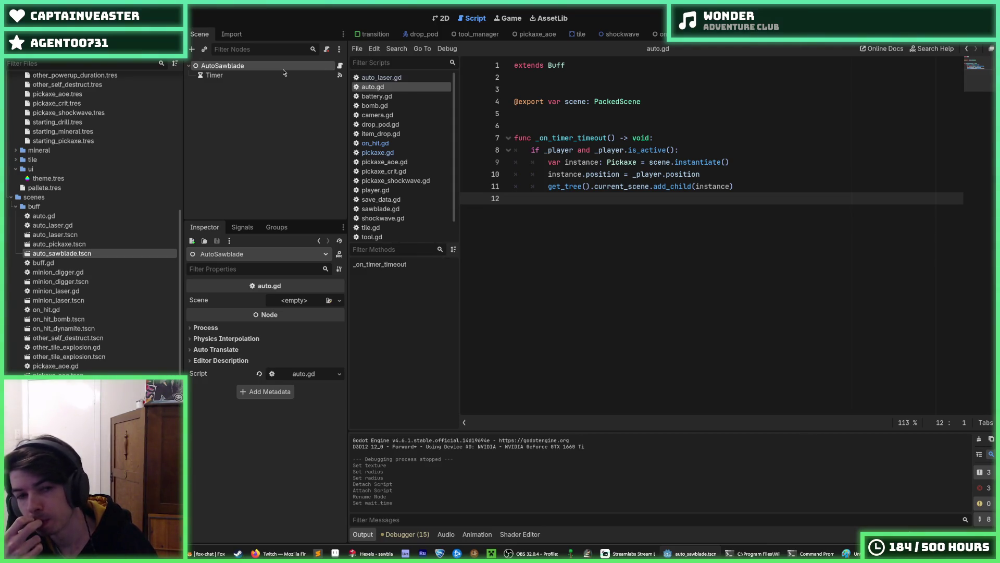
pyautogui.hotkey('ctrl', 's')
pyautogui.hotkey('ctrl', 's')
pyautogui.hotkey('ctrl', 's')
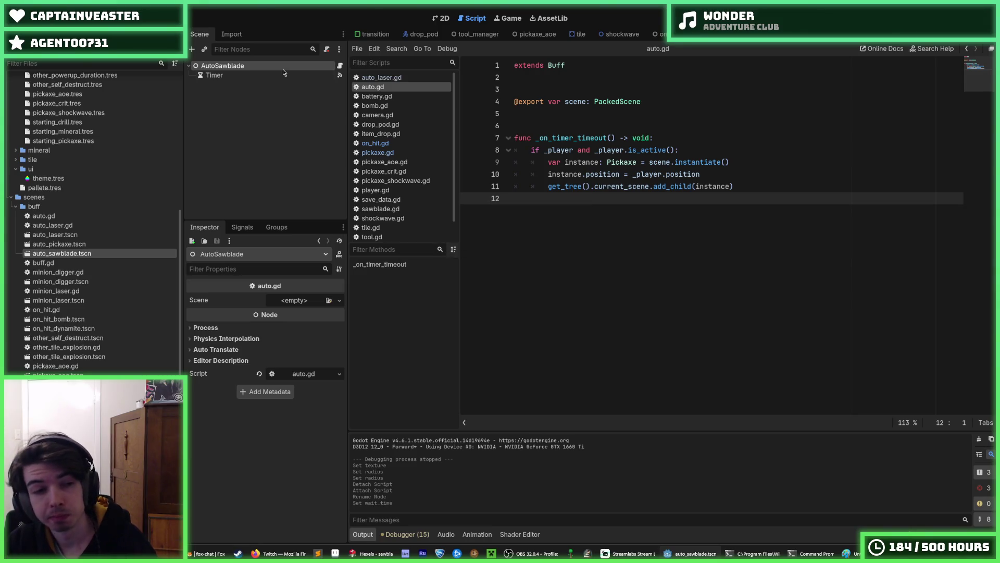
# - Assign sawblade.tscn as the AutoSawblade root's exported Scene
pyautogui.click(224, 75)
pyautogui.click(237, 64)
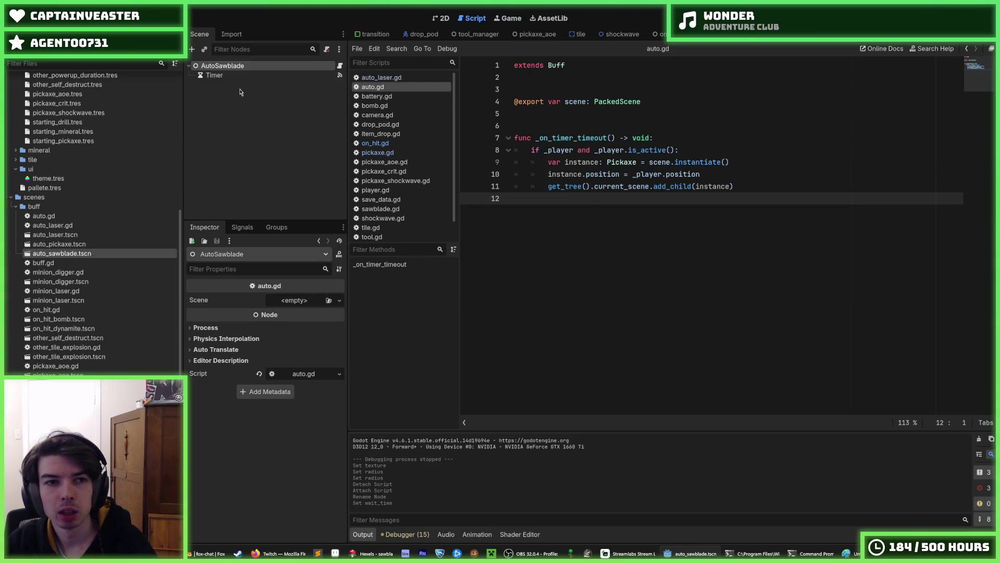
pyautogui.click(218, 77)
pyautogui.click(221, 67)
pyautogui.scroll(-10, 78, 224)
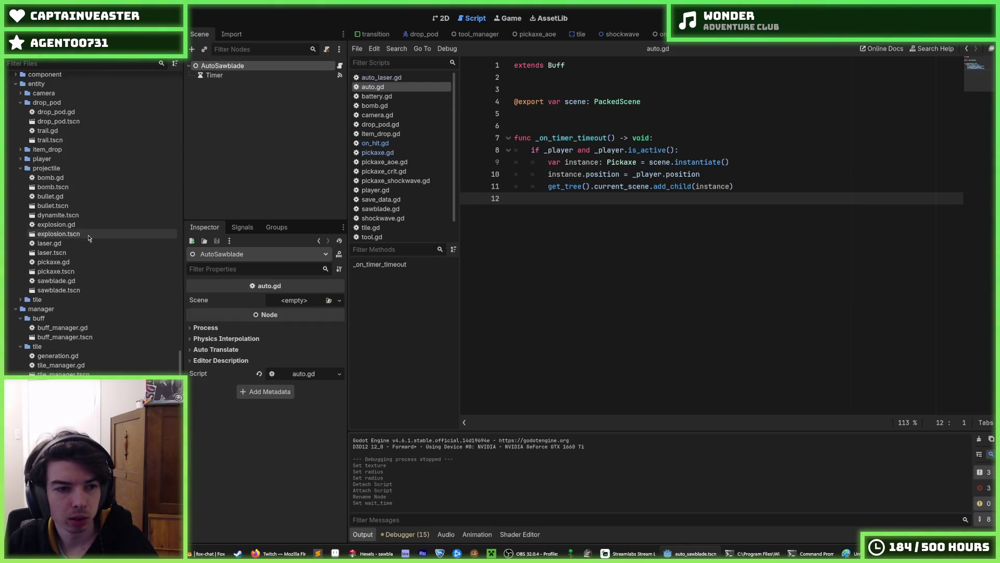
pyautogui.moveTo(58, 290); pyautogui.dragTo(297, 305)
pyautogui.scroll(5, 106, 222)
# - In auto_pickaxe.tscn, assign pickaxe.tscn as the AutoPickaxe root's Scene
pyautogui.doubleClick(62, 205)
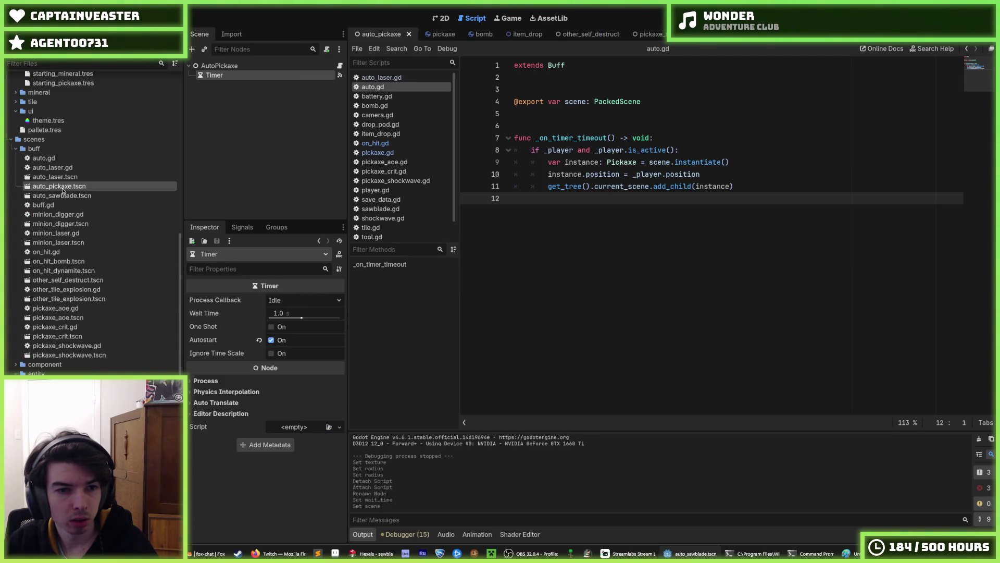
pyautogui.scroll(-5, 76, 292)
pyautogui.click(218, 66)
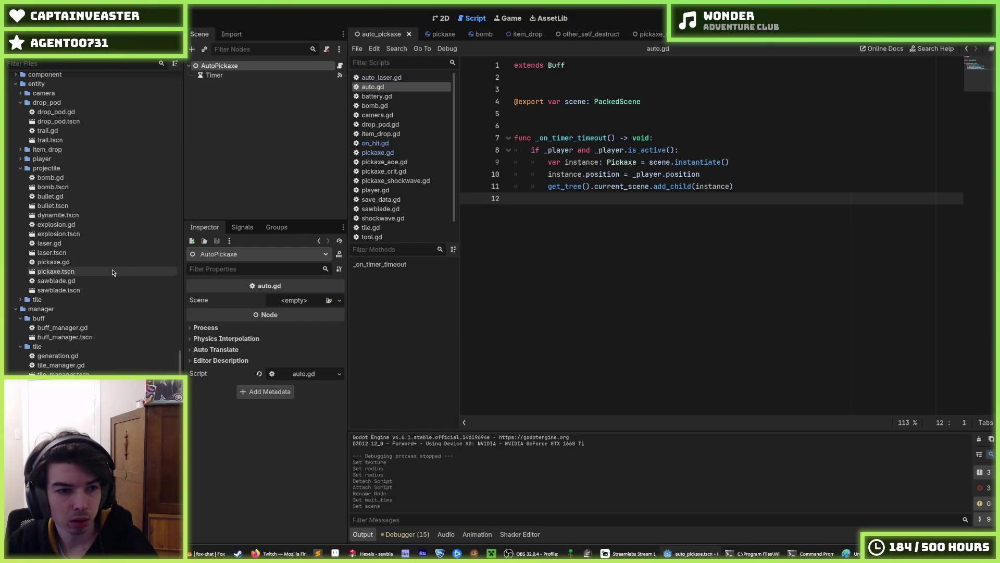
pyautogui.moveTo(62, 272); pyautogui.dragTo(299, 294)
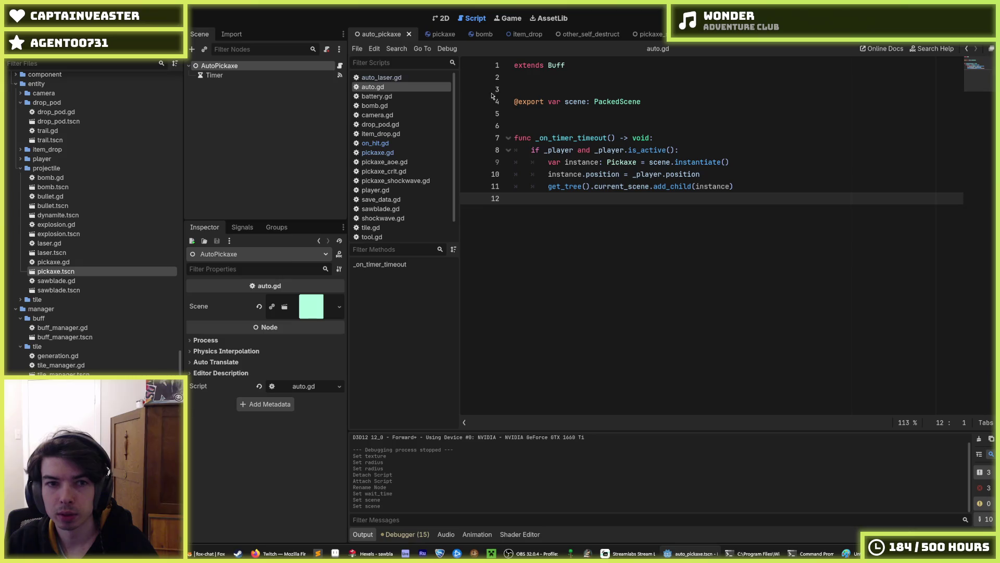
pyautogui.scroll(5, 80, 274)
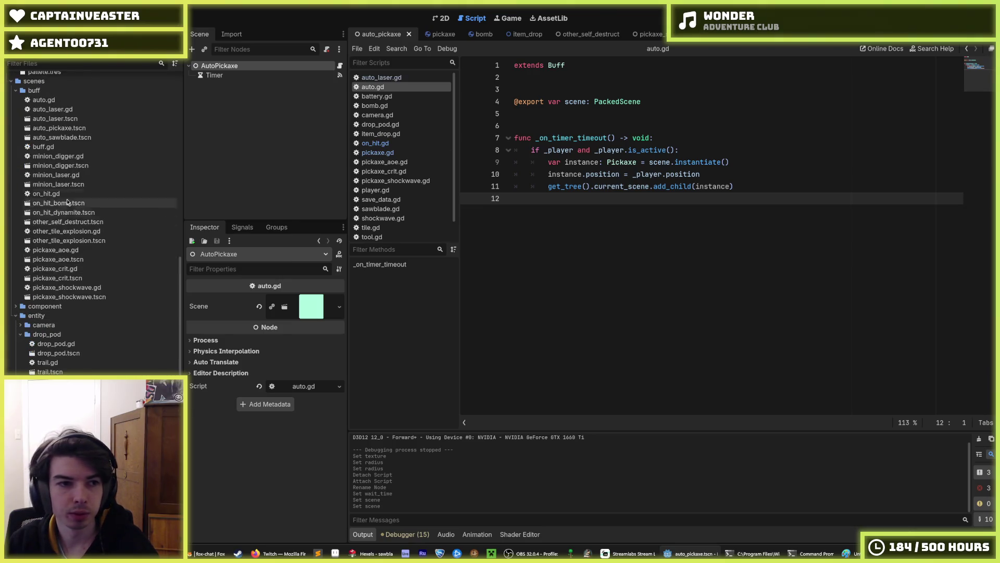
# - Reopen auto_sawblade.tscn and inspect the root node's auto.gd script
pyautogui.doubleClick(66, 139)
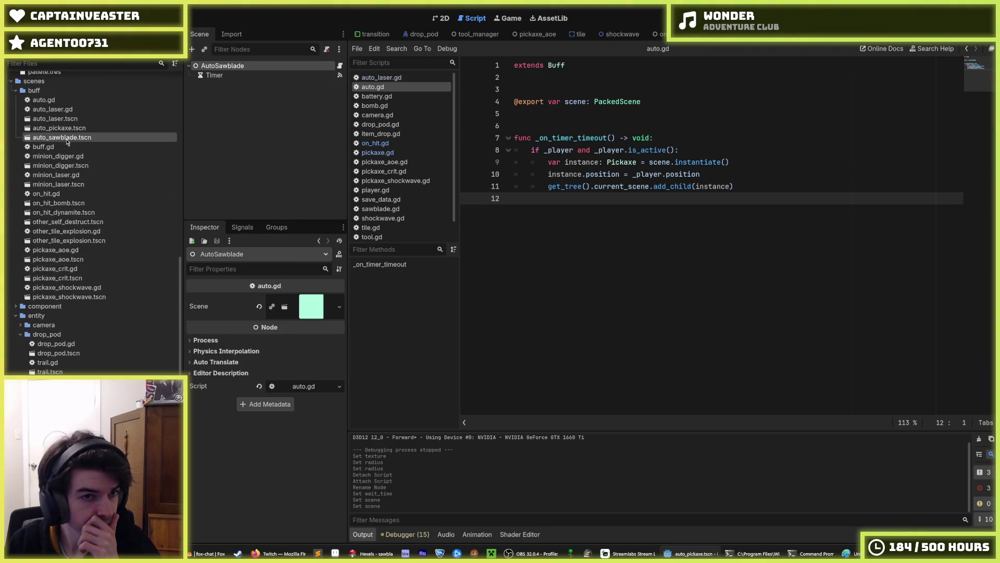
pyautogui.click(341, 67)
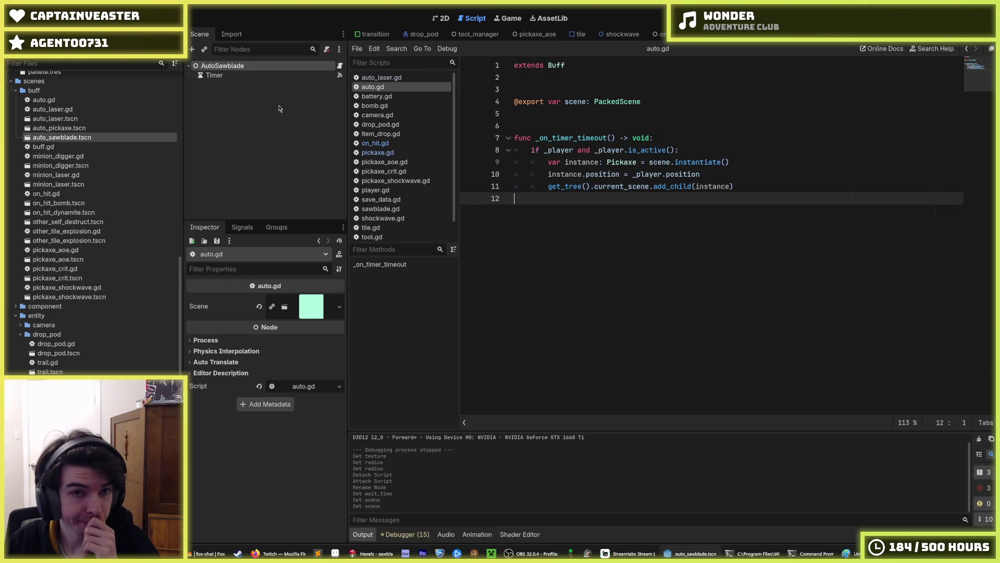
pyautogui.scroll(-5, 93, 252)
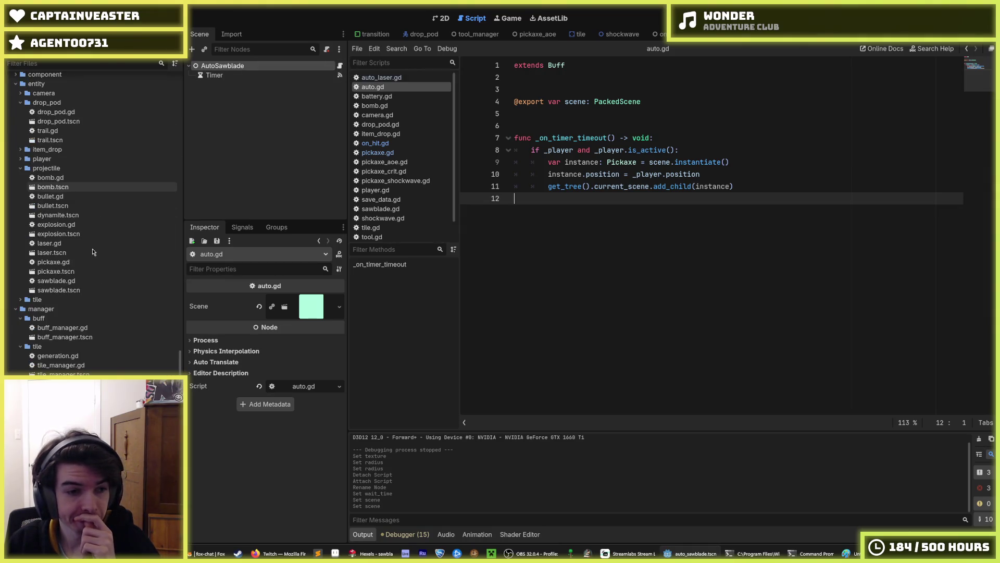
# - Open sawblade.tscn and change sawblade.gd's class_name from Pickaxe to Sawblade, then save
pyautogui.doubleClick(85, 291)
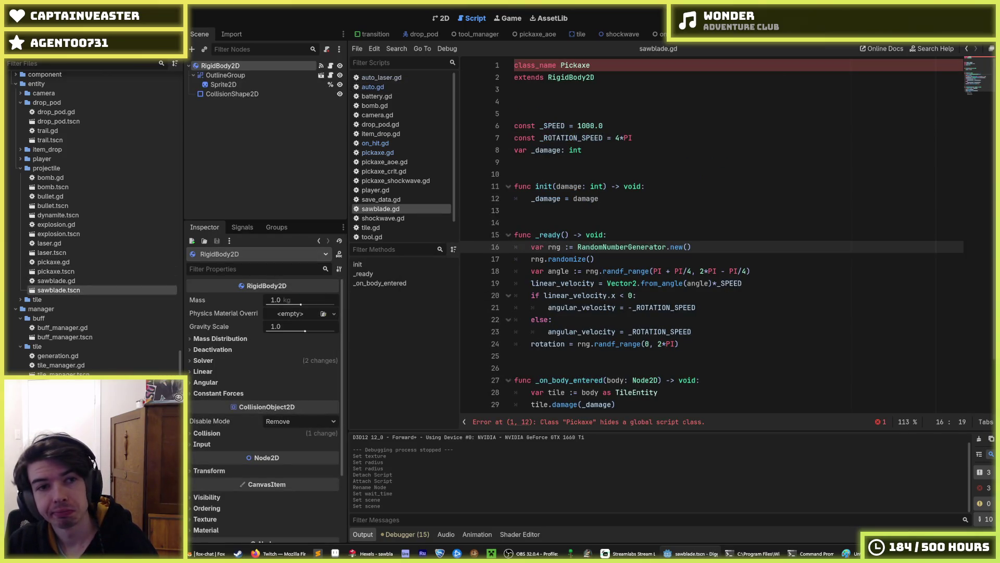
pyautogui.scroll(-2, 678, 94)
pyautogui.scroll(2, 635, 82)
pyautogui.doubleClick(575, 65)
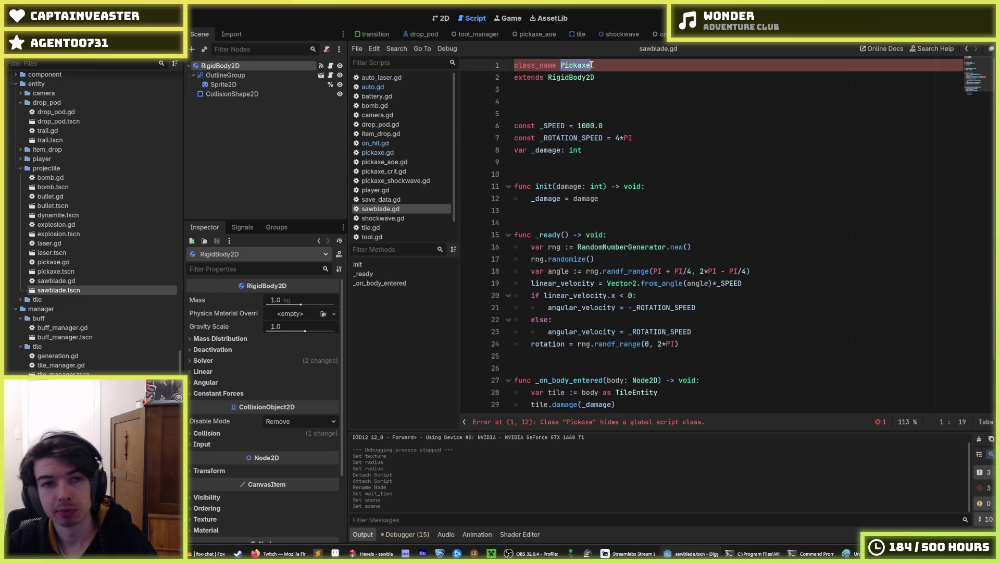
pyautogui.write('Sawblade')
pyautogui.click(633, 78)
pyautogui.hotkey('ctrl', 's')
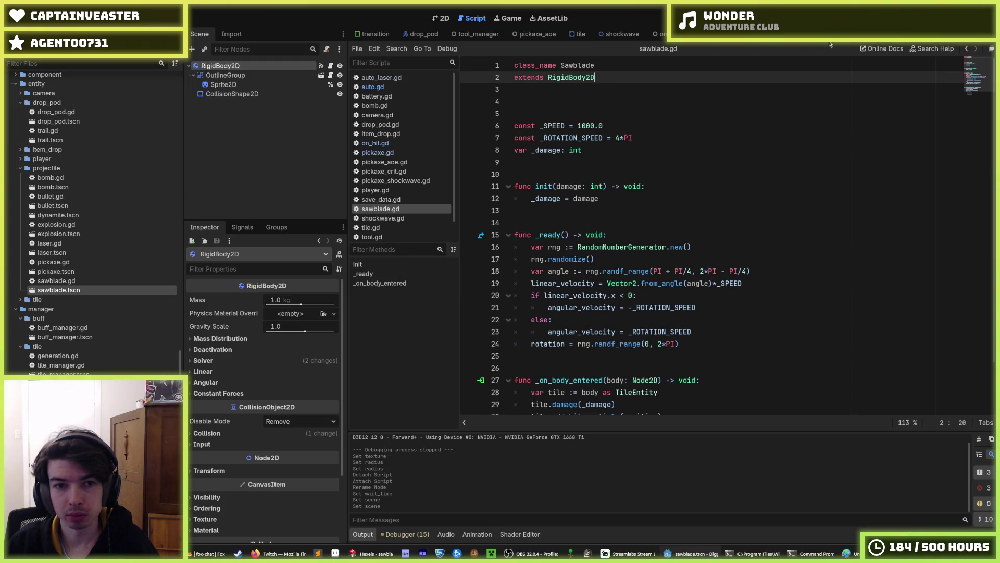
# - Test-run the game with F5, then stop it with F8
pyautogui.scroll(-2, 802, 99)
pyautogui.click(781, 141)
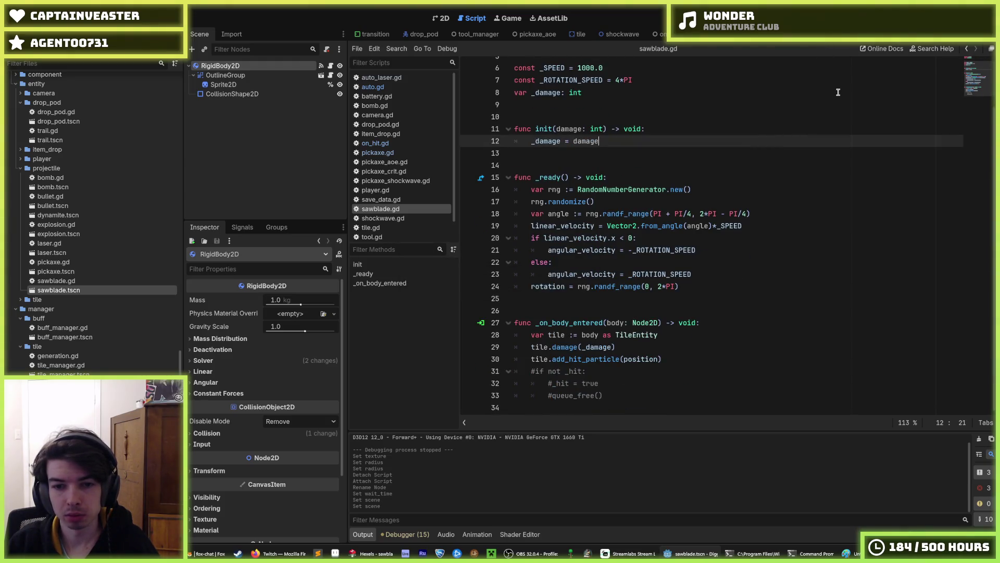
pyautogui.press('F5')
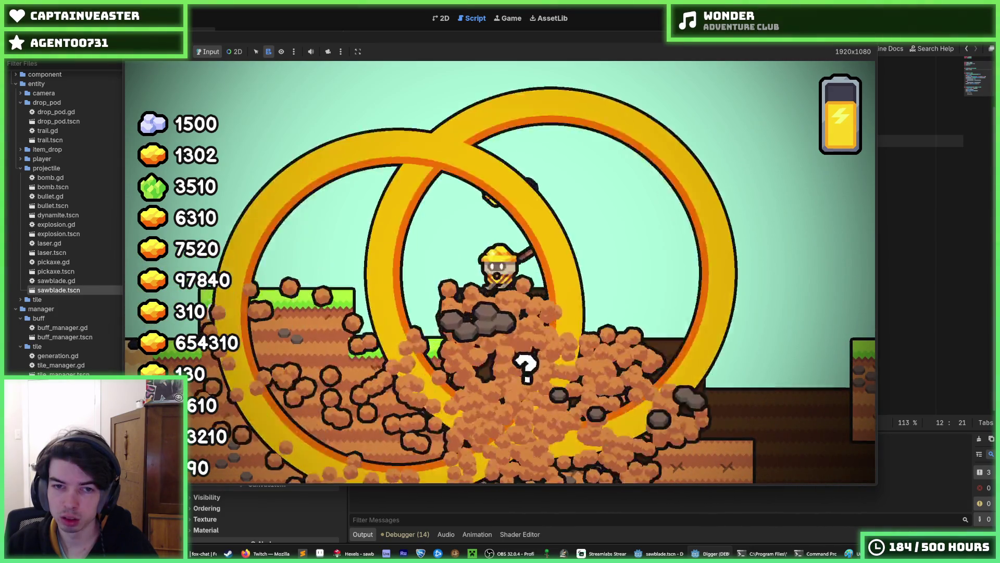
pyautogui.press('F8')
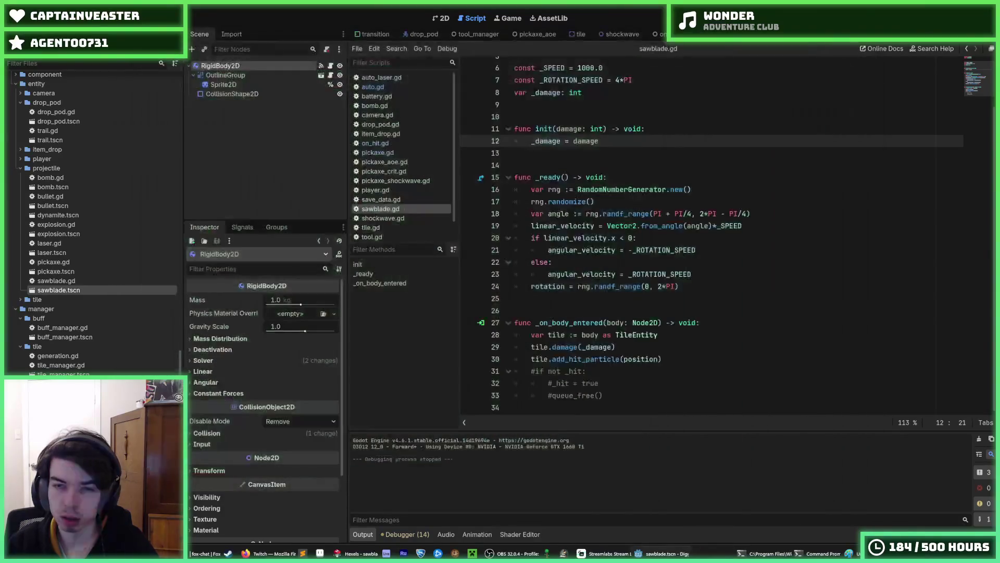
pyautogui.click(516, 104)
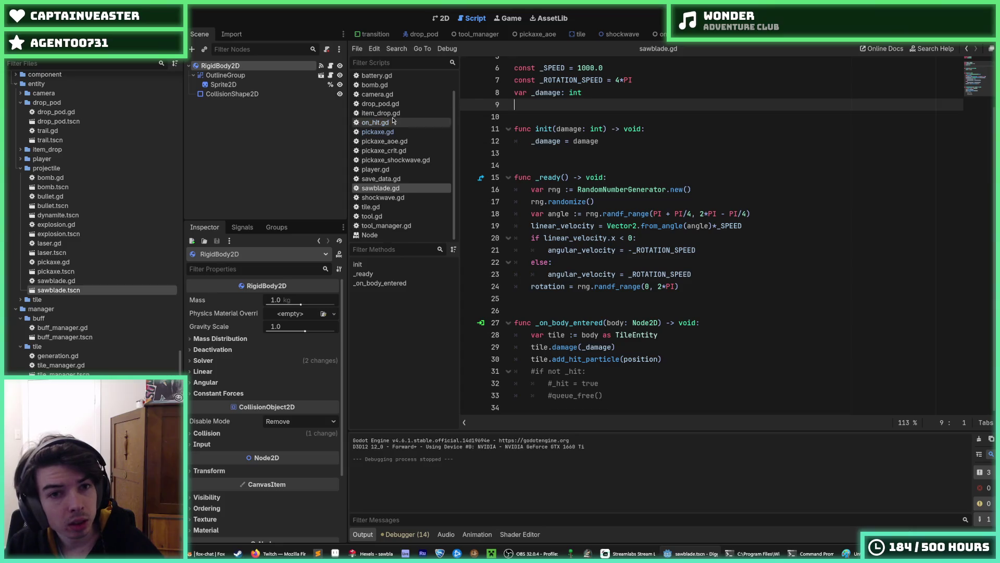
pyautogui.scroll(2, 393, 122)
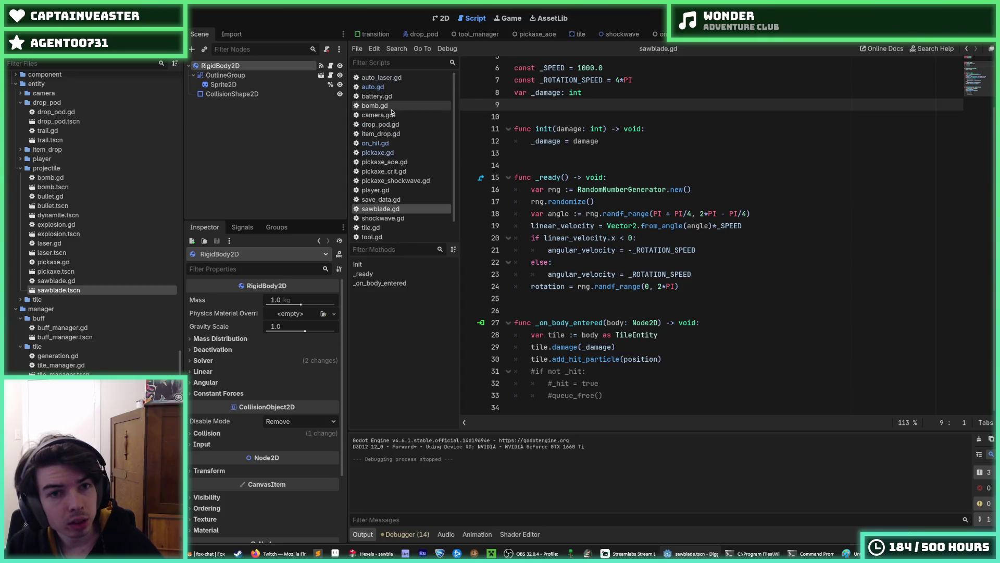
# - Edit save_data.gd's items dictionary to map Item.Id.AUTO_SAWBLADE to Mineral.Id.IRON and save
pyautogui.click(404, 201)
pyautogui.click(645, 383)
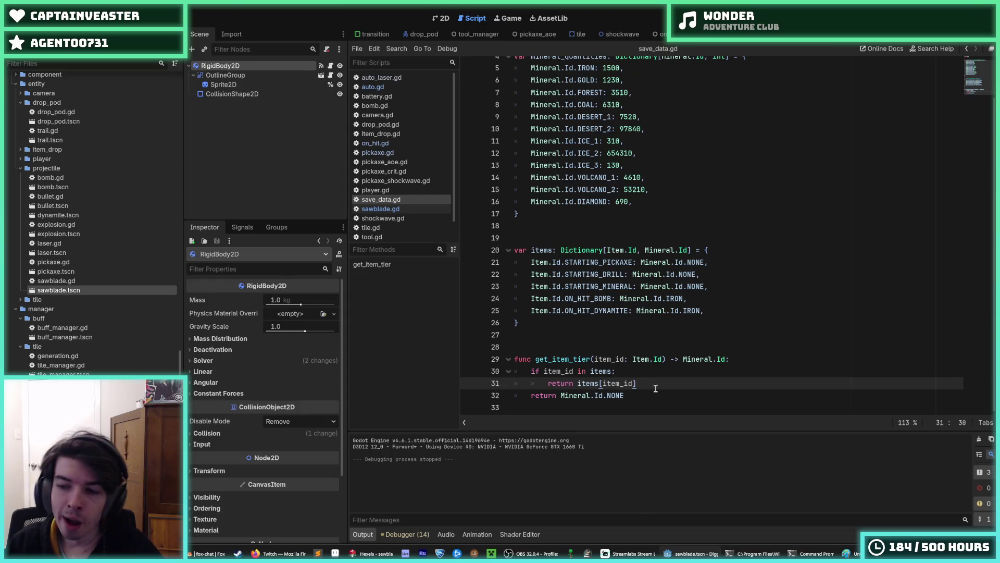
pyautogui.click(647, 368)
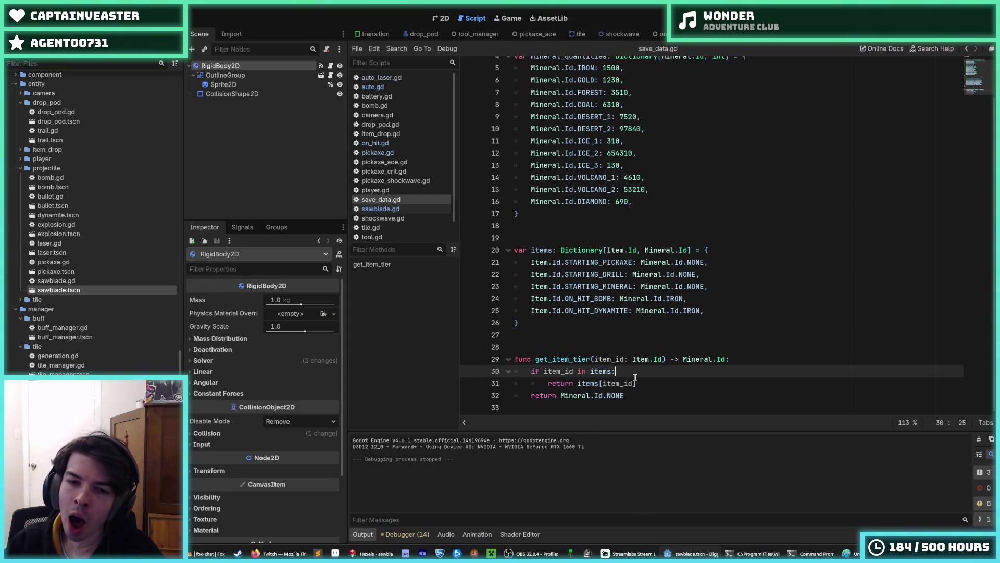
pyautogui.moveTo(706, 311)
pyautogui.mouseDown()
pyautogui.moveTo(688, 300)
pyautogui.moveTo(567, 299)
pyautogui.mouseUp()
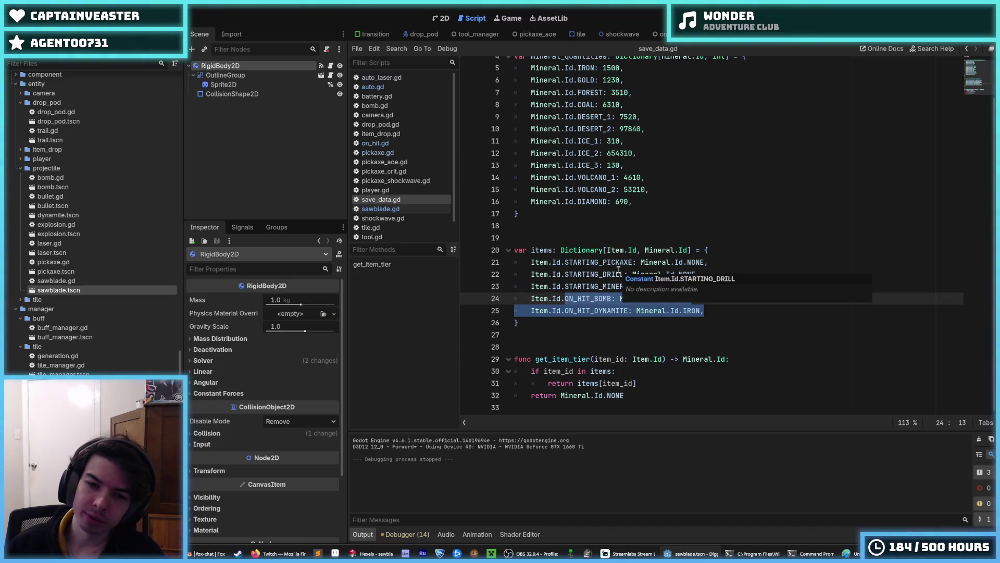
pyautogui.press('BackSpace')
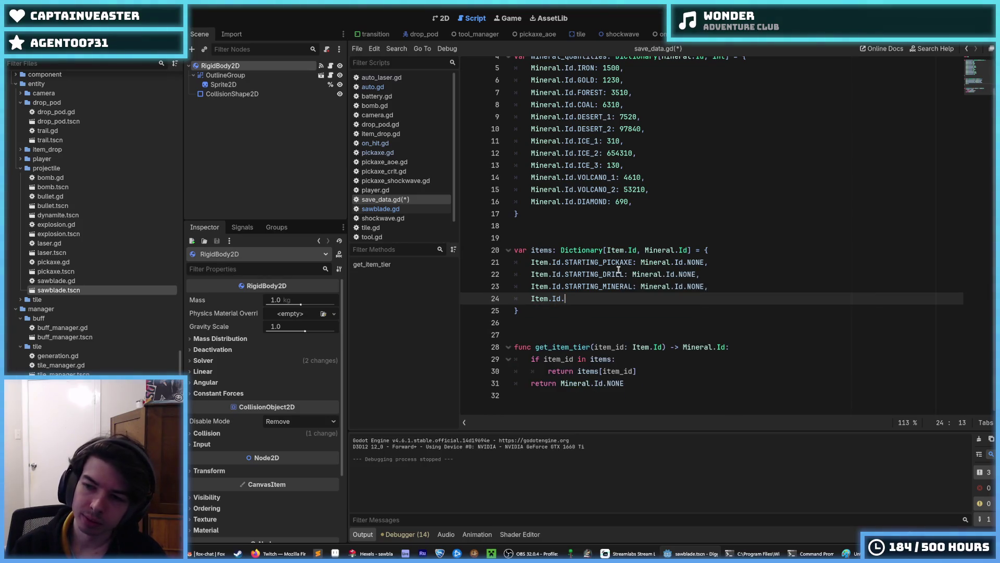
pyautogui.press('BackSpace')
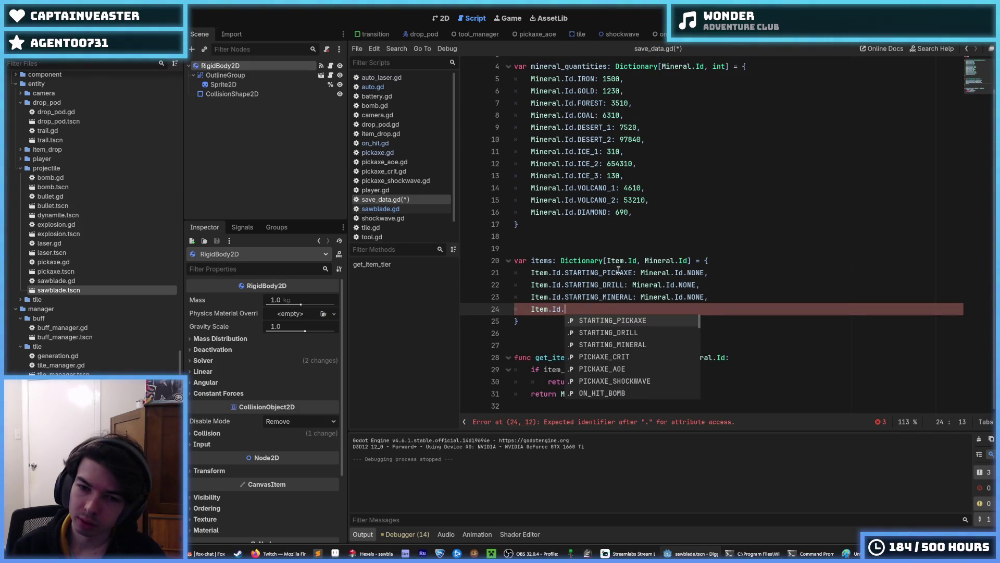
pyautogui.write('AUTO_SAWBLADE: Mineral.Id.N')
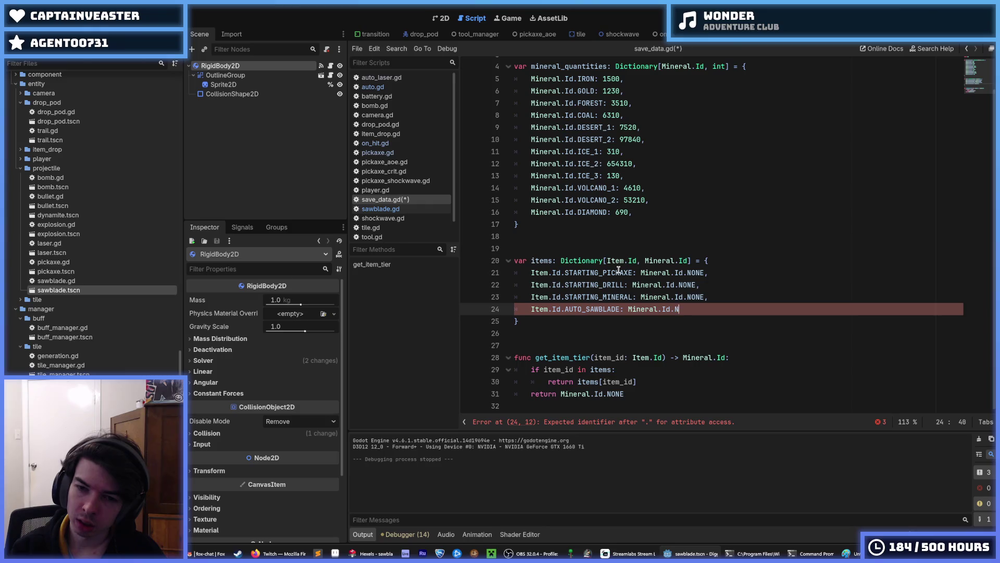
pyautogui.press('BackSpace')
pyautogui.write('IRON')
pyautogui.press('Return')
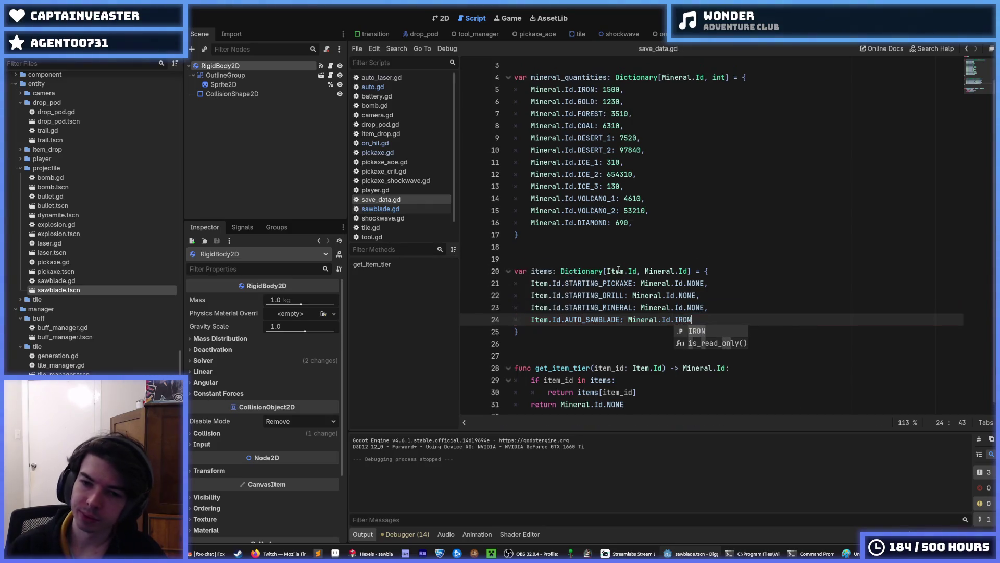
pyautogui.click(744, 266)
pyautogui.hotkey('ctrl', 's')
# - Test-run the game, fly the miner upward, then close it
pyautogui.press('F5')
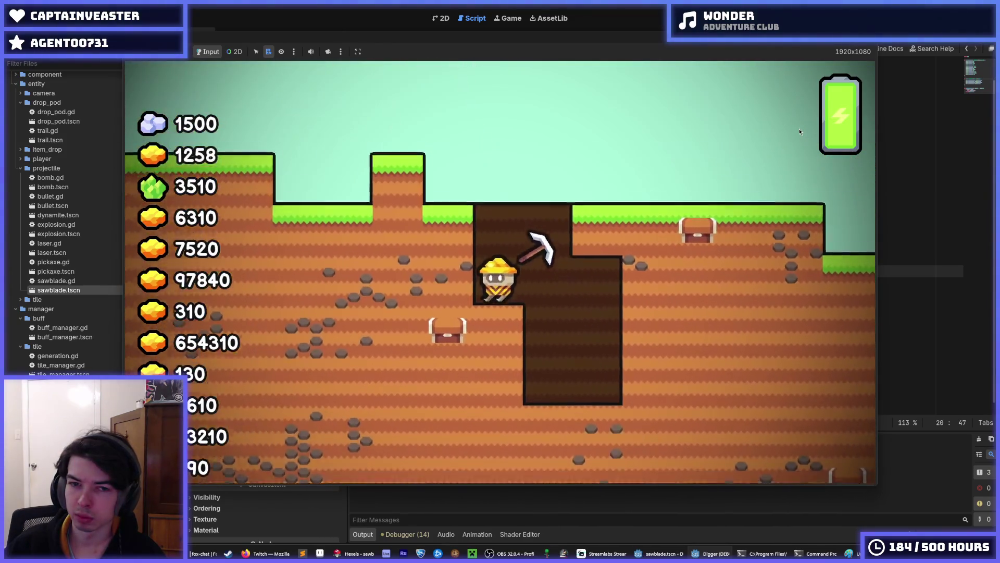
pyautogui.press('space')
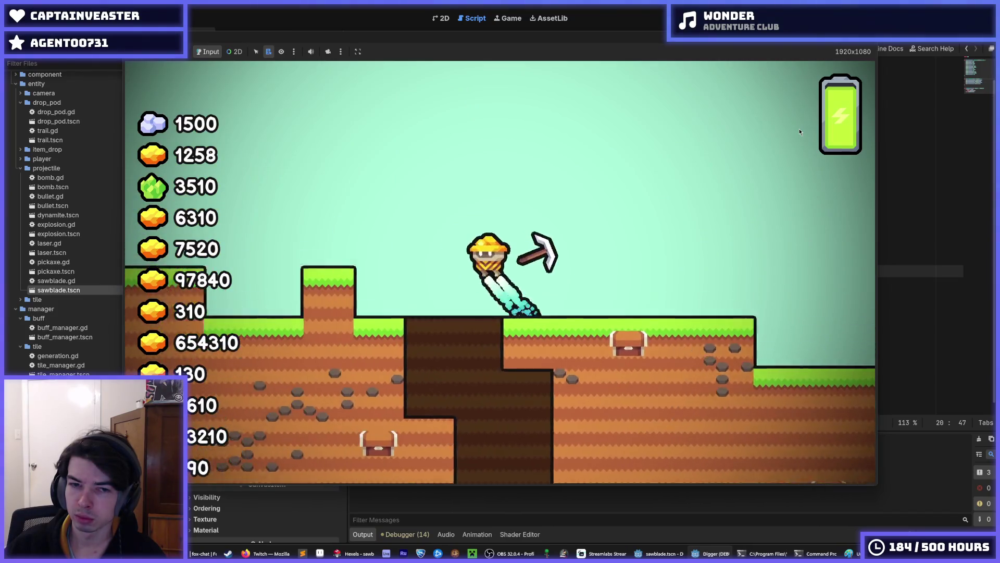
pyautogui.hotkey('alt', 'F4')
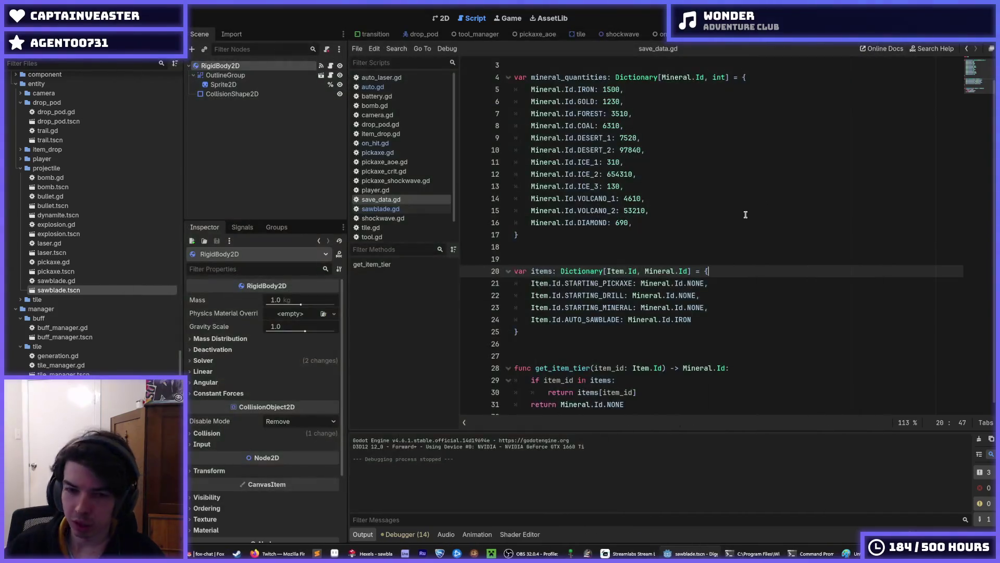
# - Drop auto_sawblade.tscn onto the auto_sawblade.tres Buff Scene field and launch a test run
pyautogui.scroll(-1, 721, 229)
pyautogui.scroll(-10, 97, 276)
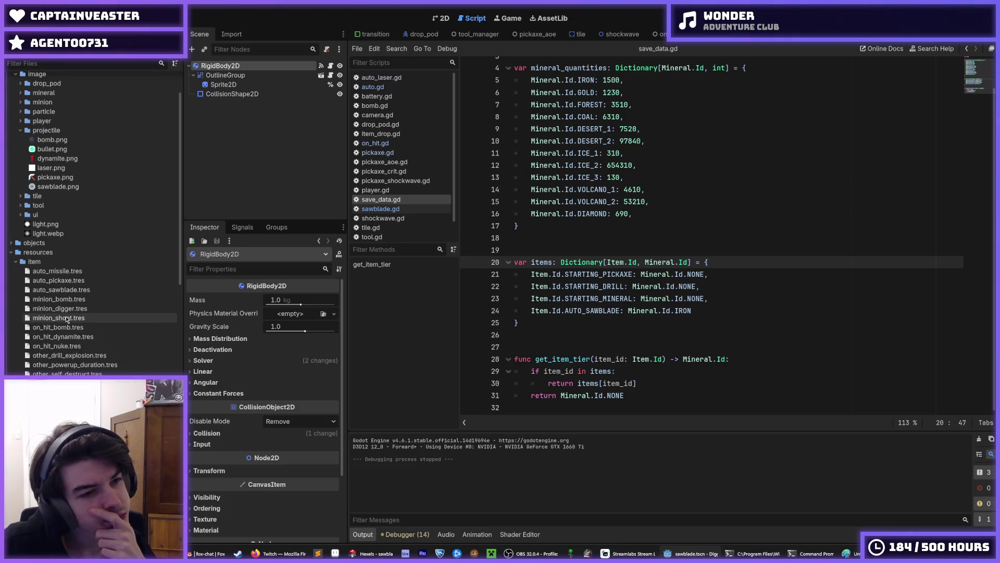
pyautogui.scroll(-10, 88, 224)
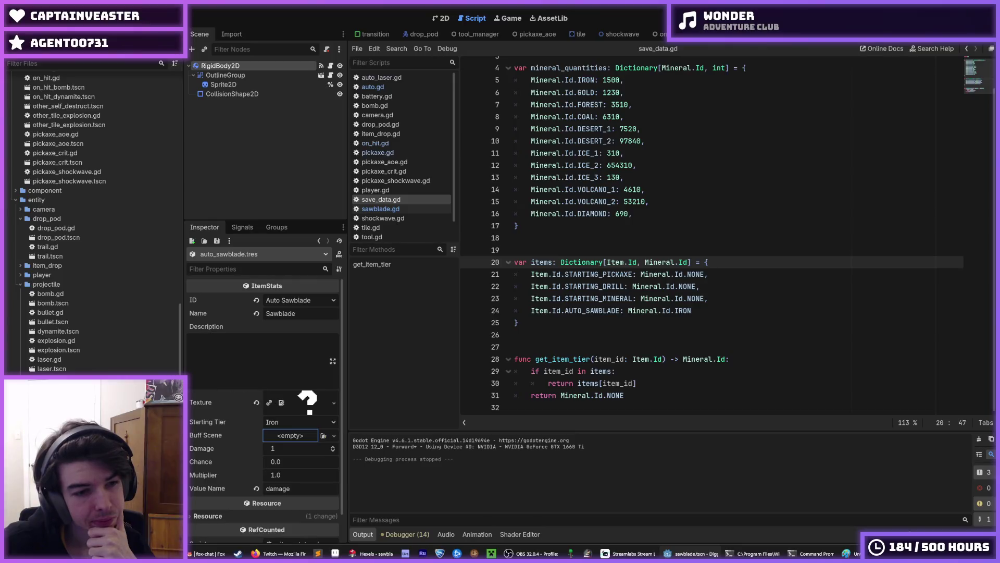
pyautogui.scroll(8, 89, 252)
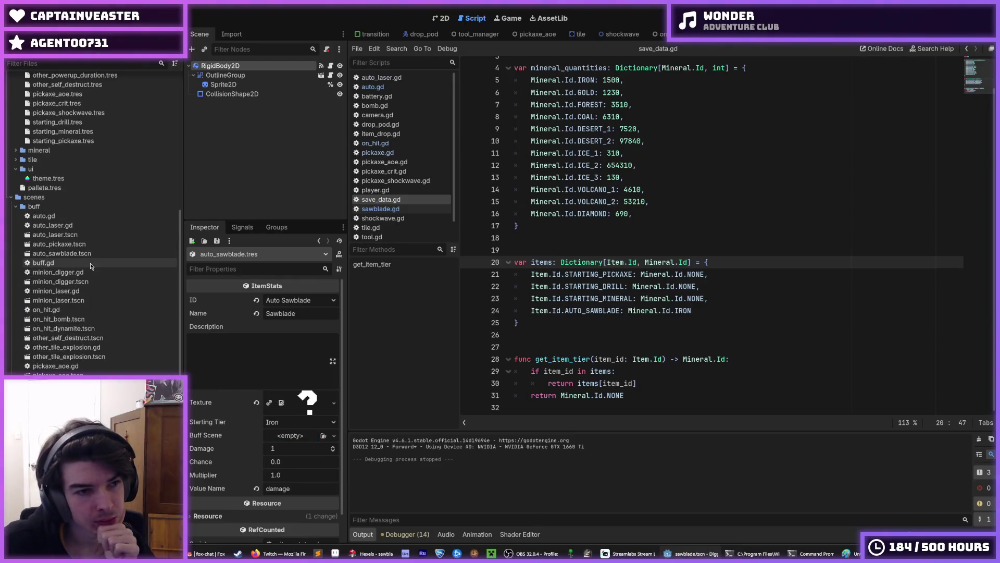
pyautogui.moveTo(89, 252); pyautogui.dragTo(260, 308)
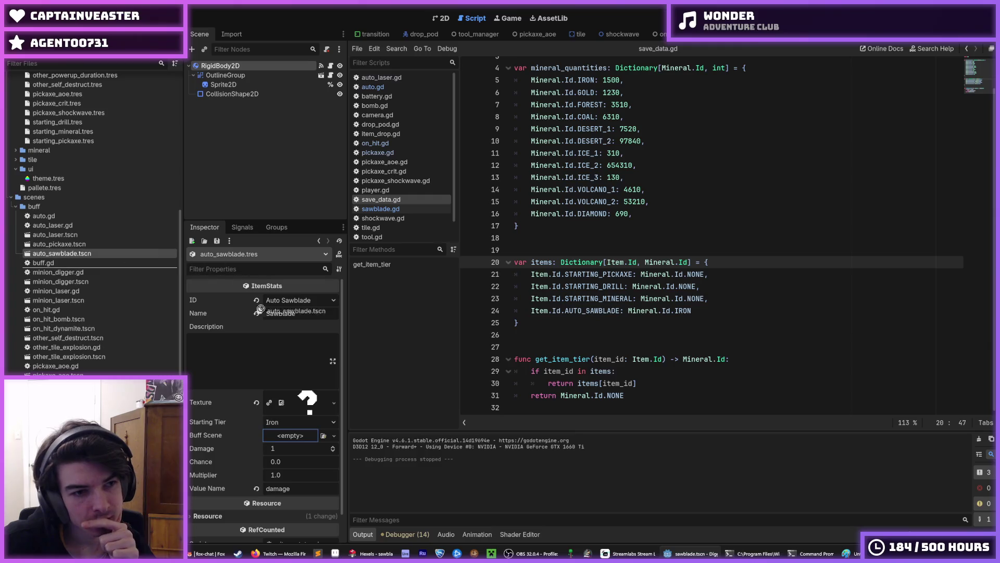
pyautogui.moveTo(299, 437); pyautogui.dragTo(300, 438)
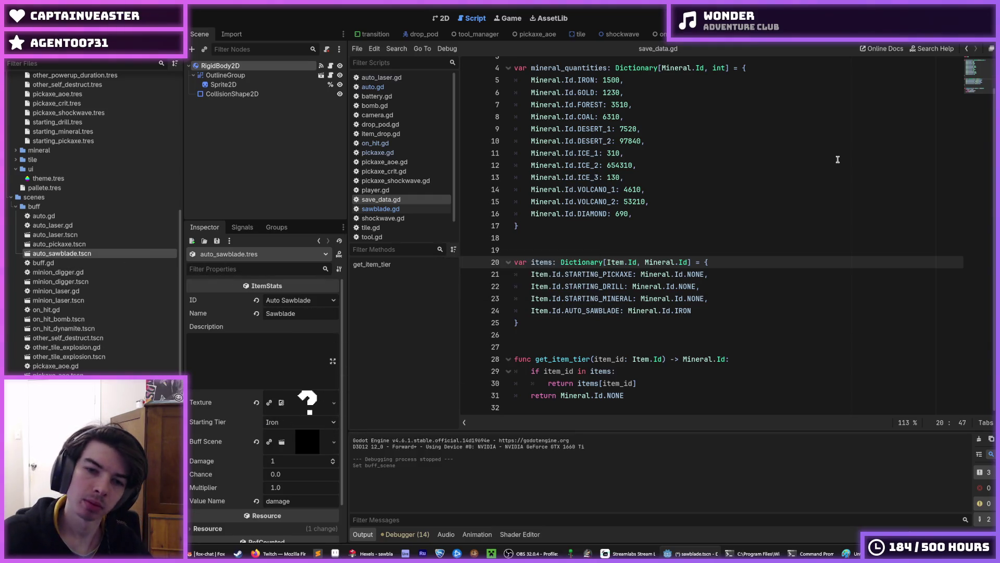
pyautogui.click(838, 160)
pyautogui.press('F5')
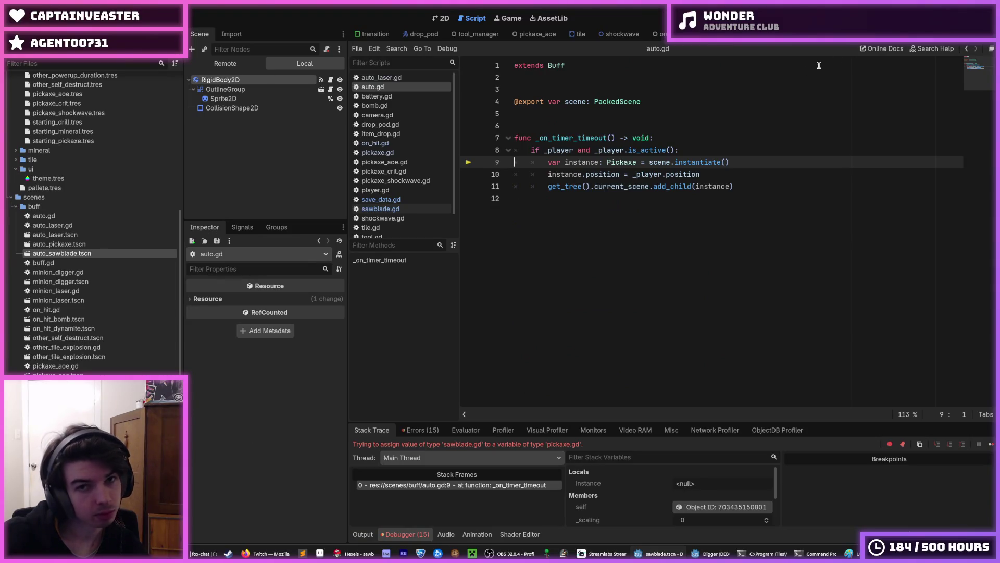
# - Retype auto.gd's spawned instance on line 9 from Pickaxe to Node2D, then run and stop the game
pyautogui.click(720, 148)
pyautogui.click(735, 162)
pyautogui.click(728, 151)
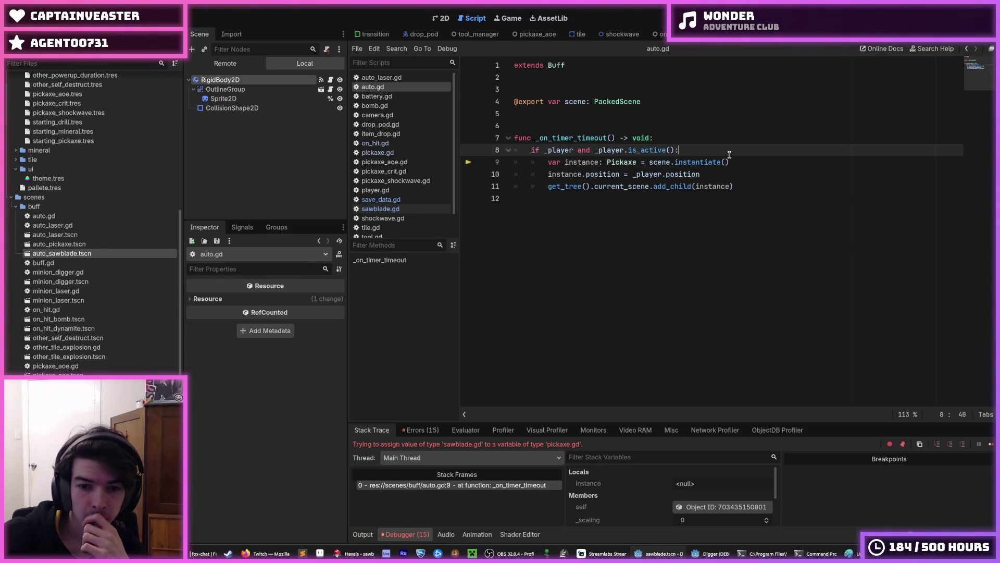
pyautogui.click(743, 161)
pyautogui.click(730, 152)
pyautogui.click(745, 162)
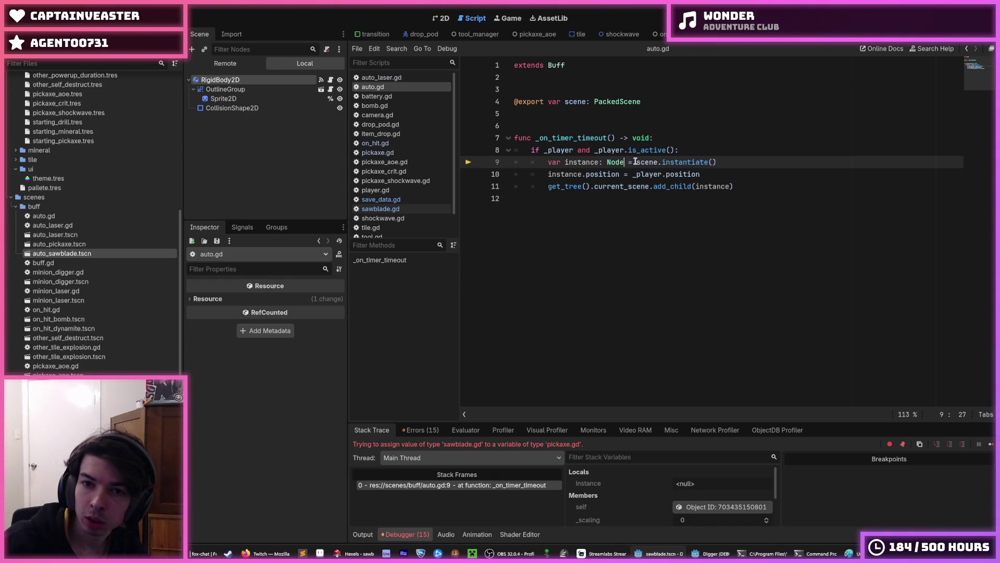
pyautogui.hotkey('ctrl', 'space')
pyautogui.press('F5')
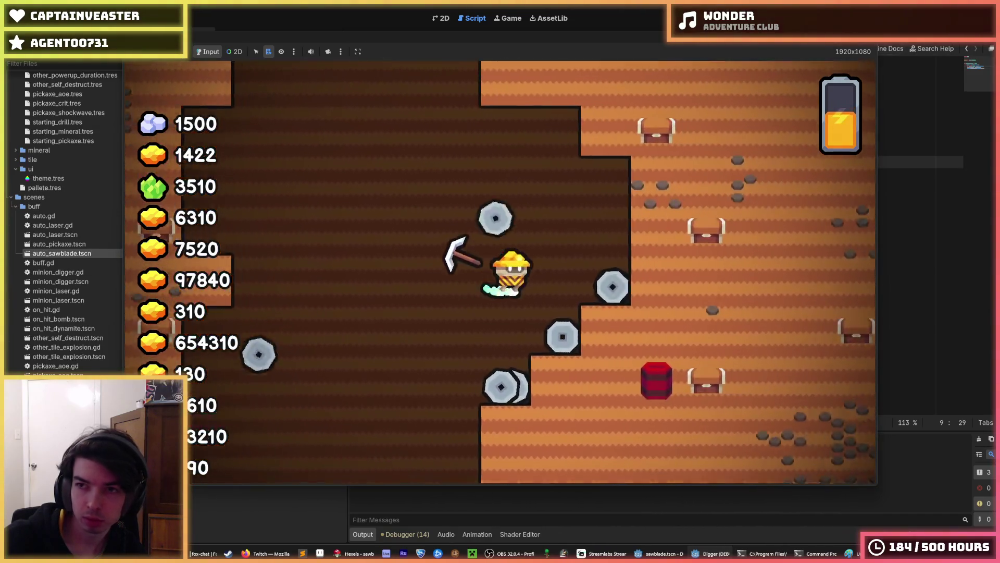
pyautogui.press('F8')
# - Change sawblade.gd's line-18 launch angle to rng.randf_range(0, 2*PI) and save
pyautogui.click(612, 126)
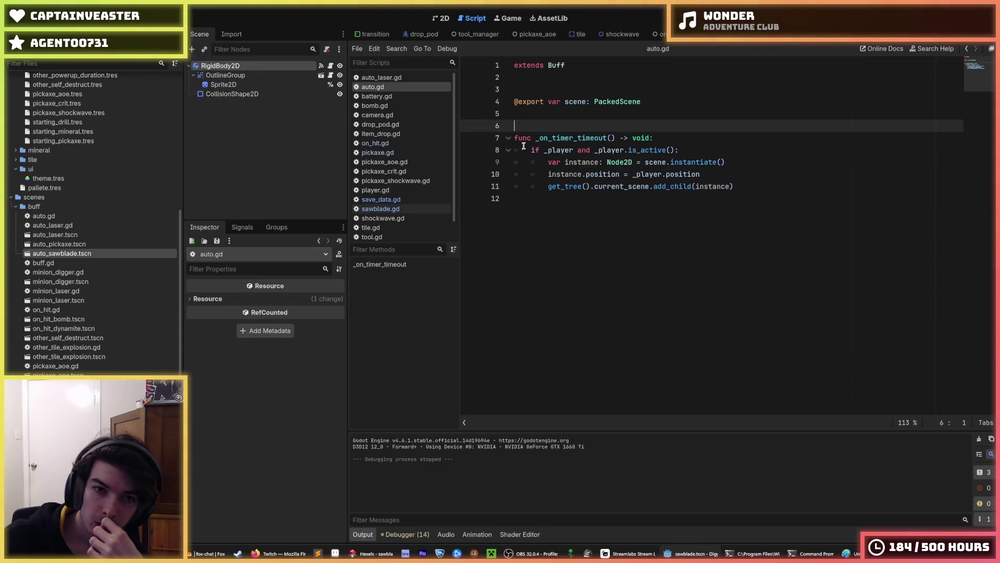
pyautogui.click(381, 208)
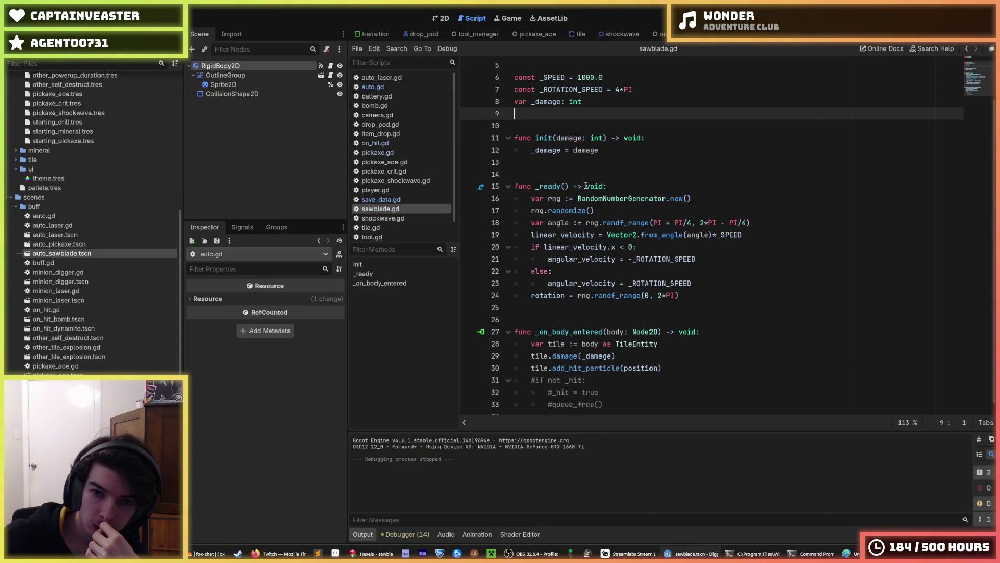
pyautogui.click(746, 235)
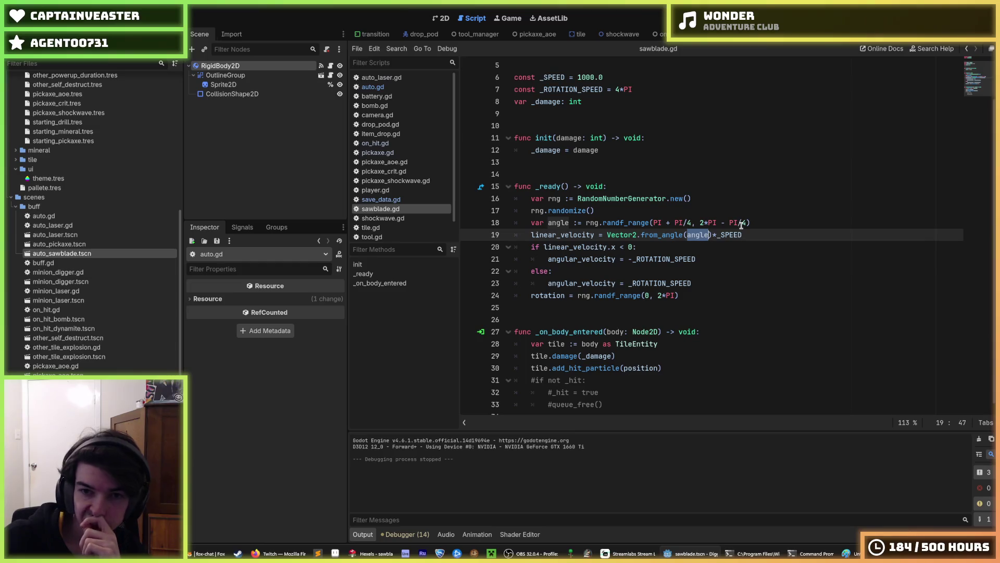
pyautogui.click(690, 222)
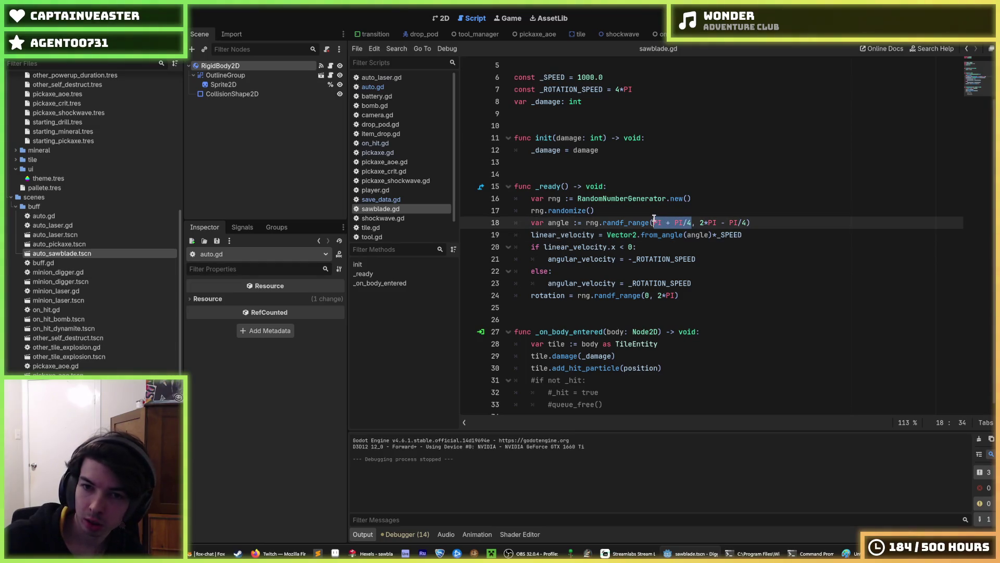
pyautogui.write('0')
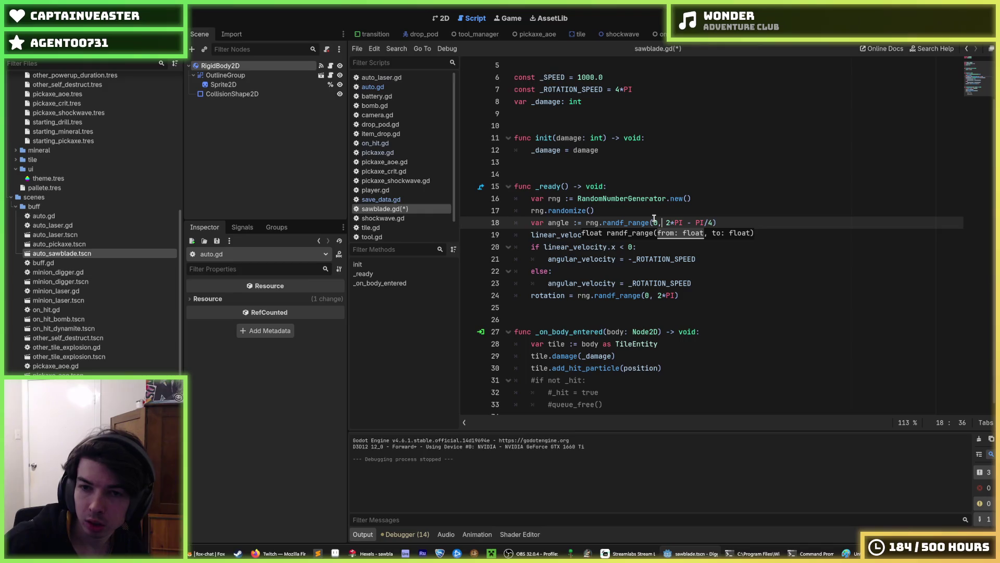
pyautogui.hotkey('shift', 'End')
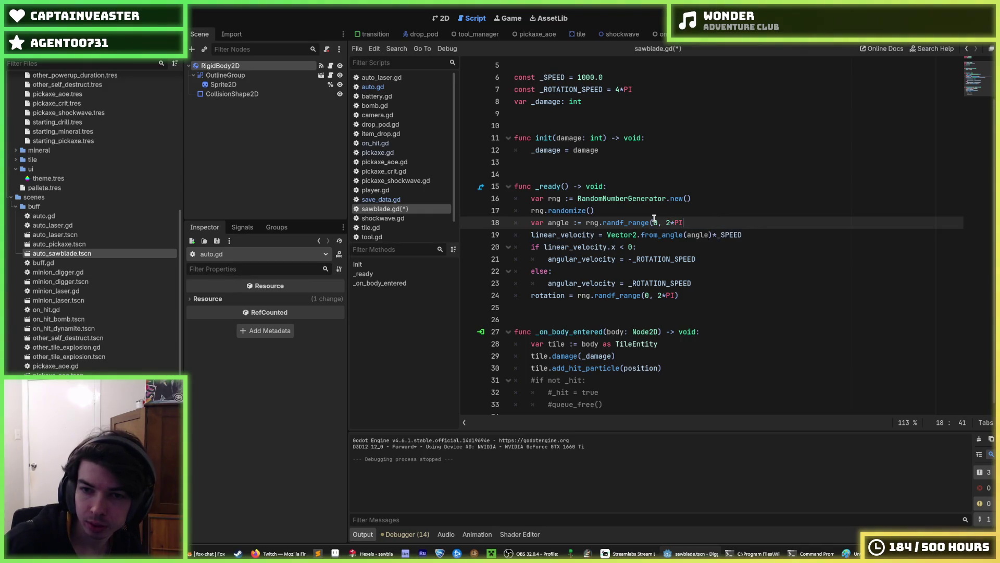
pyautogui.hotkey('ctrl', 's')
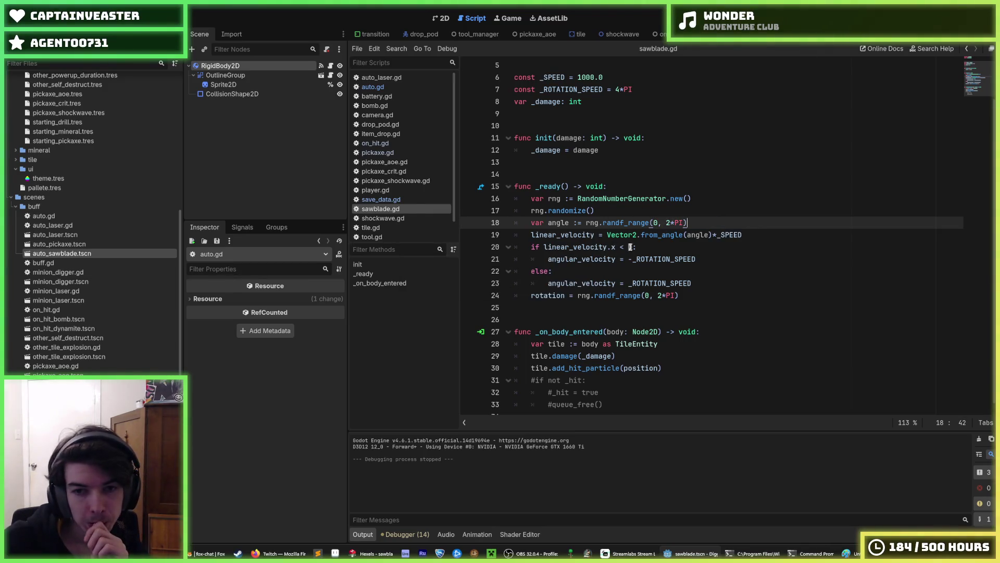
# - Review the spin direction condition and its branches in sawblade.gd
pyautogui.click(640, 247)
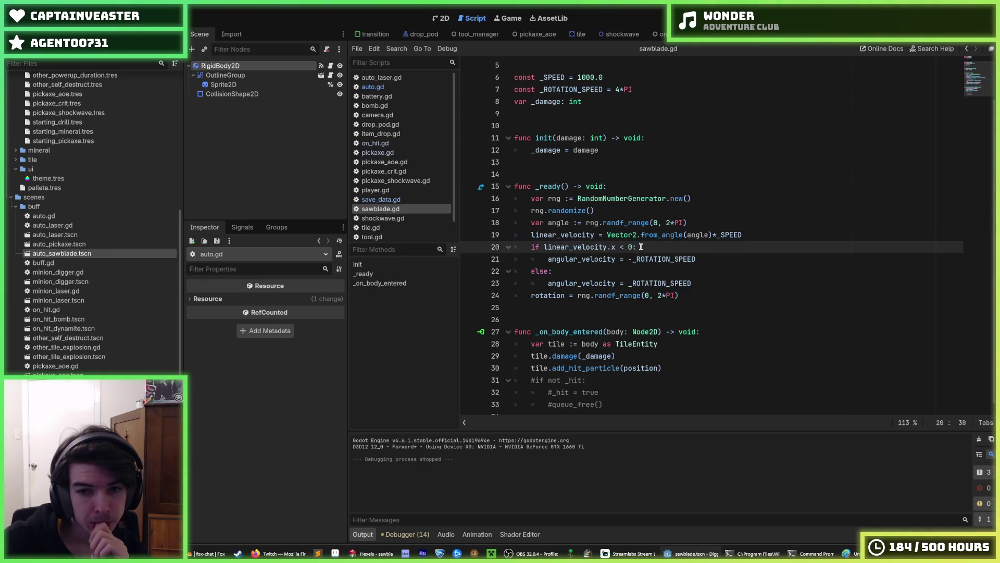
pyautogui.click(726, 282)
pyautogui.click(708, 294)
pyautogui.click(704, 282)
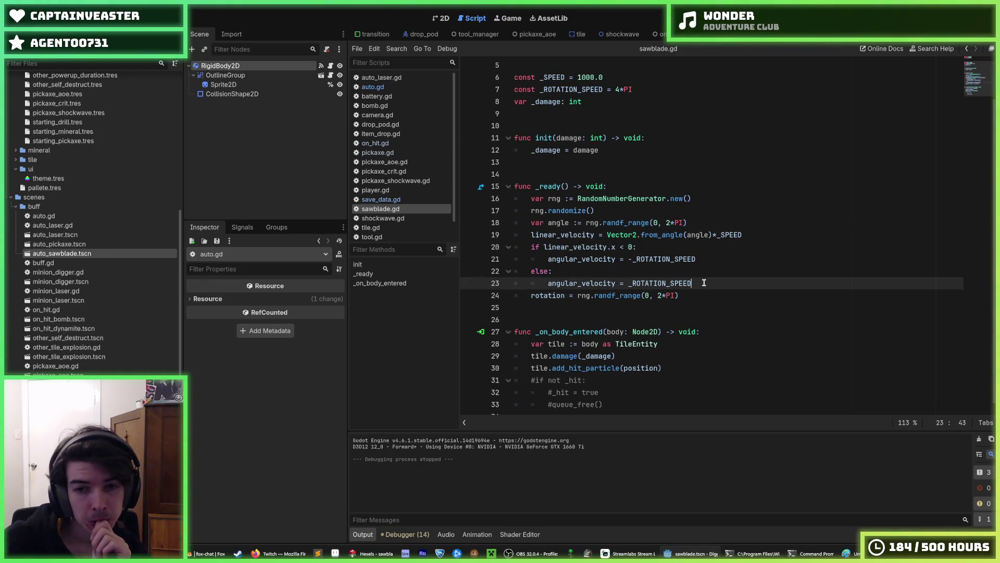
pyautogui.click(704, 259)
pyautogui.click(706, 270)
pyautogui.click(706, 259)
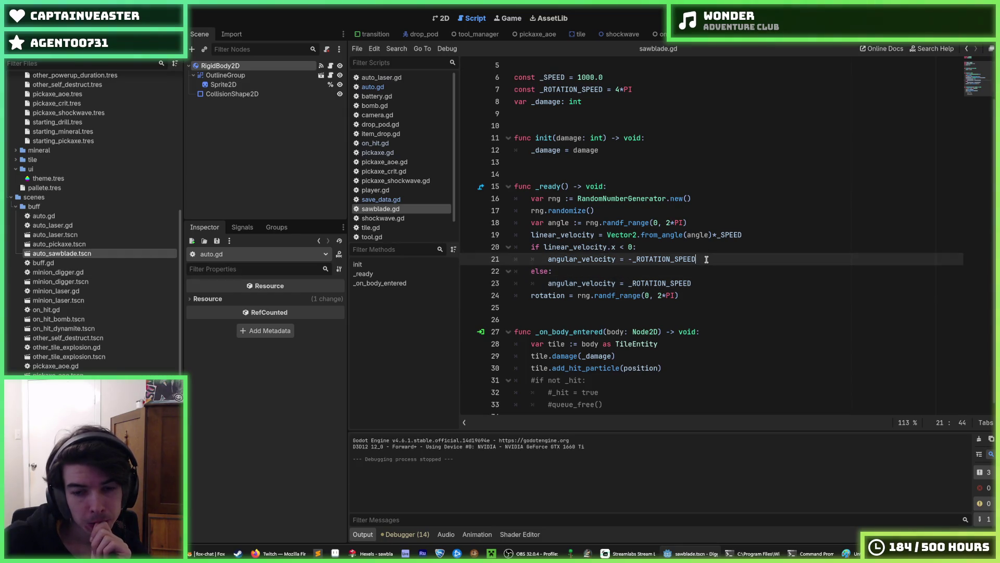
pyautogui.click(707, 270)
pyautogui.click(709, 282)
pyautogui.scroll(2, 711, 279)
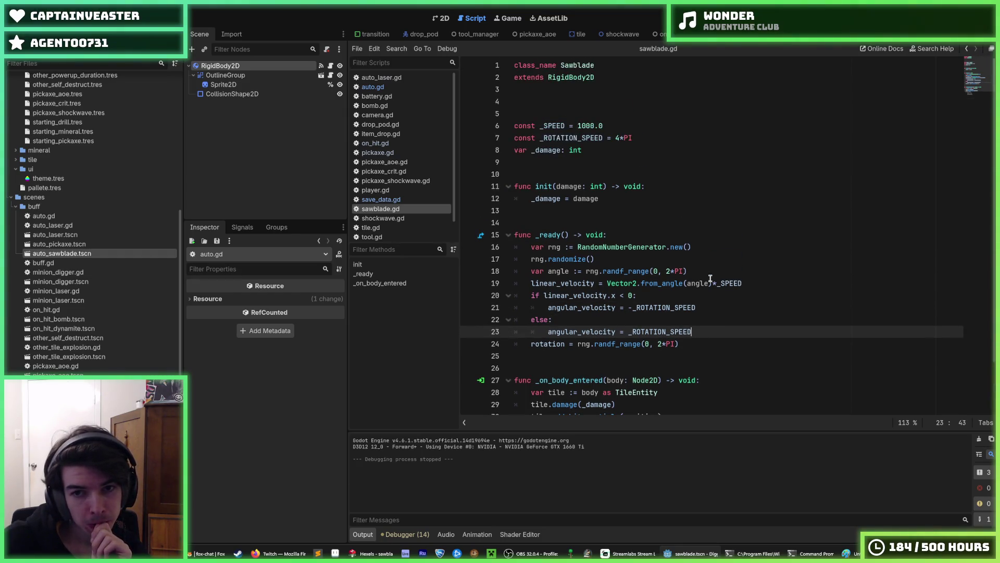
# - Give the sawblade RigidBody2D a new PhysicsMaterial override and expand it to set Bounce 1.0
pyautogui.click(242, 67)
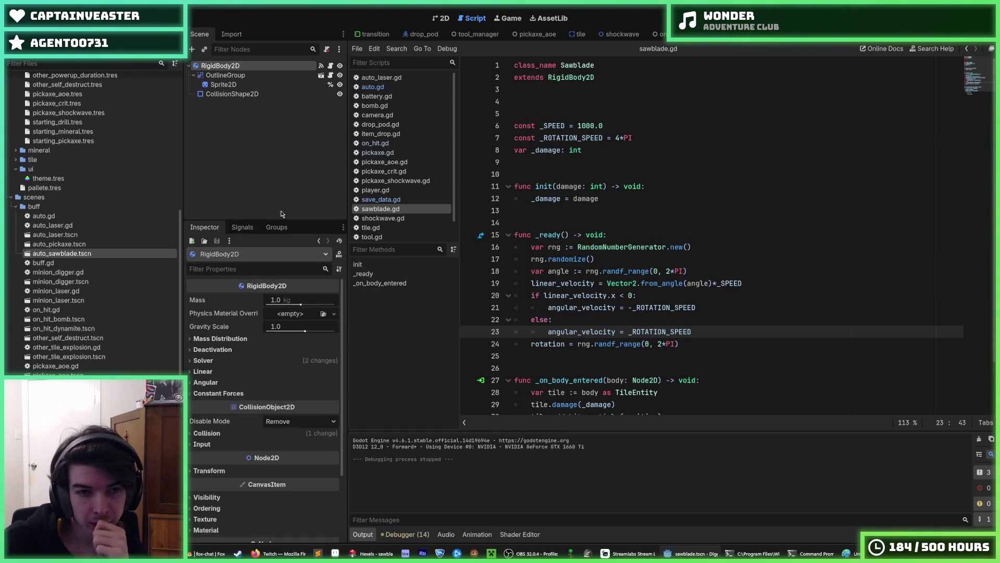
pyautogui.click(268, 340)
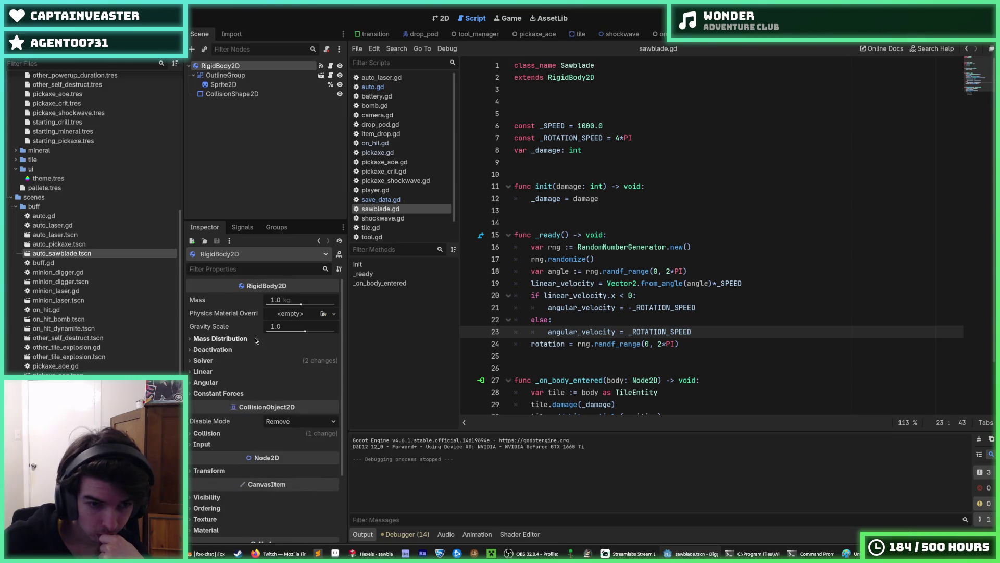
pyautogui.click(256, 340)
pyautogui.click(284, 314)
pyautogui.click(285, 334)
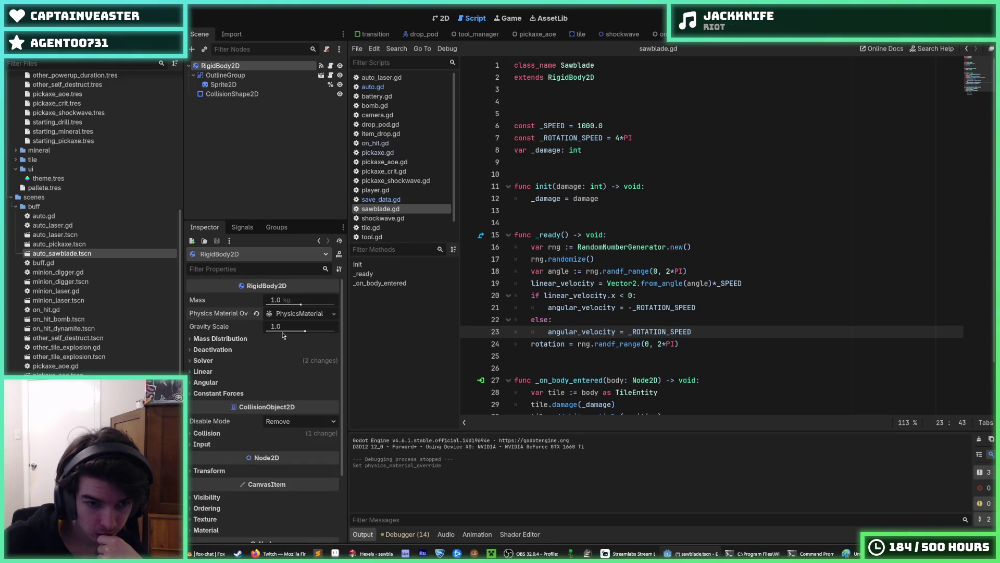
pyautogui.click(281, 318)
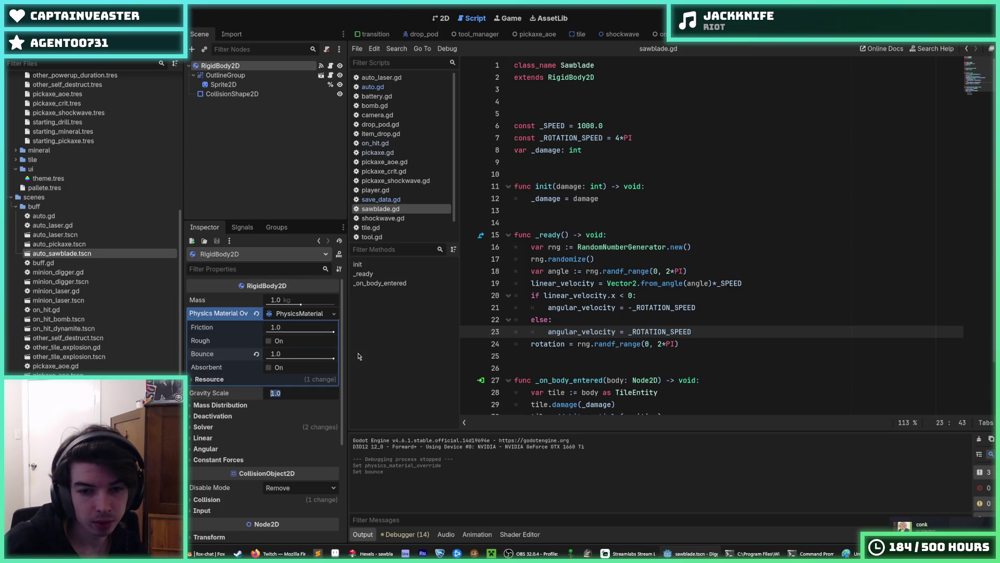
# - Run the game to watch the bouncing sawblades, then stop it with F8
pyautogui.press('F5')
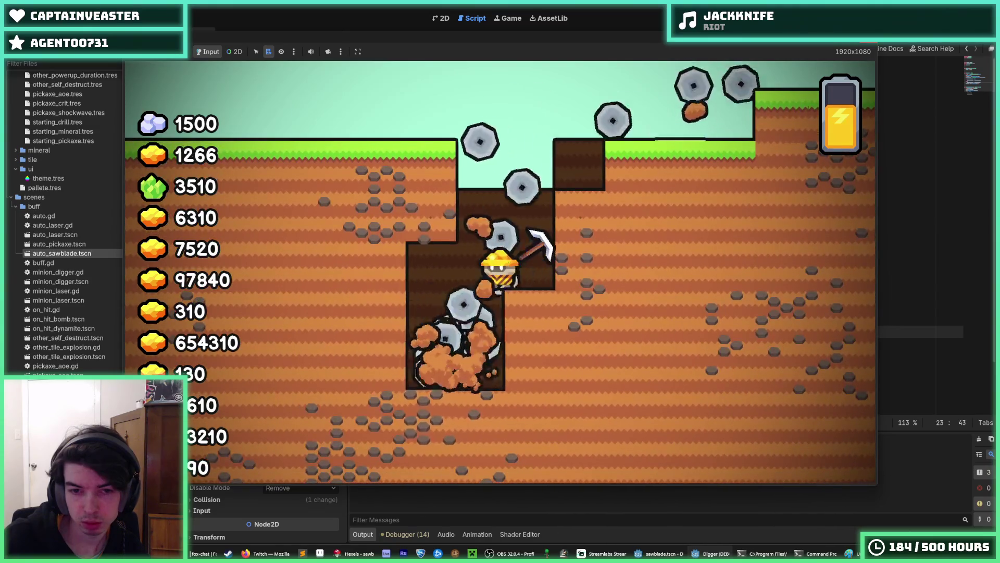
pyautogui.press('F8')
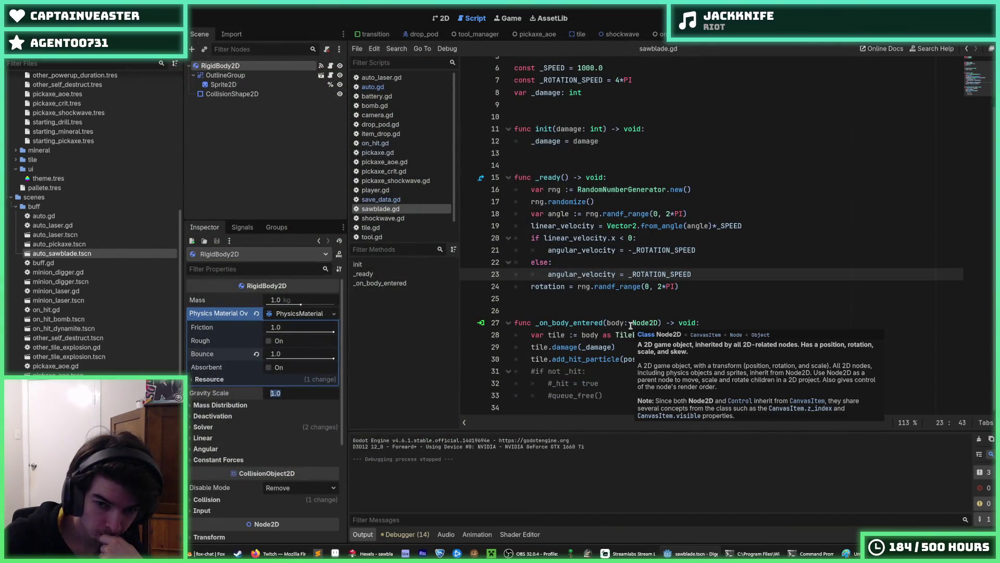
# - Delete the init function and _damage variable, pass 1 to tile.damage, and relaunch the game
pyautogui.doubleClick(597, 347)
pyautogui.scroll(2, 618, 313)
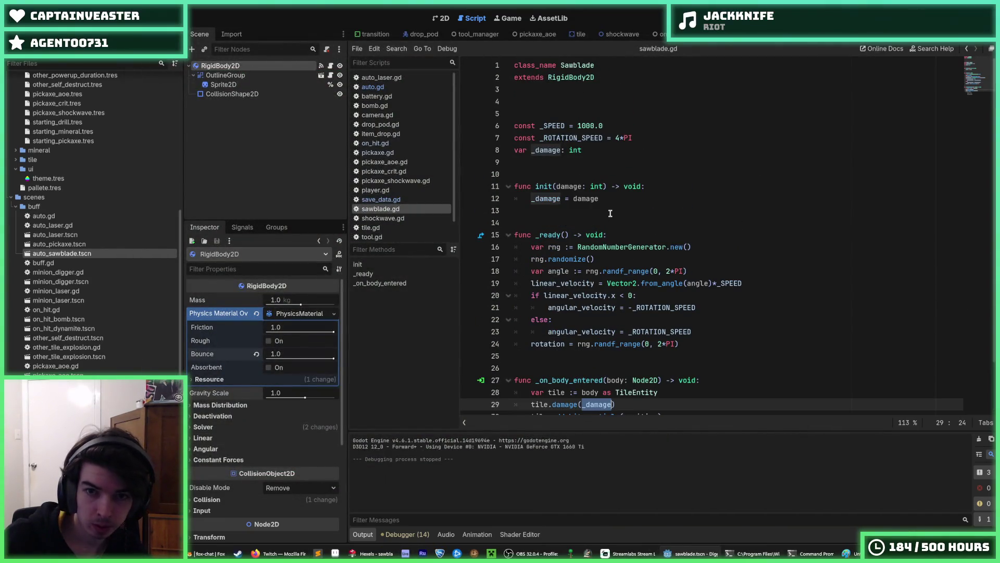
pyautogui.moveTo(620, 202); pyautogui.dragTo(534, 164)
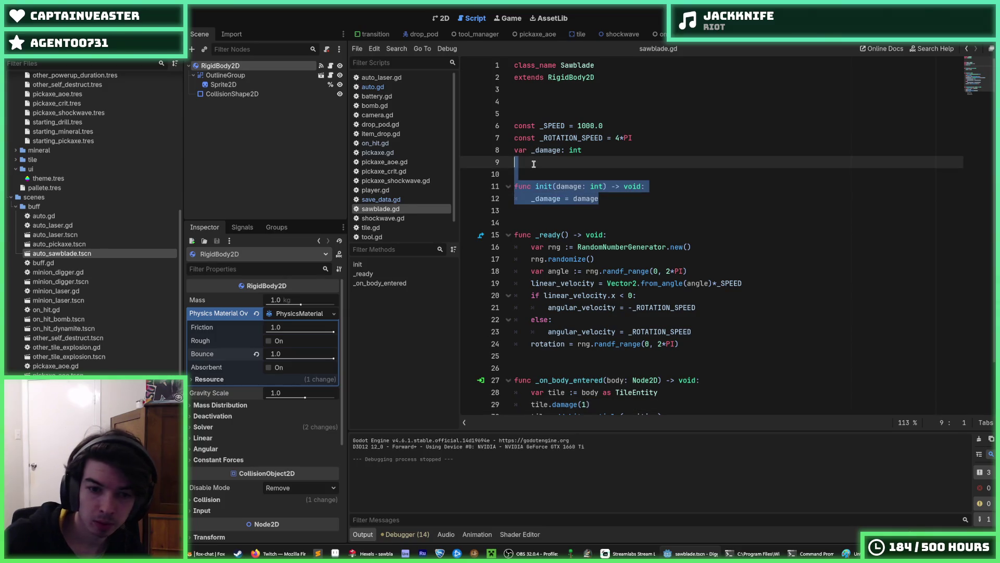
pyautogui.press('BackSpace')
pyautogui.press('BackSpace')
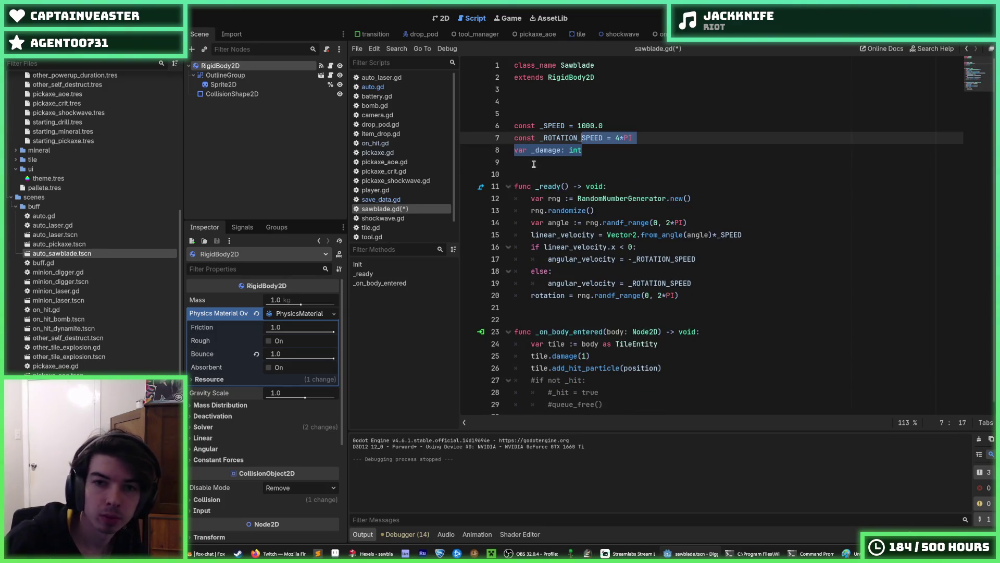
pyautogui.press('BackSpace')
pyautogui.press('BackSpace')
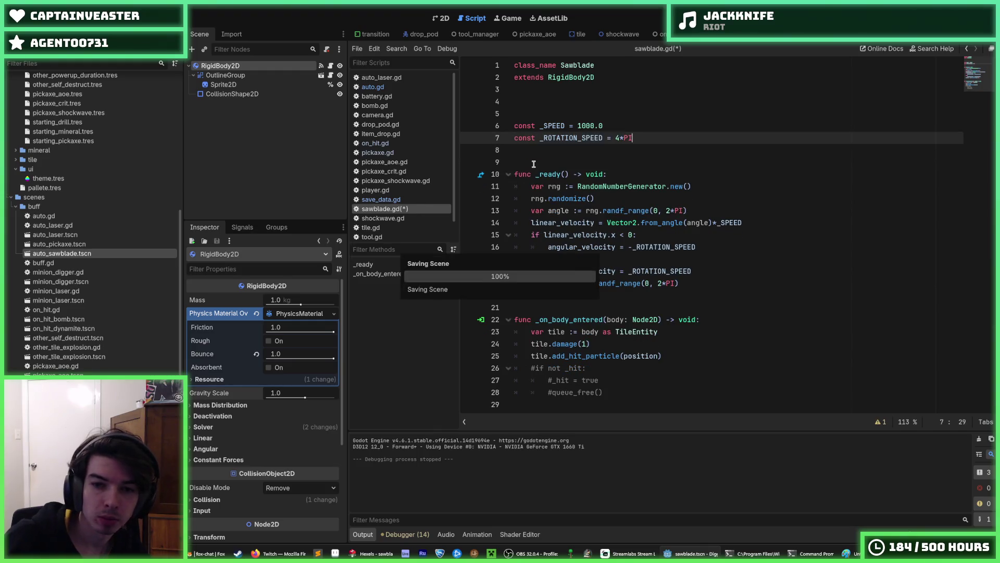
pyautogui.click(613, 344)
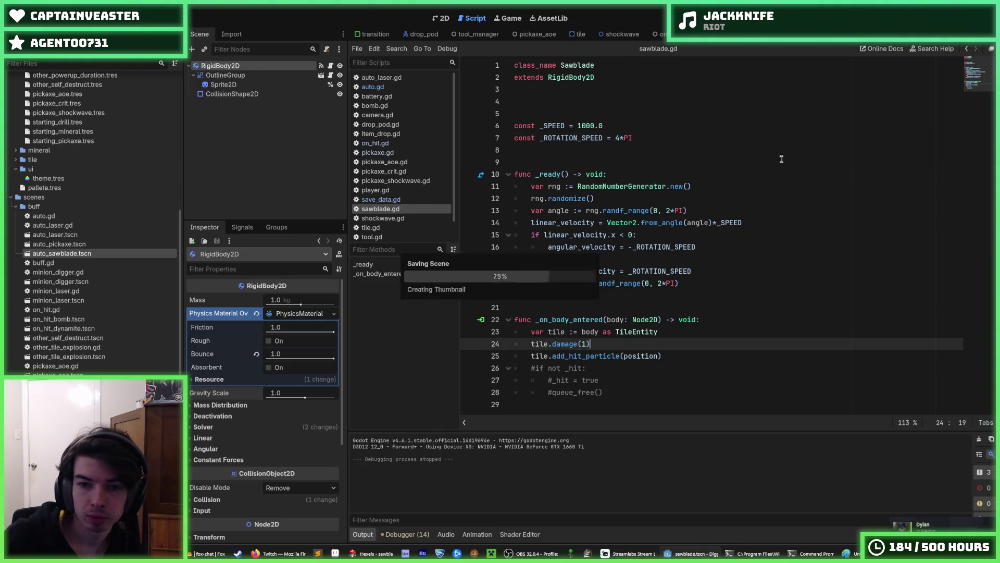
pyautogui.press('F5')
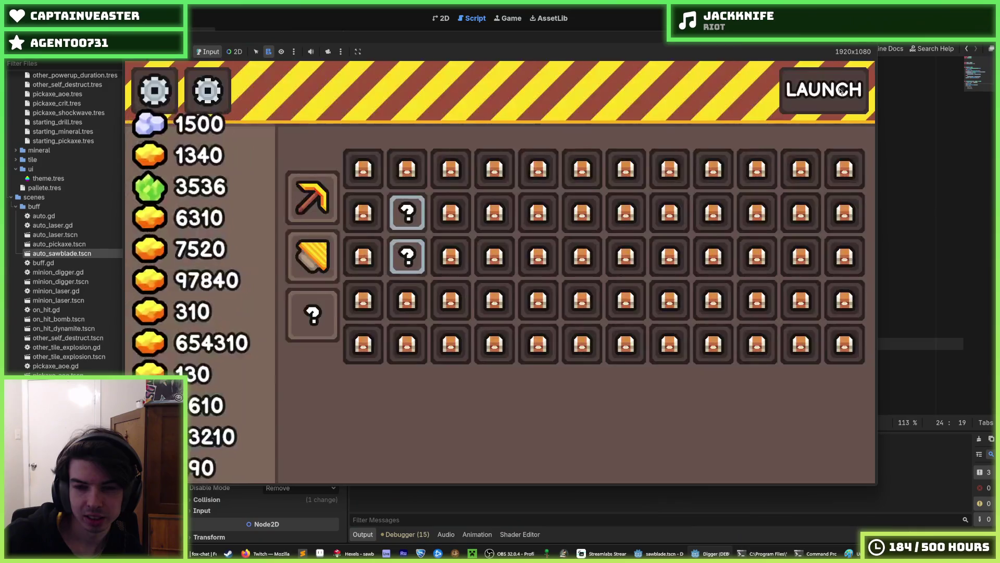
pyautogui.press('F8')
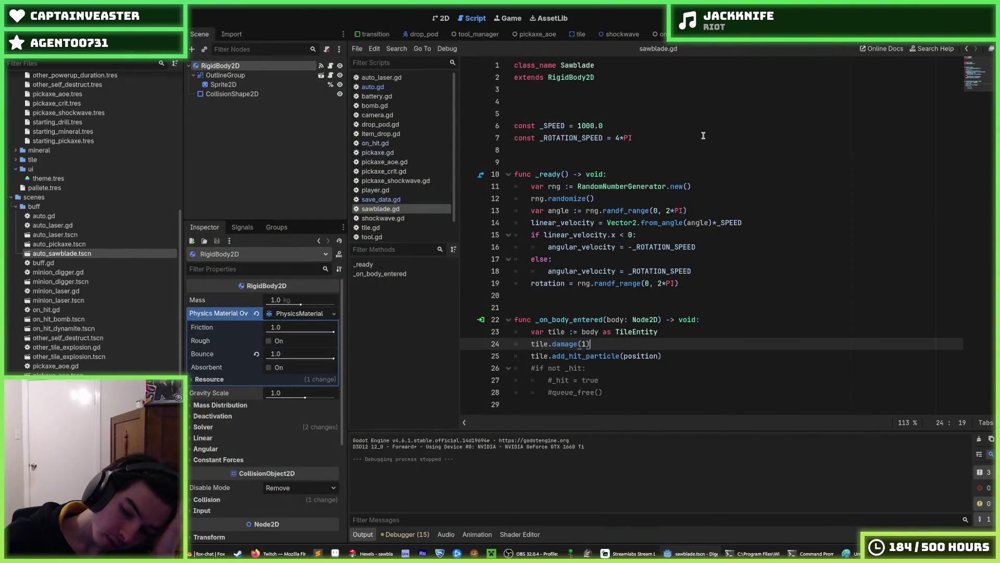
pyautogui.click(693, 176)
pyautogui.click(700, 186)
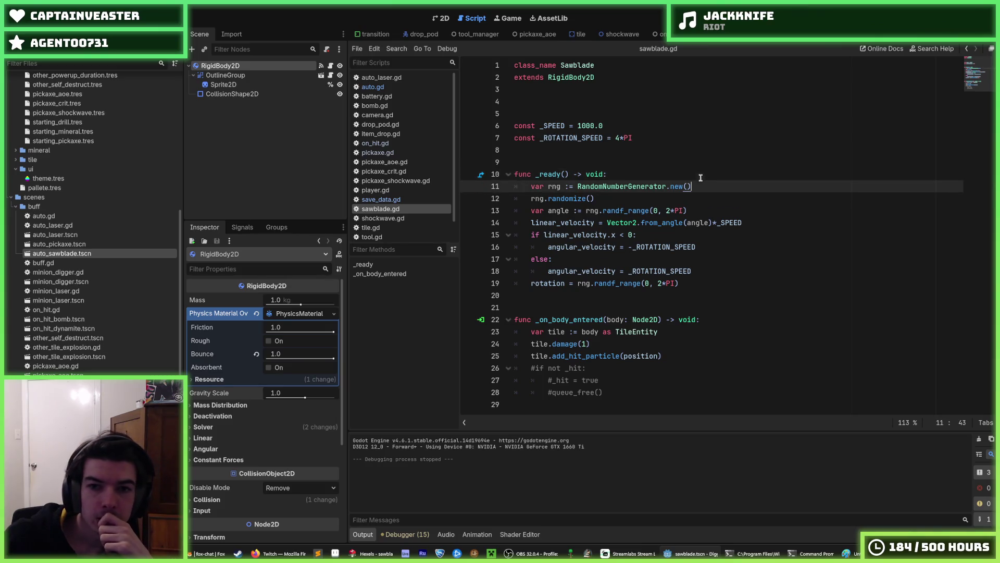
pyautogui.click(694, 178)
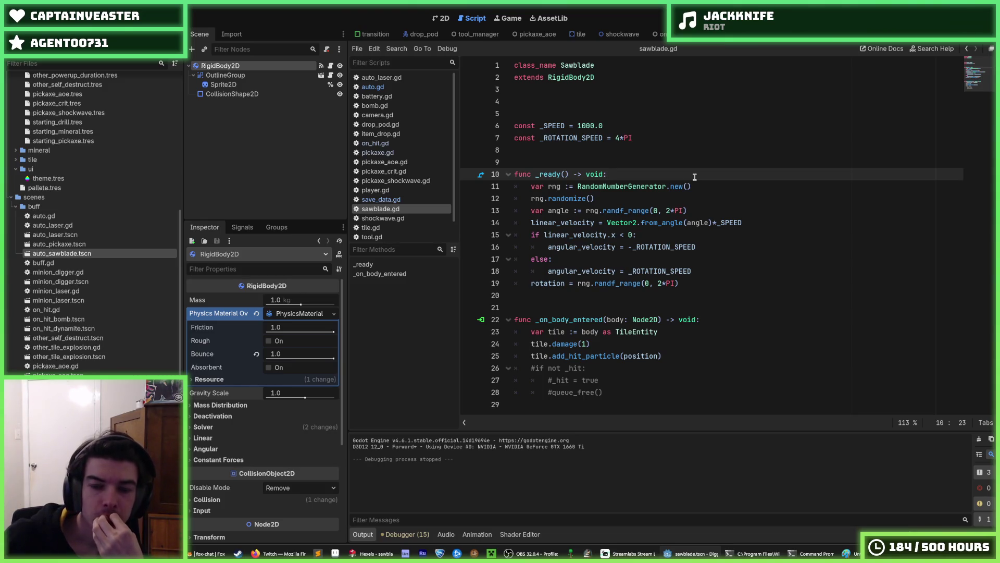
pyautogui.click(637, 341)
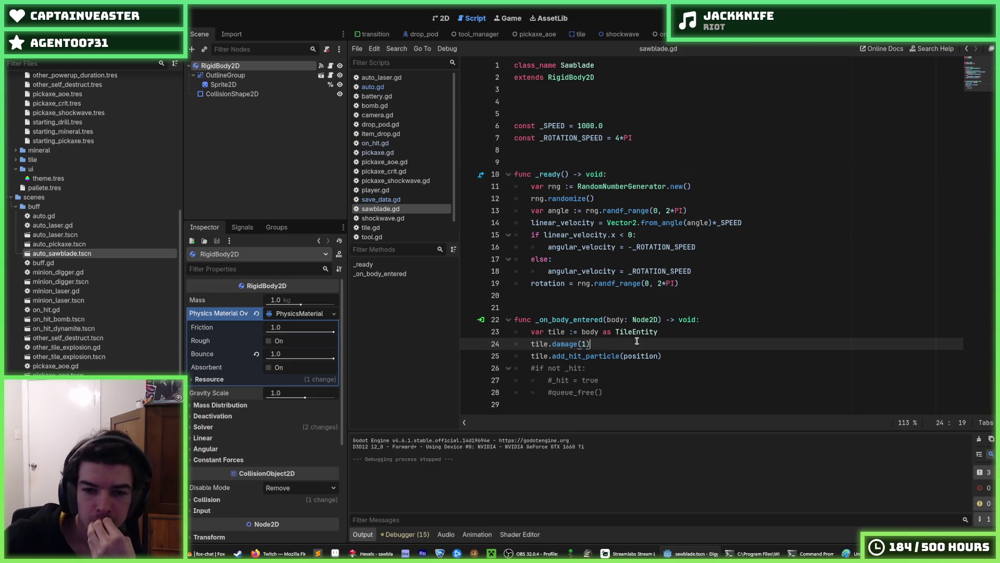
pyautogui.click(682, 331)
pyautogui.click(683, 341)
pyautogui.click(676, 337)
pyautogui.click(676, 338)
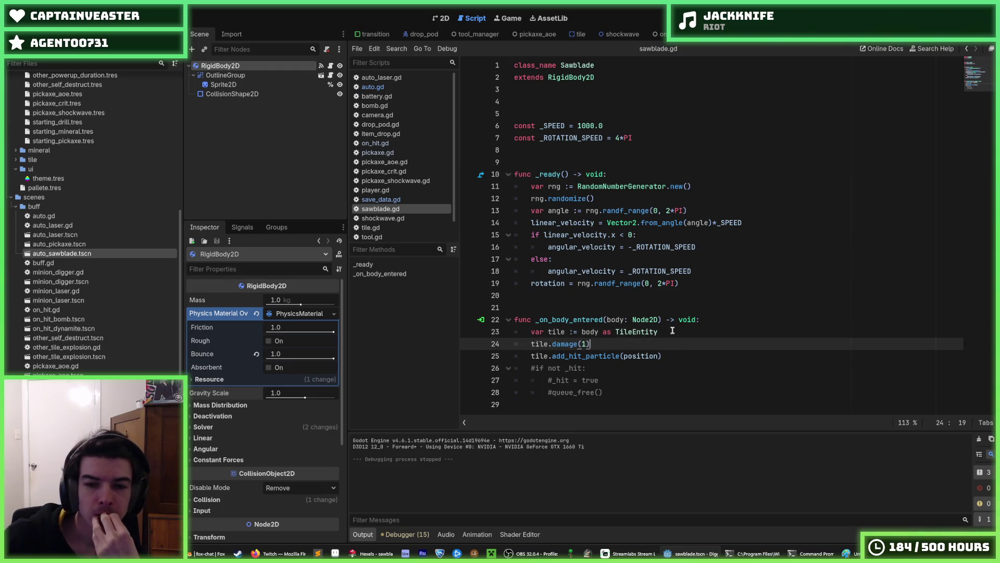
pyautogui.click(672, 330)
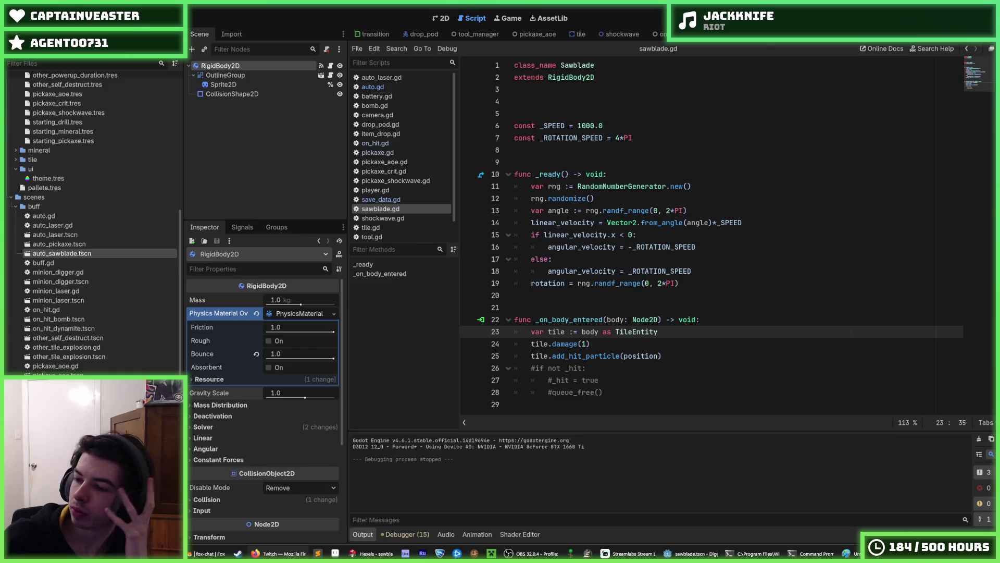
# - Playtest the sawblades with Gravity Scale 0, then stop the run
pyautogui.click(678, 331)
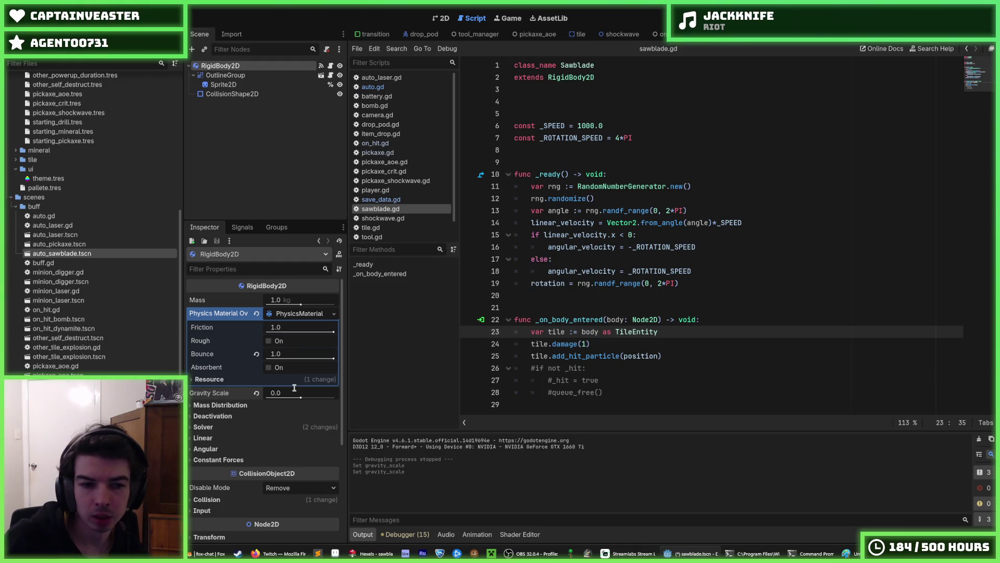
pyautogui.press('F5')
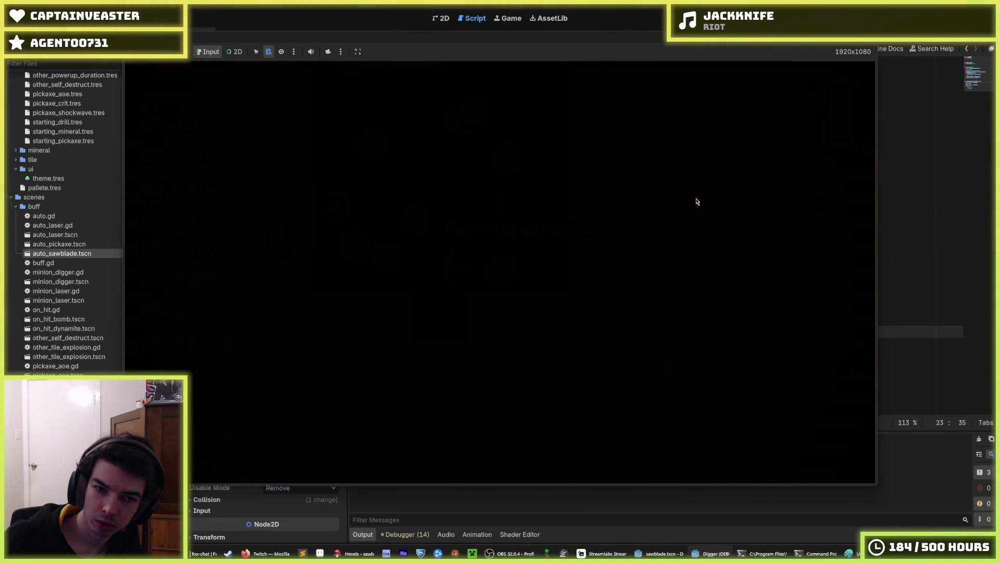
pyautogui.press('F5')
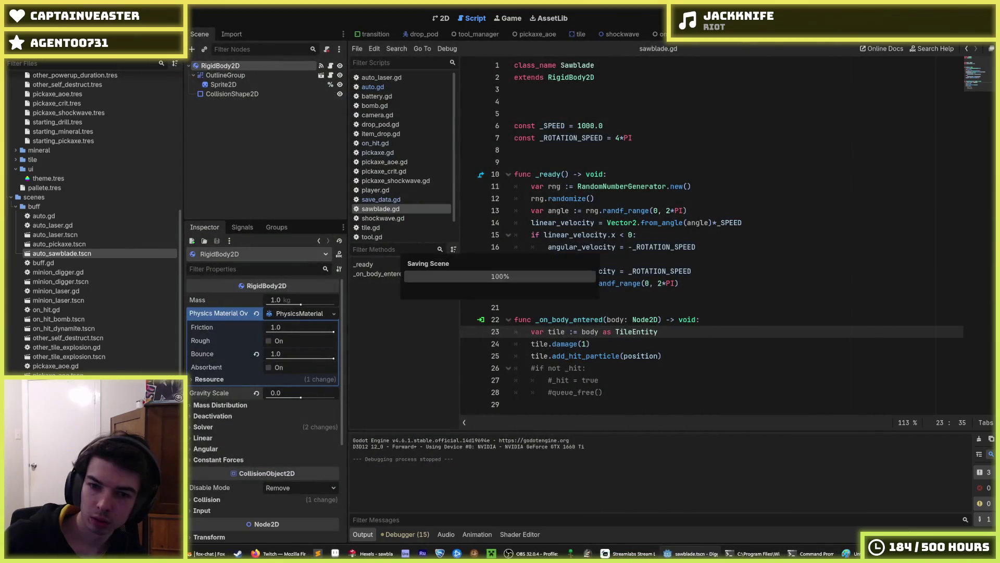
# - In save_data.gd, change the STARTING_PICKAXE tier from NONE to DIAMOND
pyautogui.click(617, 172)
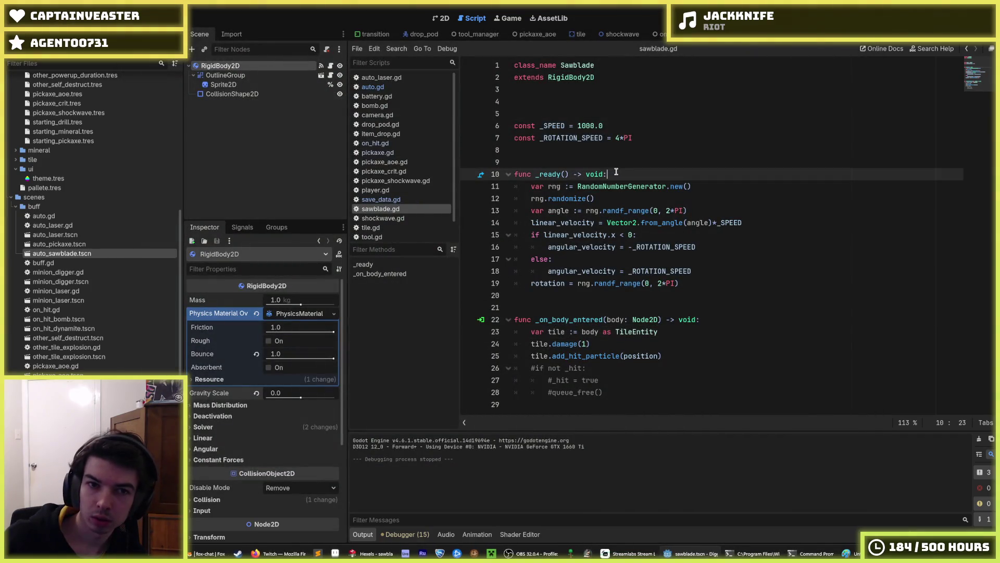
pyautogui.click(395, 201)
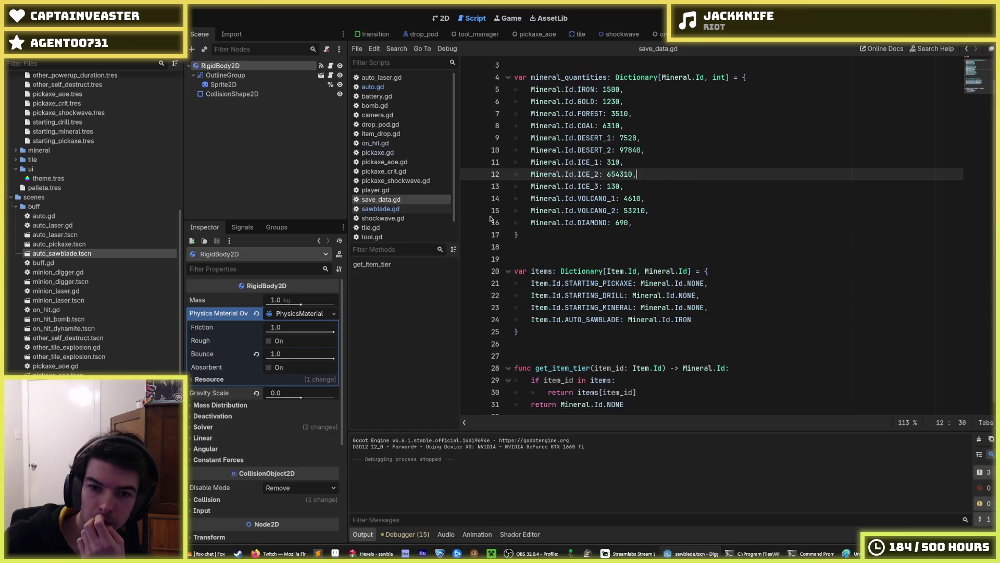
pyautogui.doubleClick(699, 281)
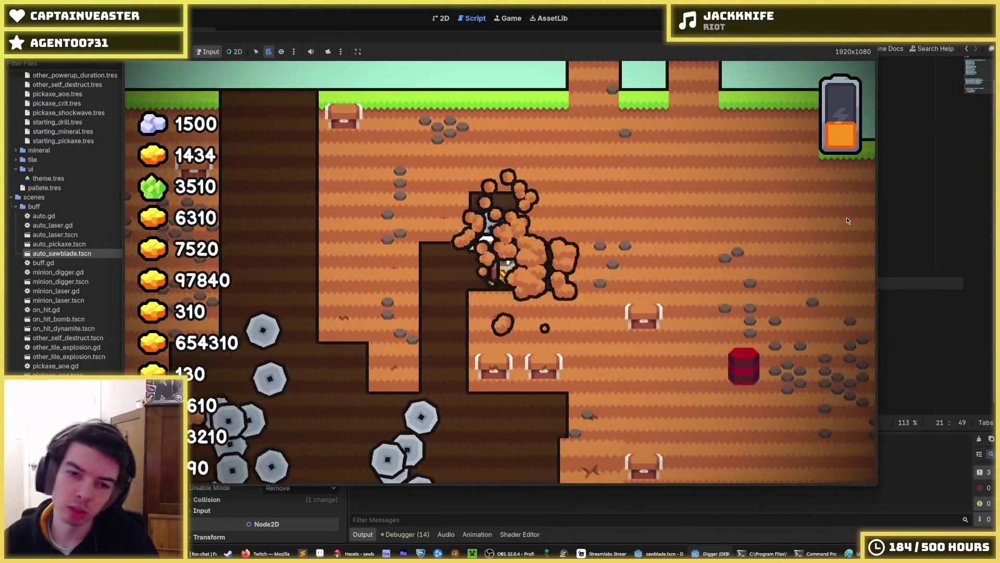
# - Stop the running playtest with F8
pyautogui.press('F8')
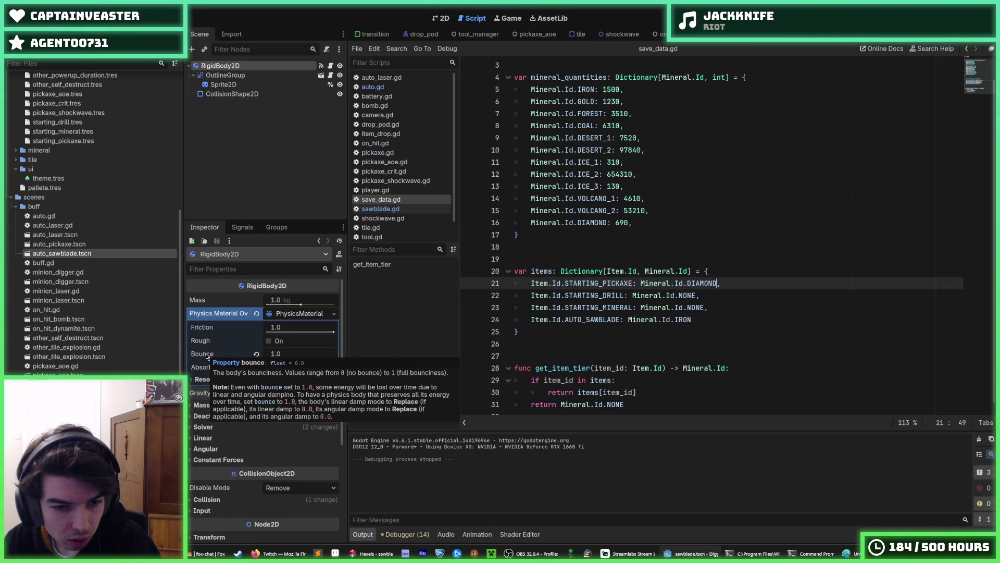
# - Set the sawblade's Linear and Angular Damp Mode to Replace
pyautogui.click(203, 439)
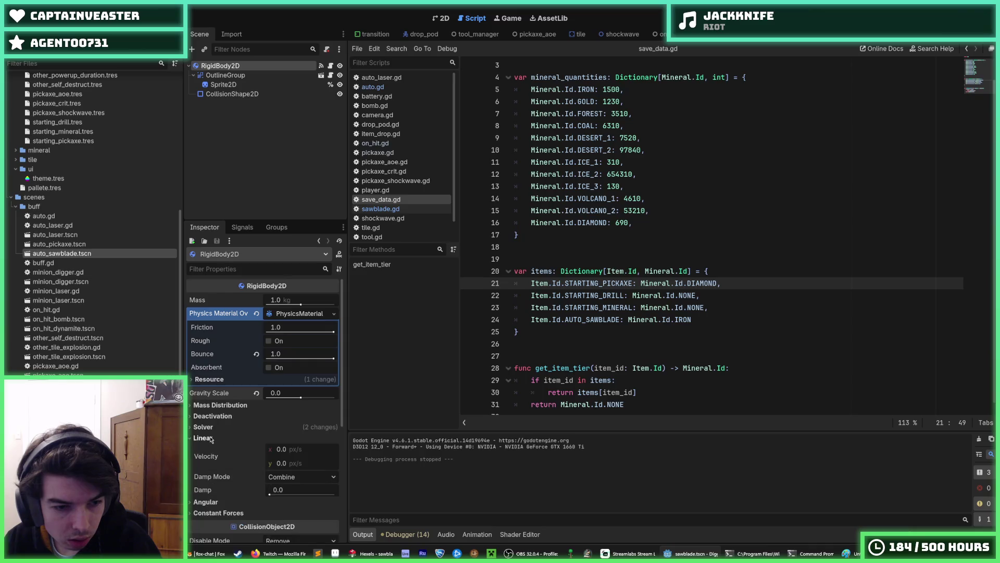
pyautogui.click(302, 476)
pyautogui.click(289, 503)
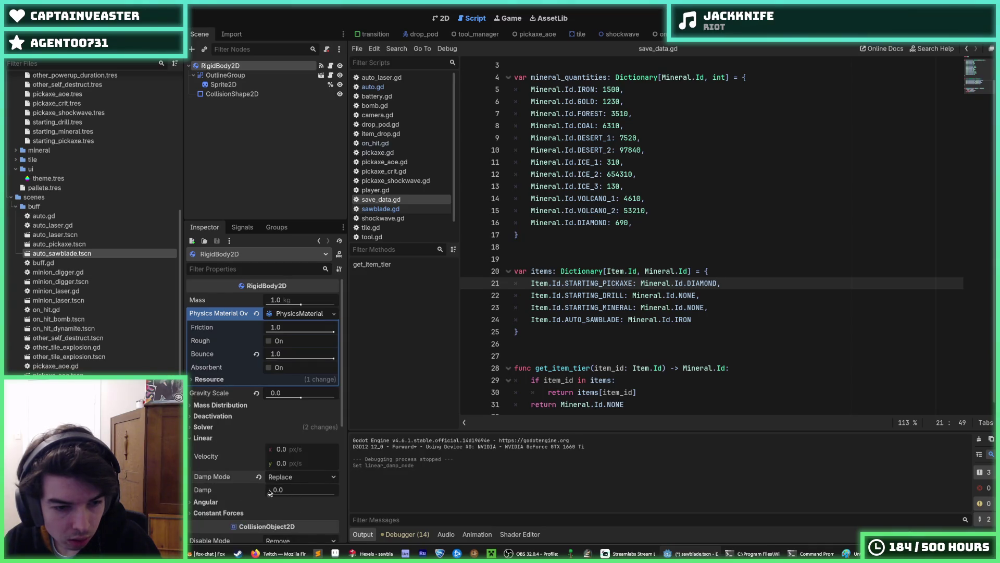
pyautogui.click(203, 502)
pyautogui.scroll(-2, 203, 505)
pyautogui.click(303, 461)
pyautogui.click(281, 483)
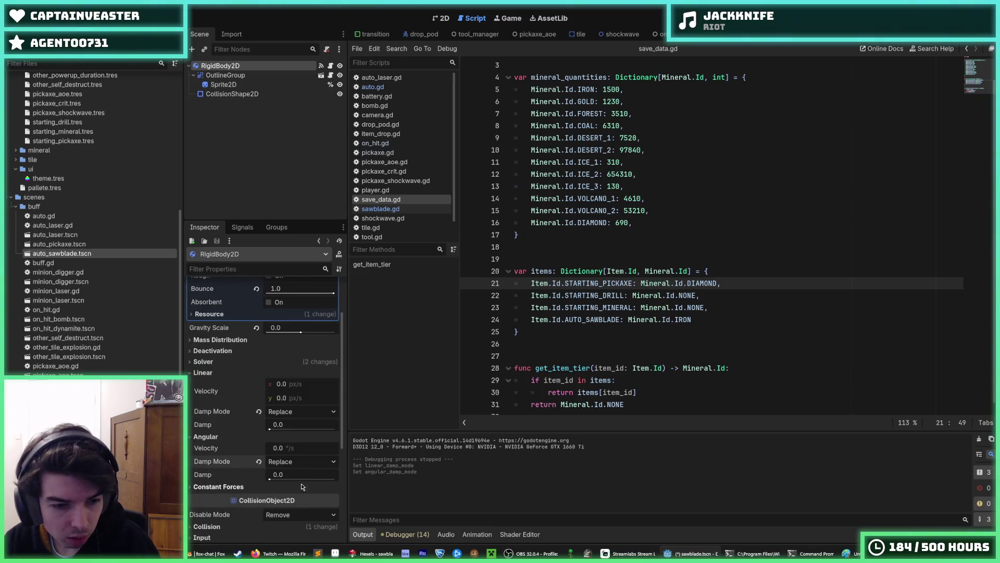
# - Save the sawblade scene and run the game to test bouncing sawblades
pyautogui.hotkey('ctrl', 'a')
pyautogui.press('Escape')
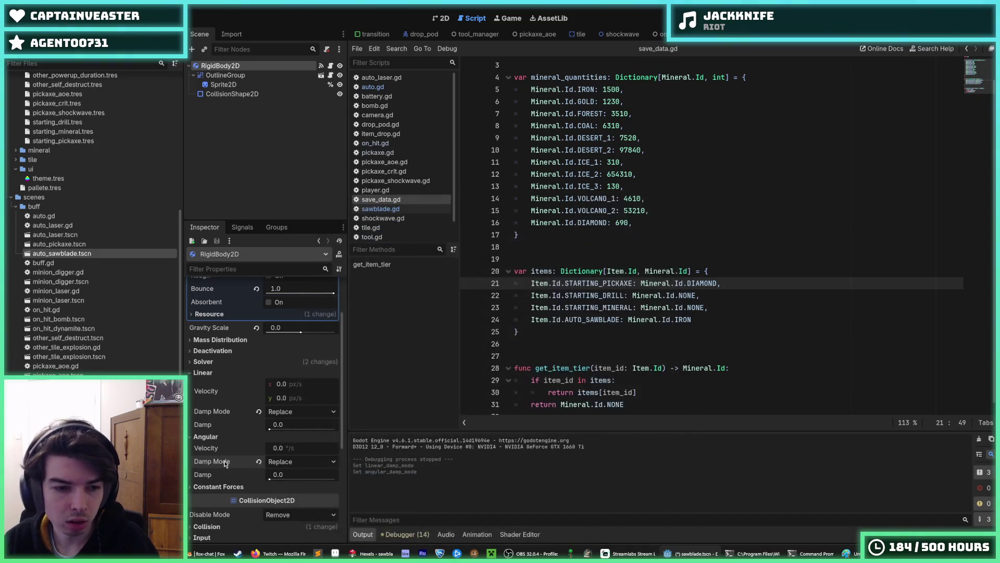
pyautogui.hotkey('ctrl', 's')
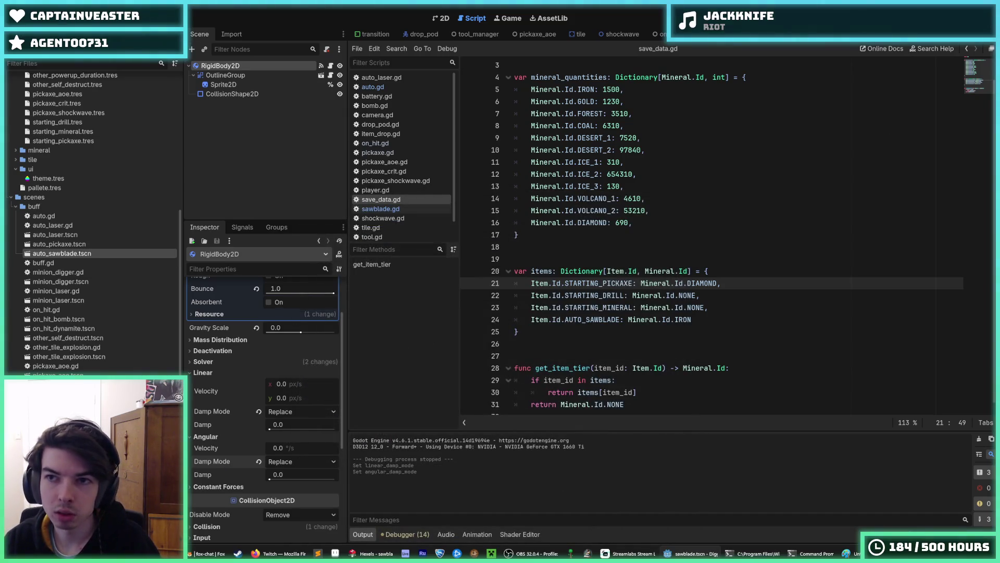
pyautogui.press('F5')
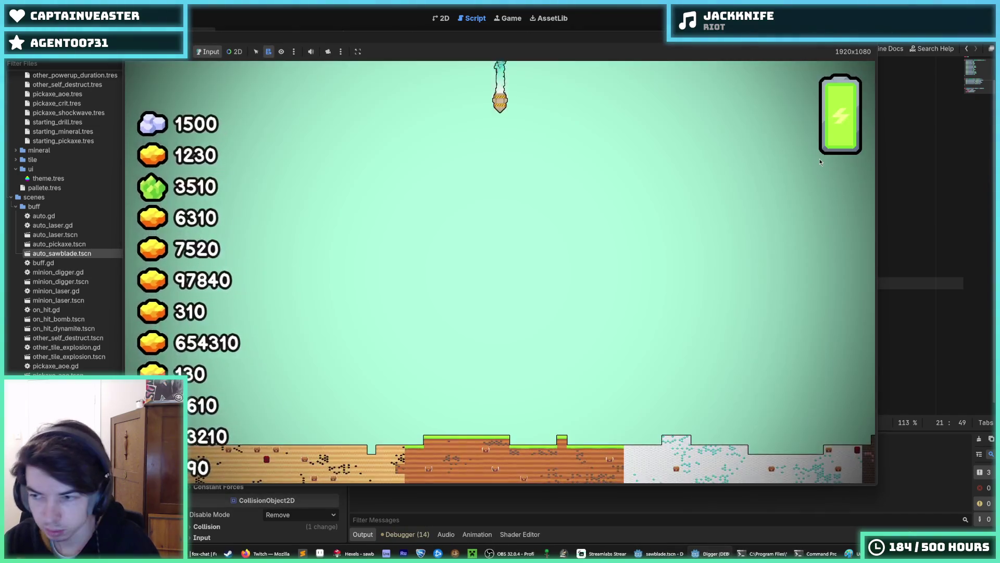
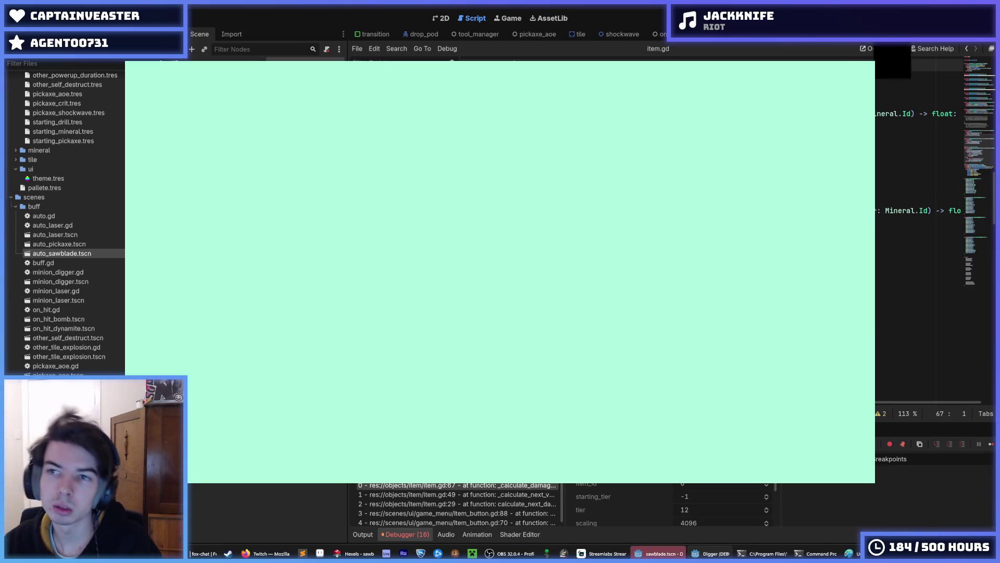
# - Stop the running game and jump to the reported error in item.gd
pyautogui.hotkey('alt', 'Tab')
pyautogui.press('F8')
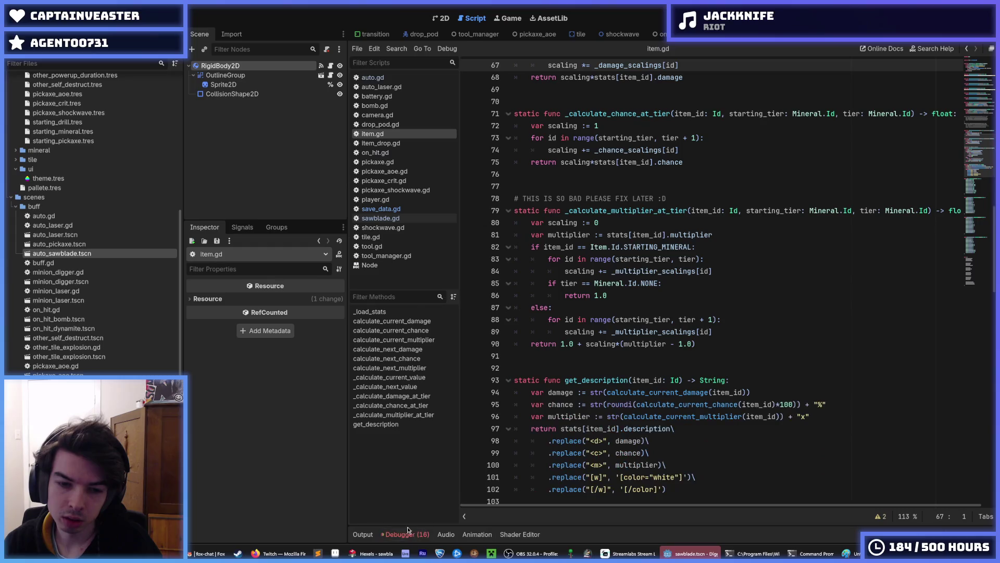
pyautogui.click(417, 430)
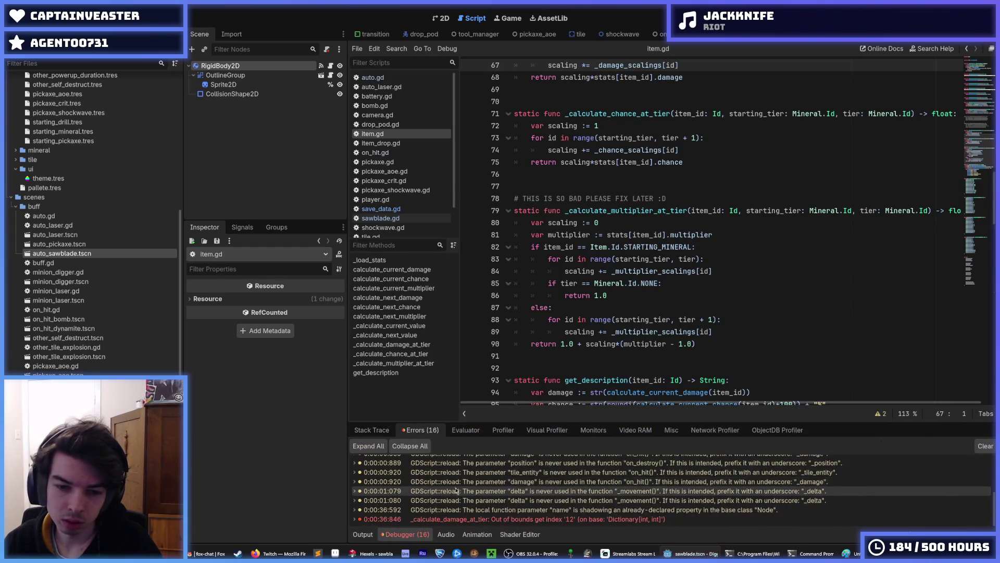
pyautogui.doubleClick(495, 521)
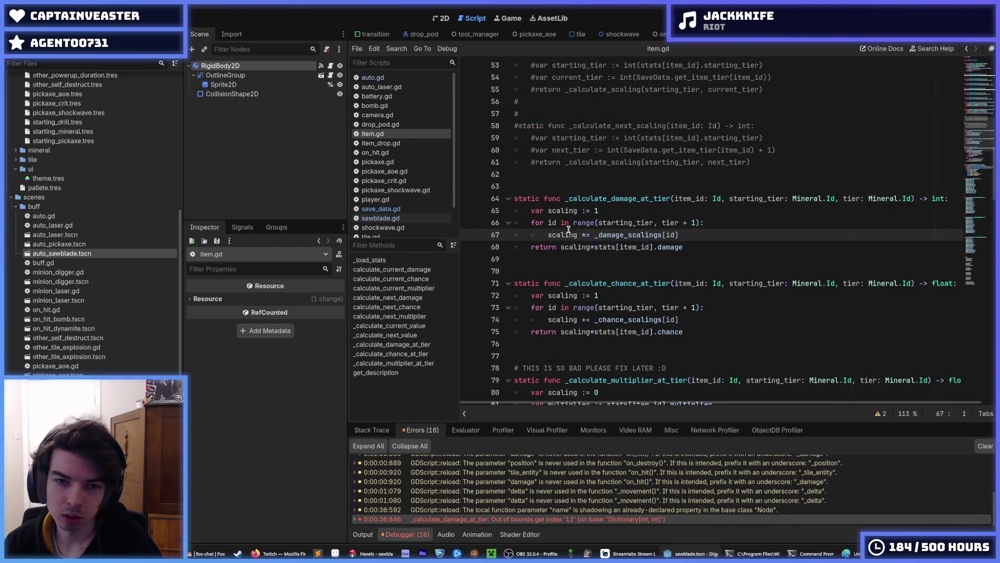
# - In save_data.gd, change the starting pickaxe tier on line 21 from DIAMOND to VOLCANO_2
pyautogui.click(394, 219)
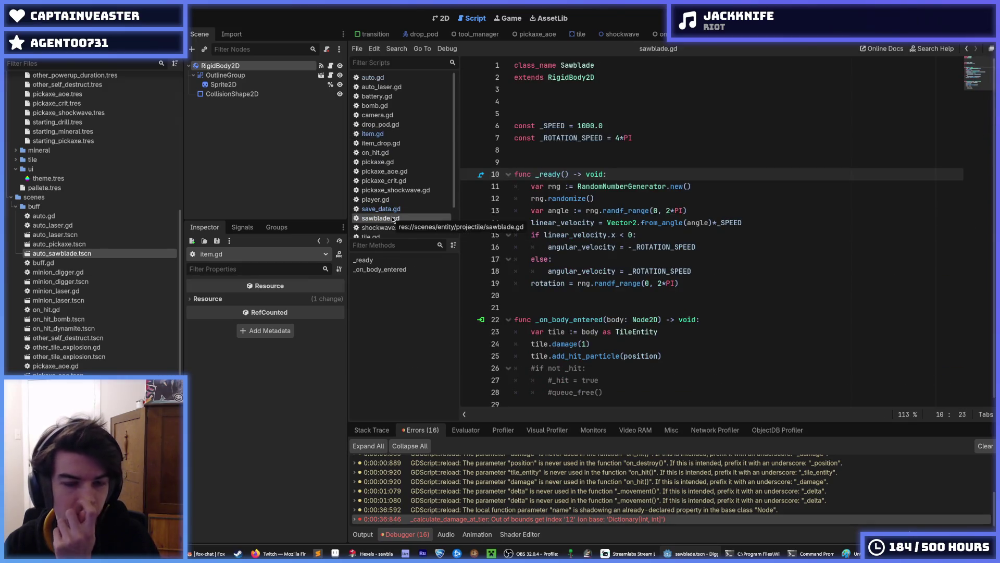
pyautogui.click(391, 210)
pyautogui.doubleClick(702, 283)
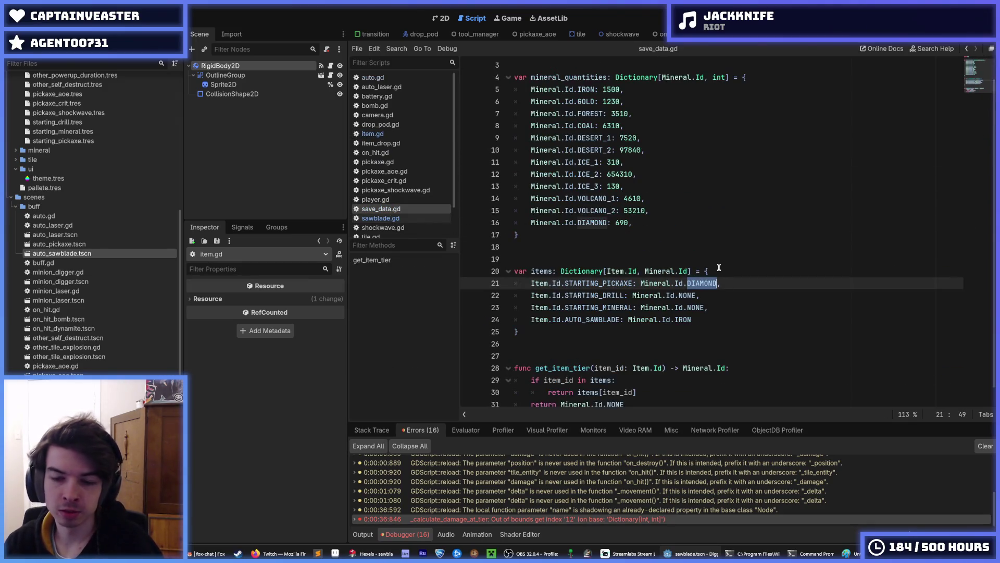
pyautogui.write('VOLCAN')
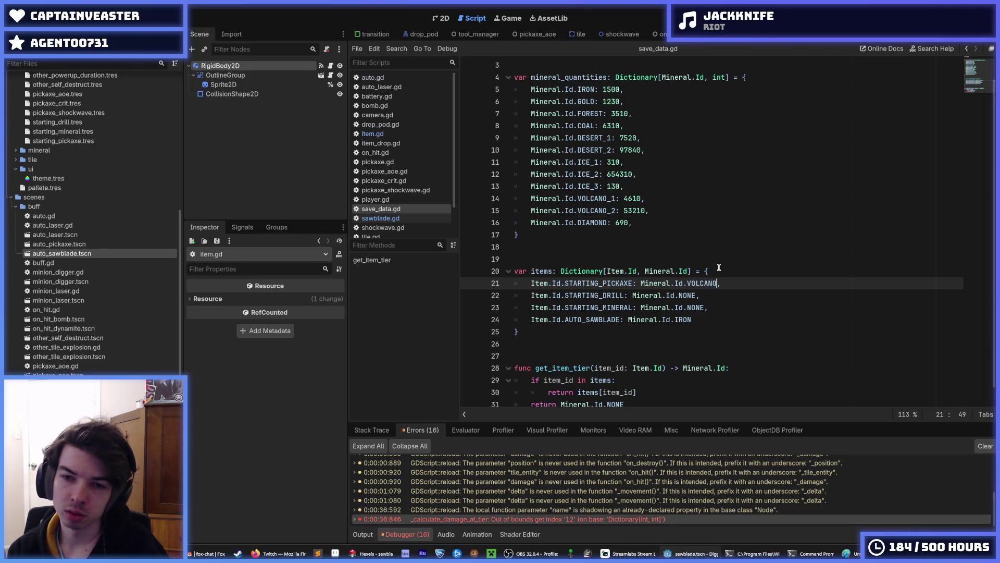
pyautogui.write('_2')
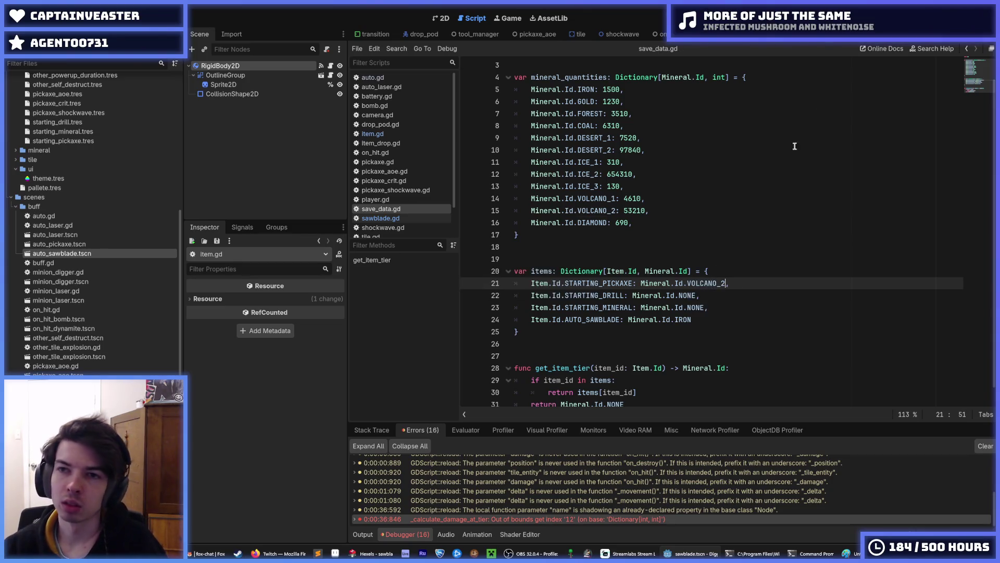
# - Return to item.gd and bring up the auto.gd buff script
pyautogui.click(391, 136)
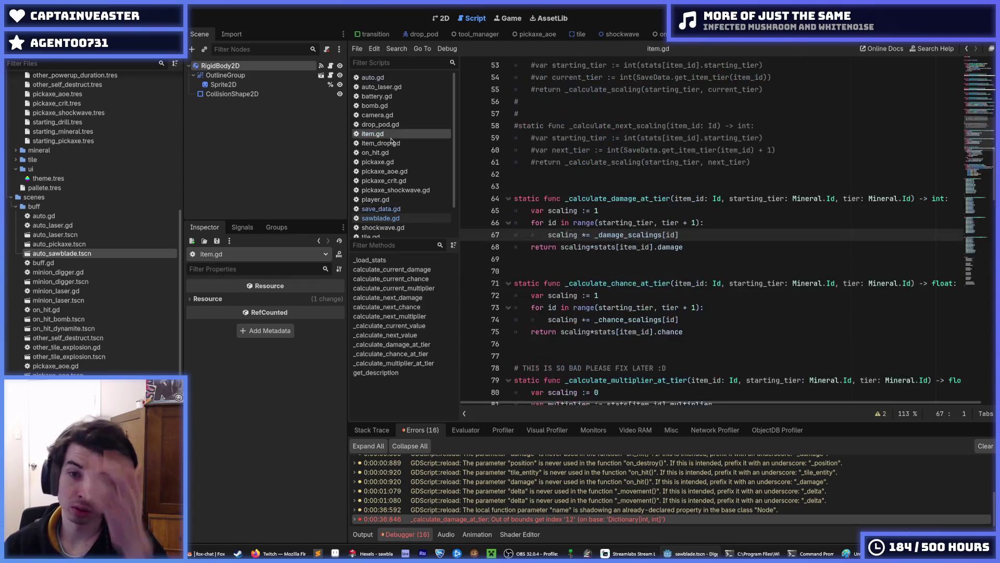
pyautogui.scroll(5, 678, 235)
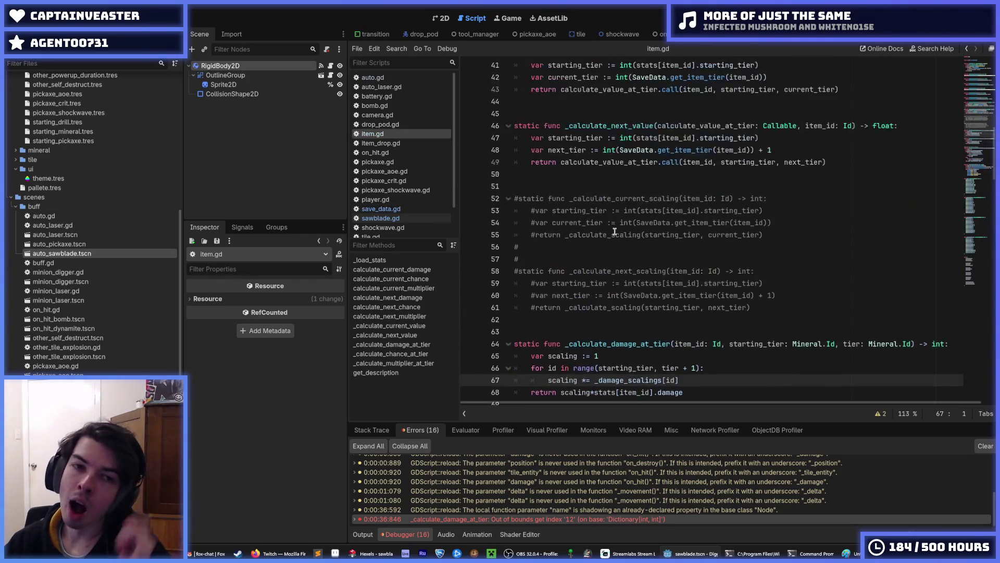
pyautogui.click(388, 80)
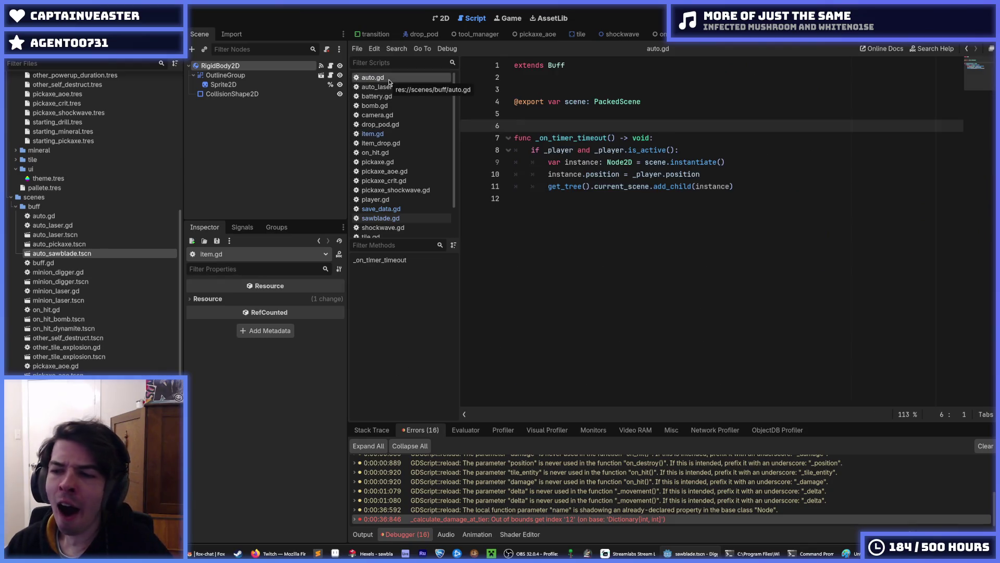
# - Switch to the sawblade.gd script
pyautogui.click(402, 209)
pyautogui.click(404, 218)
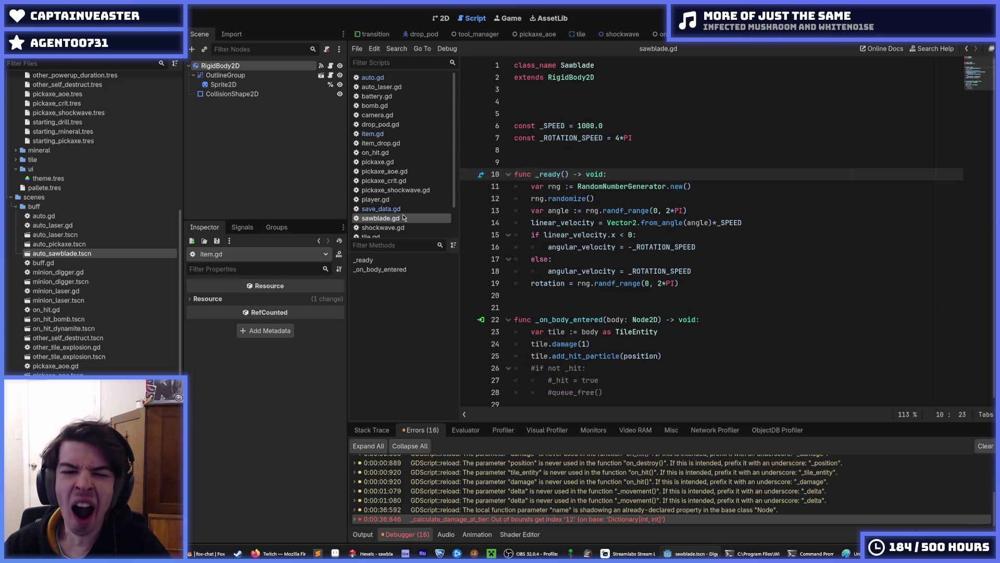
pyautogui.click(600, 238)
# - Select the sawblade's RigidBody2D and inspect its Constant Forces, Solver, Deactivation, Mass Distribution and physics material sections
pyautogui.click(220, 66)
pyautogui.scroll(-5, 247, 288)
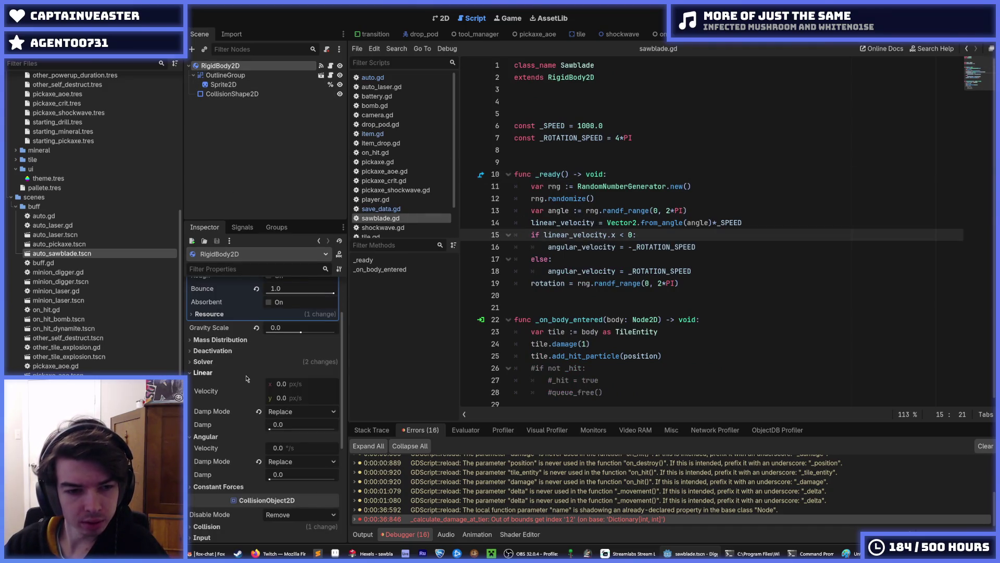
pyautogui.click(220, 487)
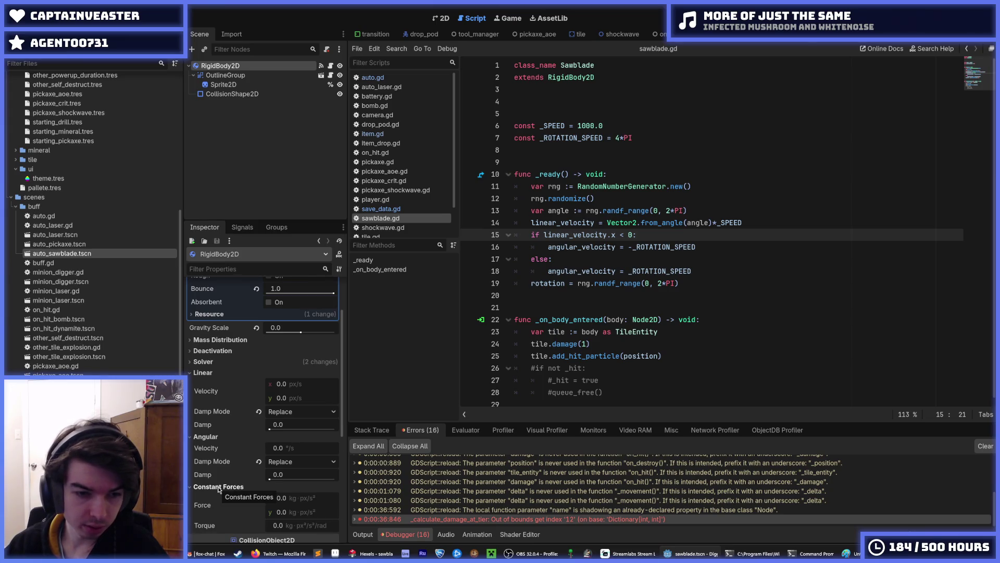
pyautogui.click(219, 487)
pyautogui.click(203, 362)
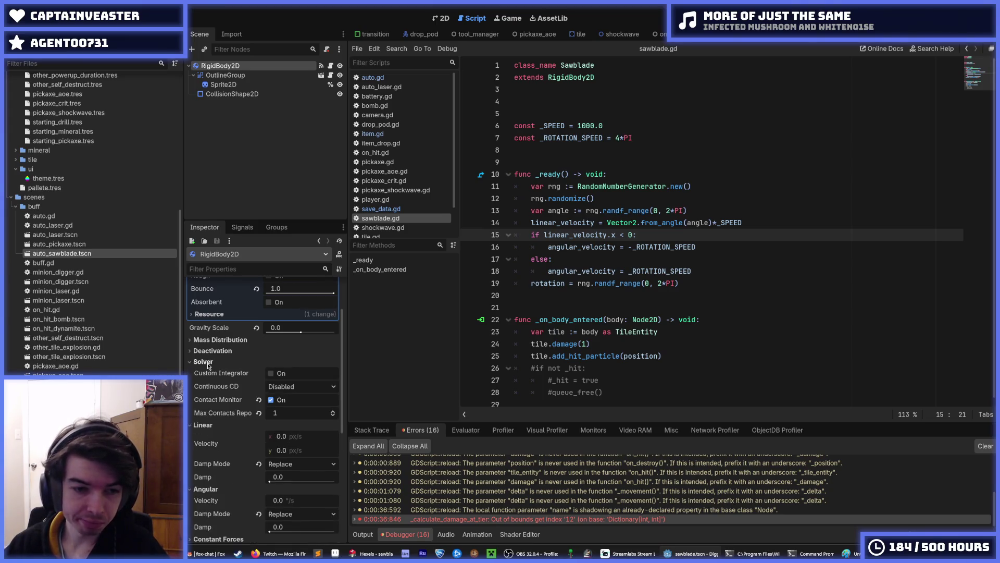
pyautogui.click(208, 364)
pyautogui.click(207, 351)
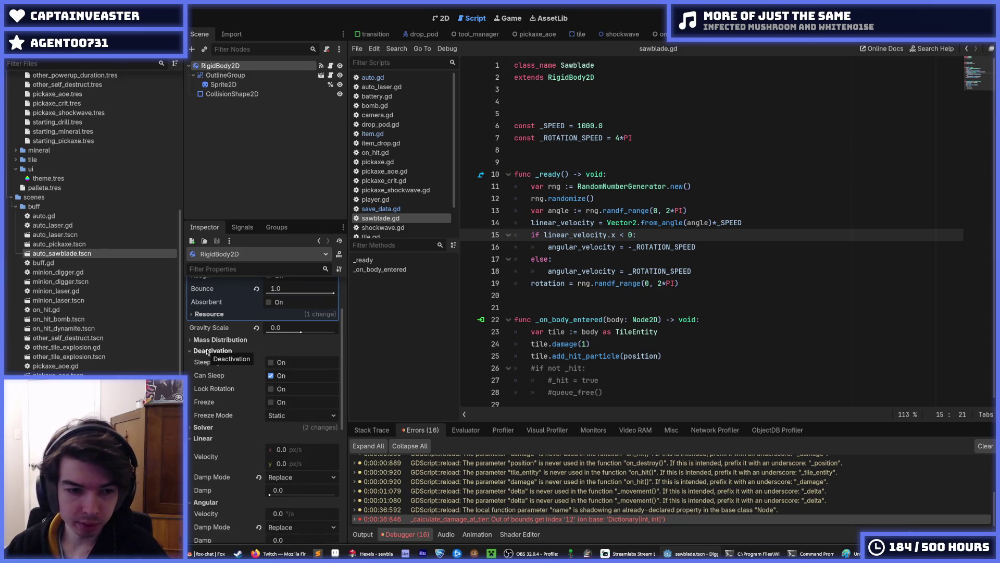
pyautogui.click(207, 351)
pyautogui.click(213, 340)
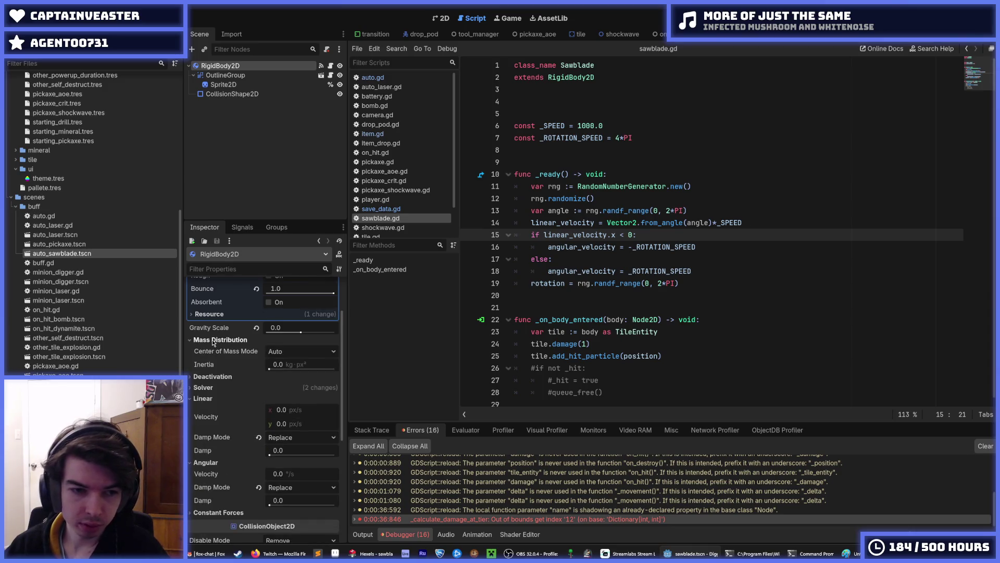
pyautogui.click(212, 341)
pyautogui.scroll(3, 214, 344)
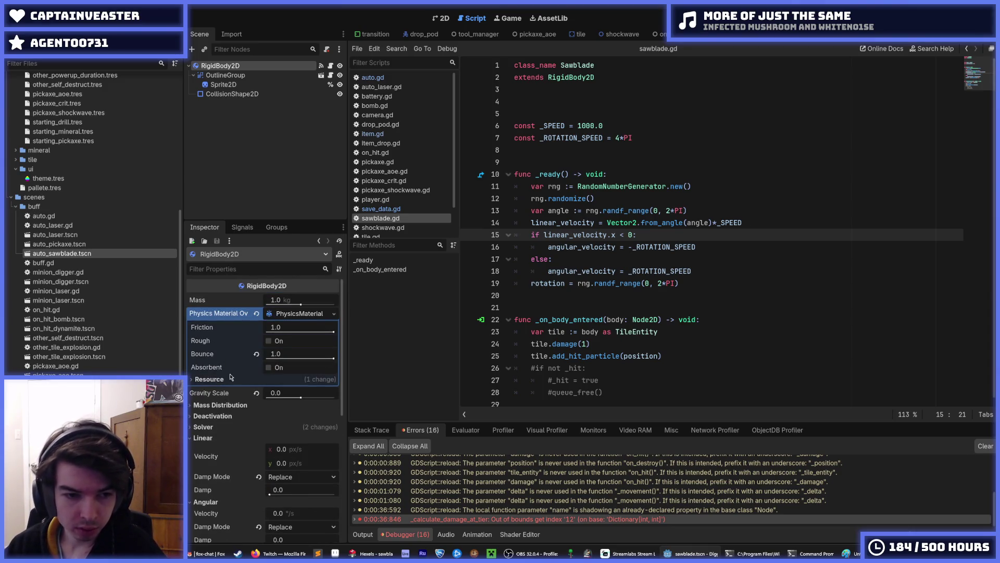
pyautogui.click(221, 380)
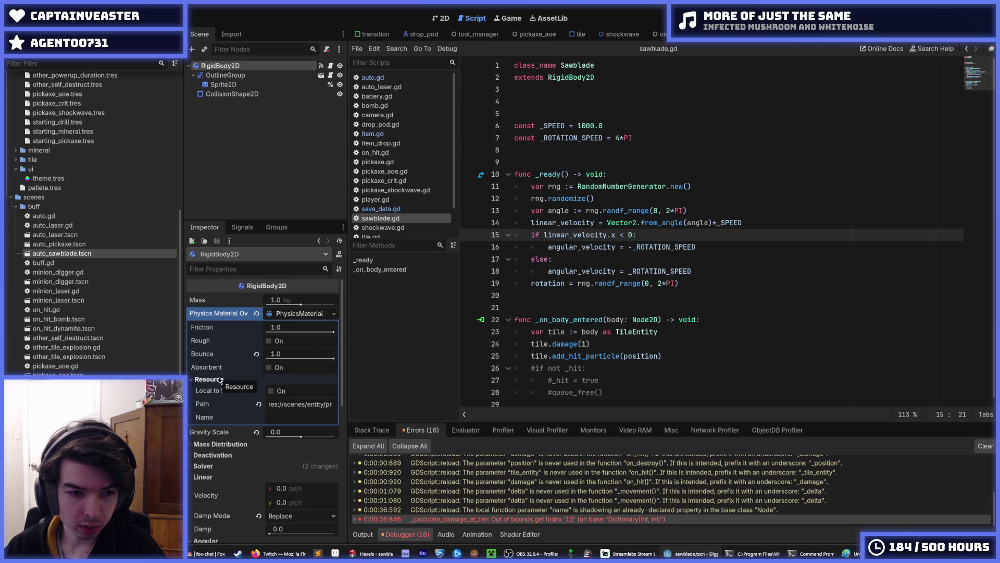
pyautogui.click(221, 380)
# - Look through the body's Constant Forces, Collision and Input properties in the Inspector
pyautogui.moveTo(212, 359)
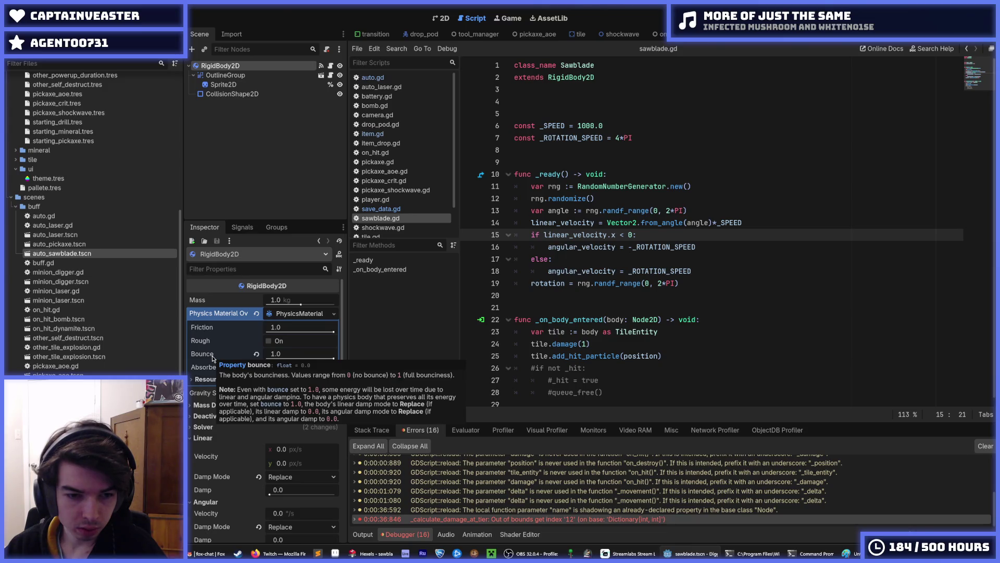
pyautogui.scroll(-5, 212, 355)
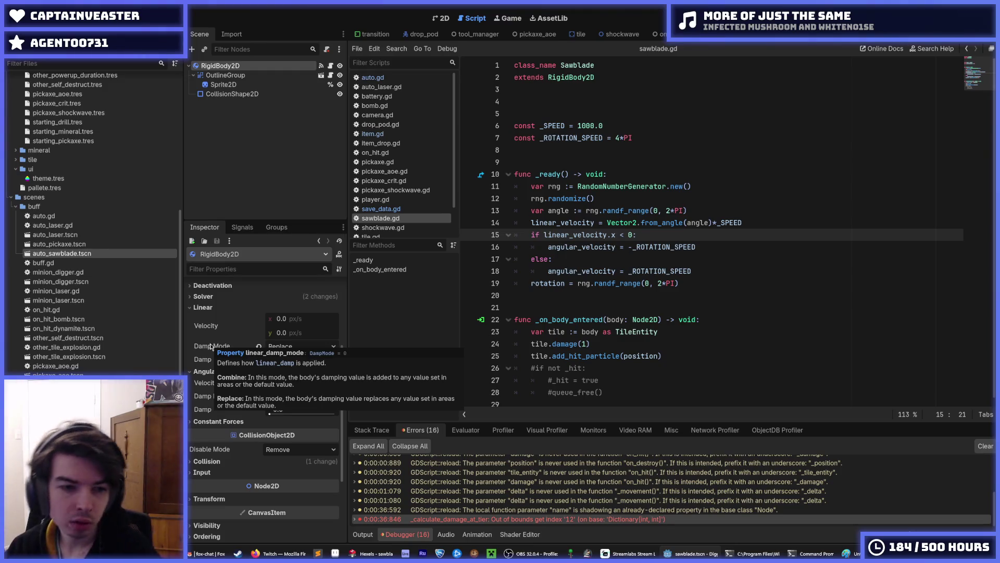
pyautogui.scroll(-4, 213, 339)
pyautogui.click(217, 325)
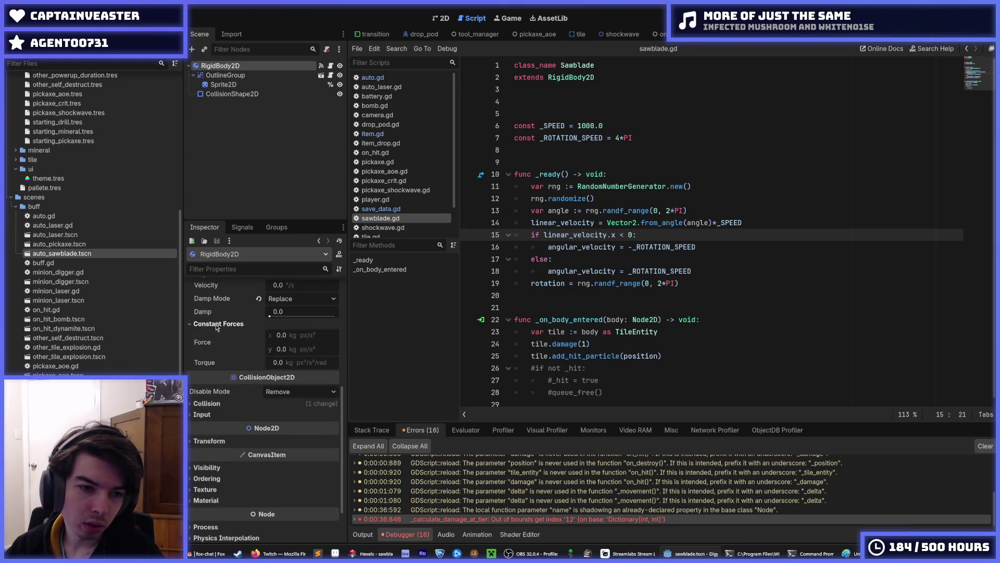
pyautogui.click(217, 325)
pyautogui.click(208, 364)
pyautogui.click(209, 363)
pyautogui.click(209, 375)
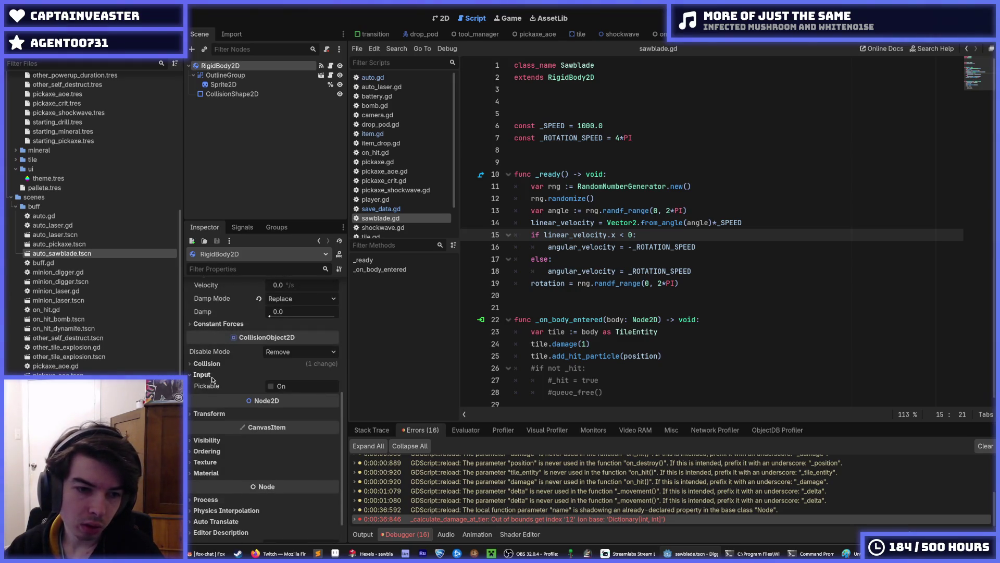
pyautogui.click(212, 376)
pyautogui.click(211, 376)
pyautogui.moveTo(212, 386)
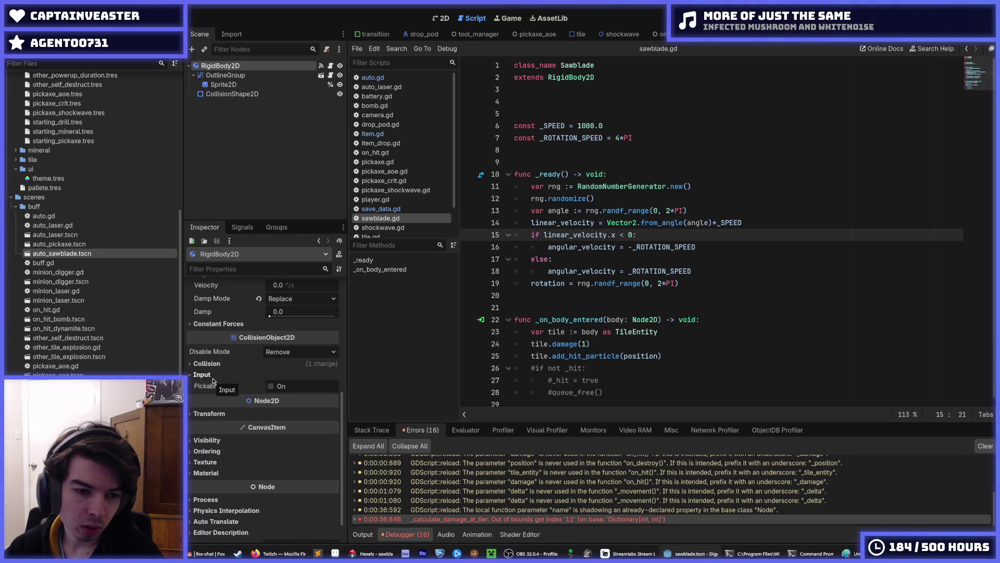
pyautogui.scroll(5, 224, 360)
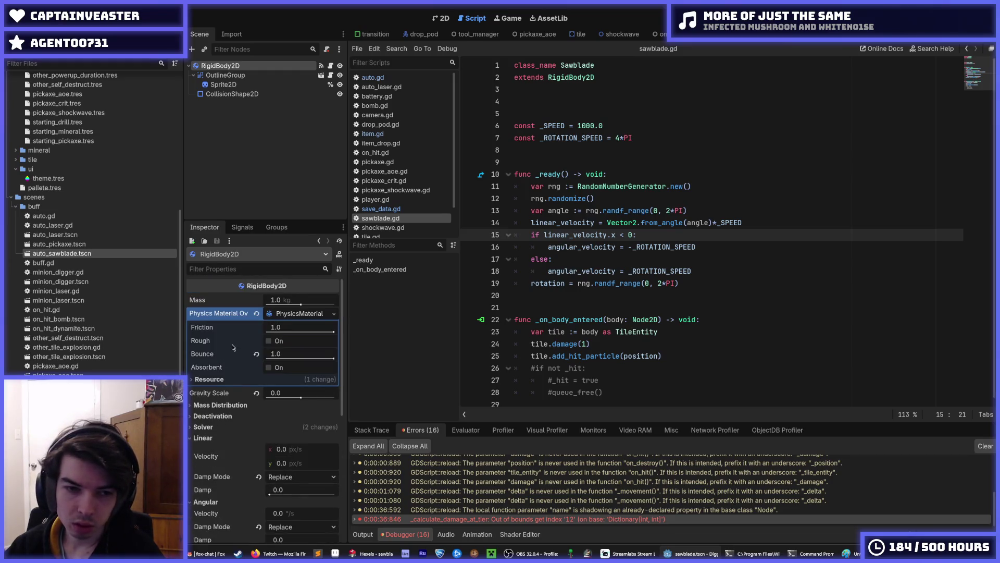
pyautogui.moveTo(232, 347)
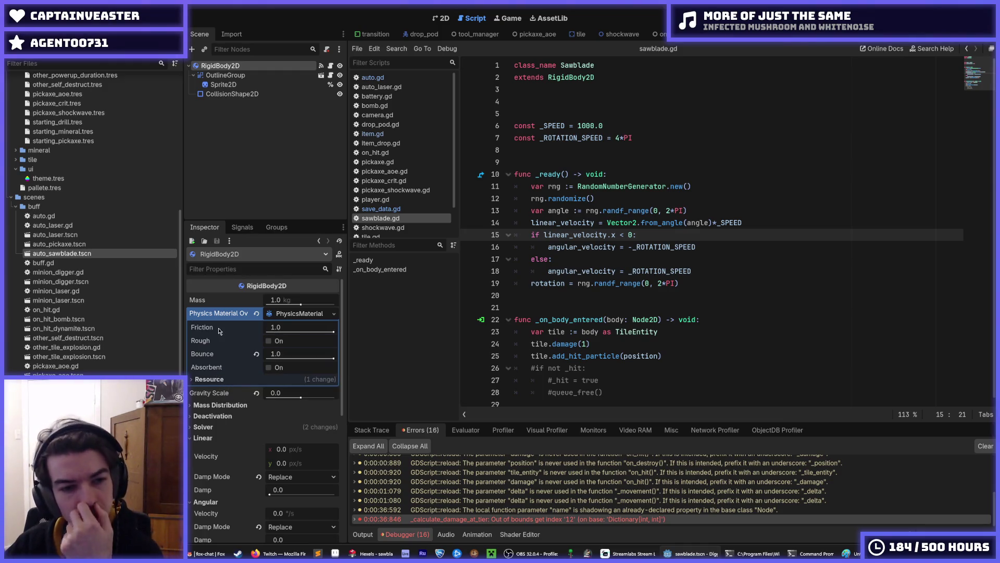
pyautogui.moveTo(215, 328)
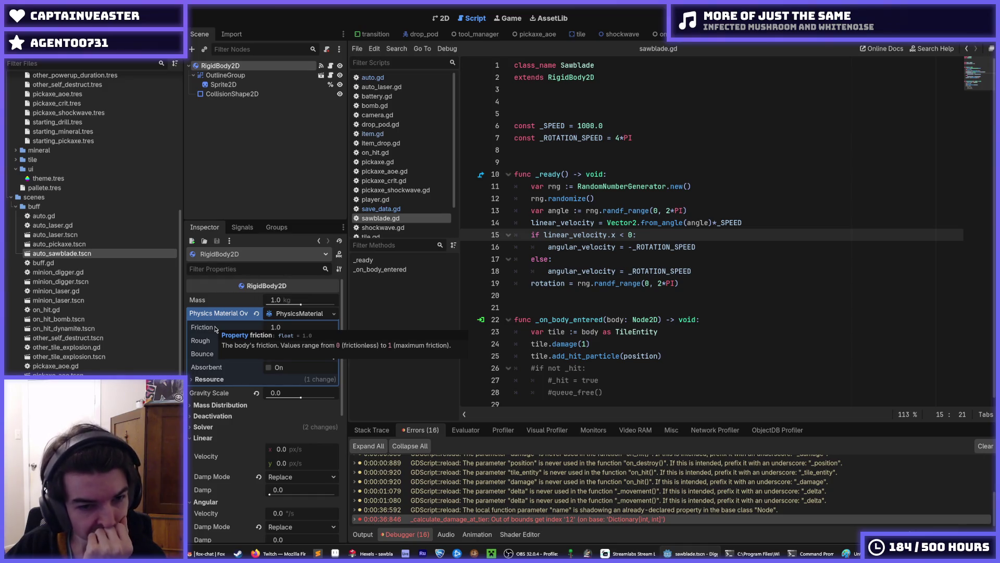
# - Set the physics material Friction to 0.0, keeping Bounce 1.0, and run the game
pyautogui.click(325, 329)
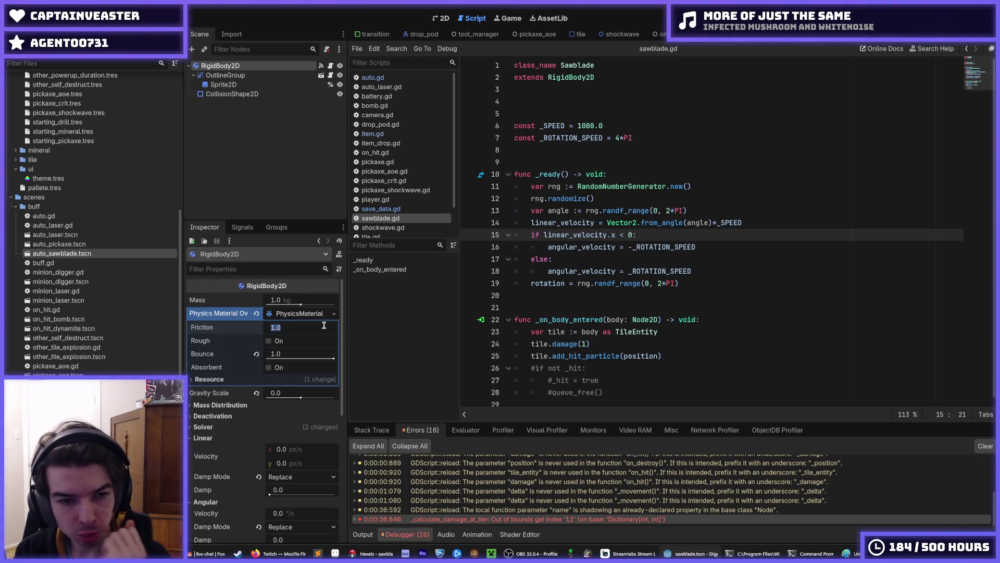
pyautogui.write('0')
pyautogui.press('Return')
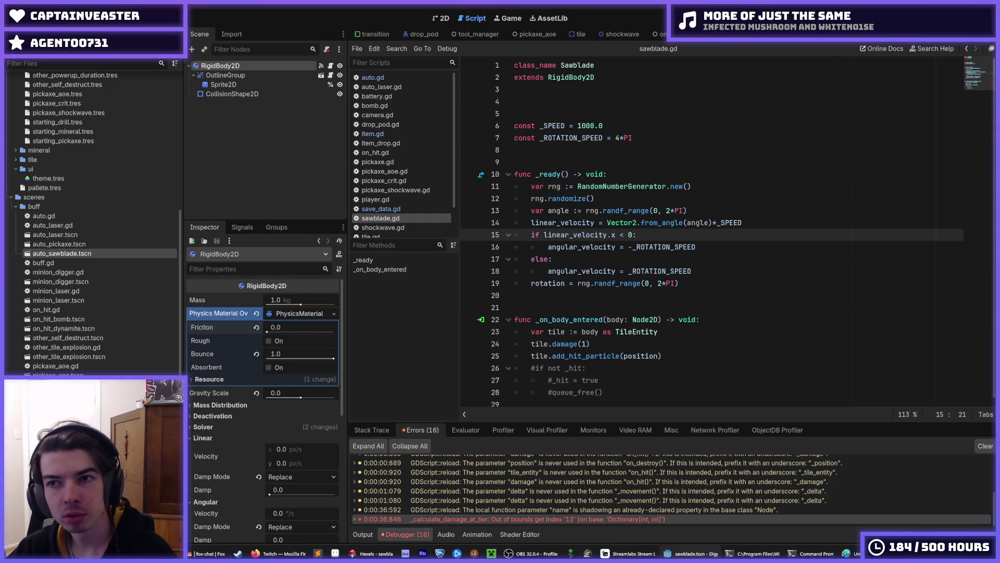
pyautogui.press('F5')
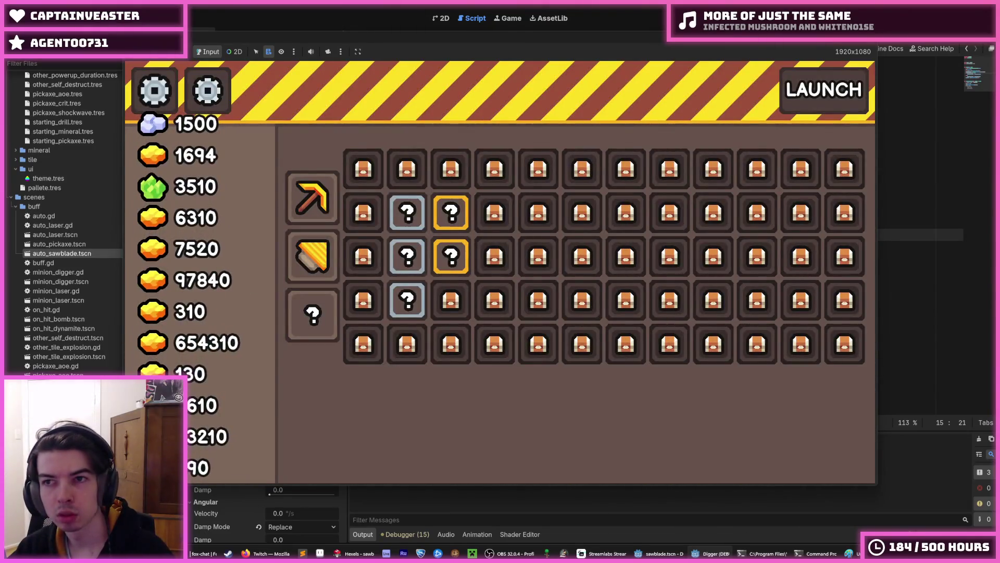
# - Restart the game with F5 to retest the frictionless sawblades
pyautogui.press('F5')
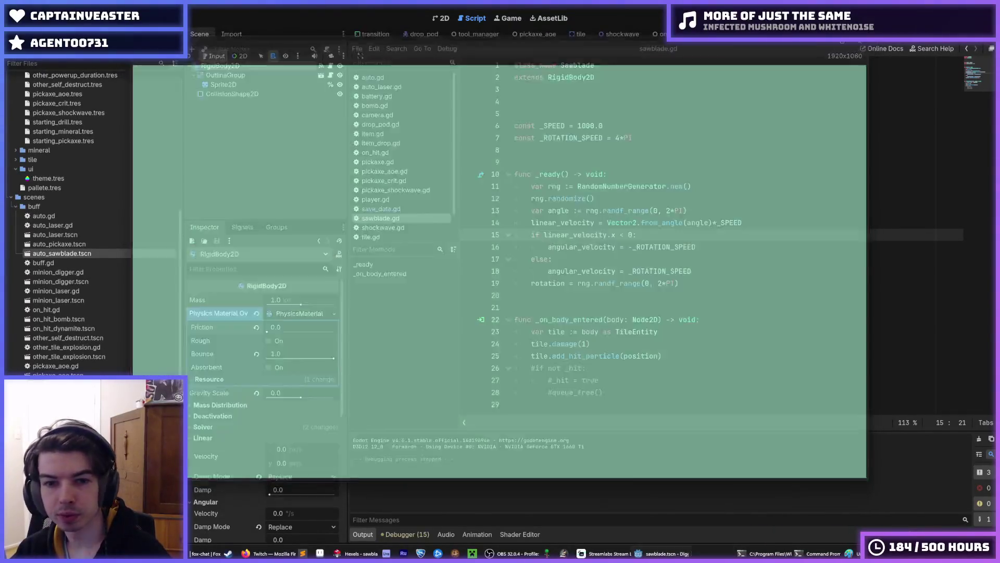
# - Stop the game, switch to Hexels and pick the eraser for the sawblade sprite
pyautogui.click(743, 229)
pyautogui.click(712, 247)
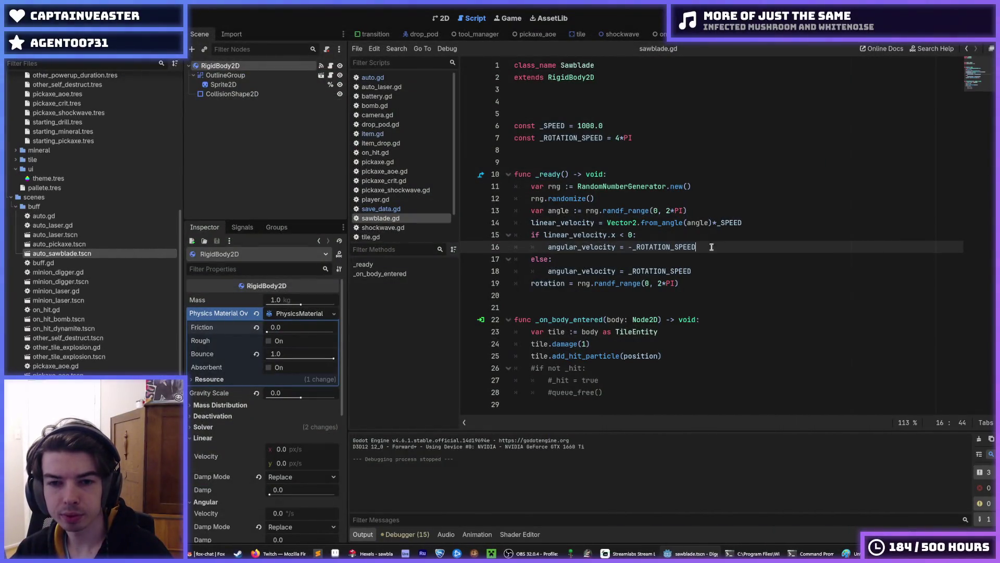
pyautogui.click(395, 553)
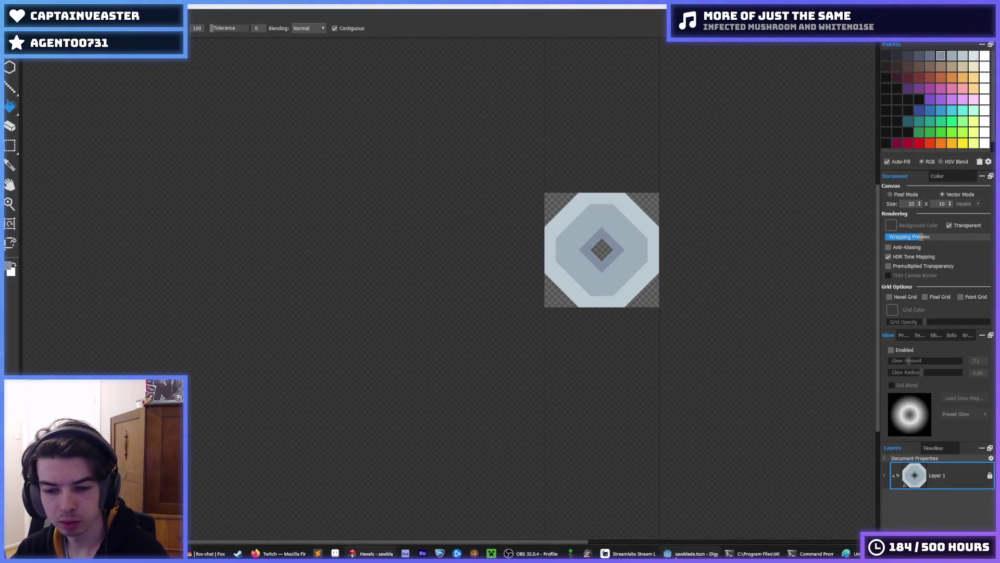
pyautogui.moveTo(676, 557)
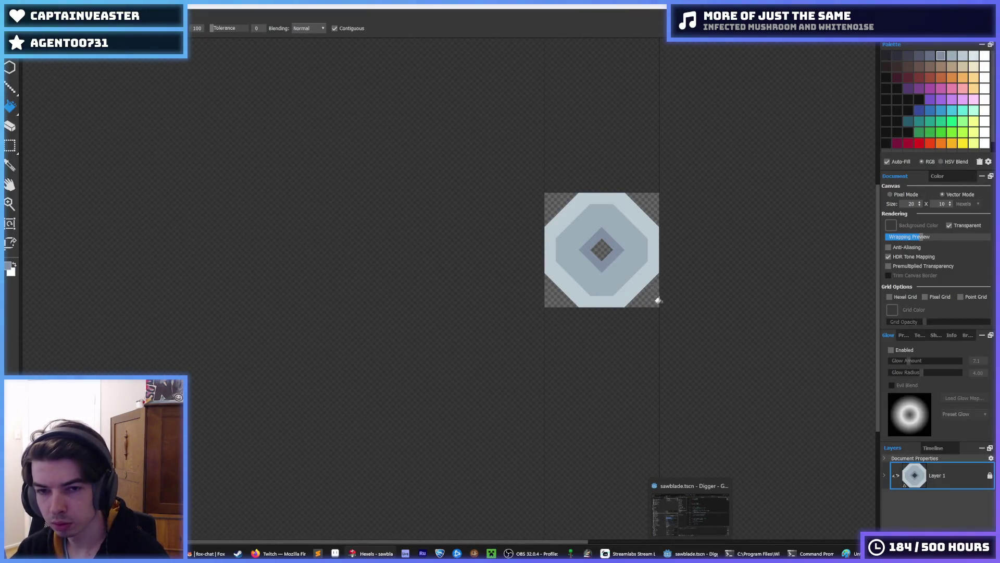
pyautogui.scroll(3, 609, 203)
pyautogui.scroll(-2, 602, 206)
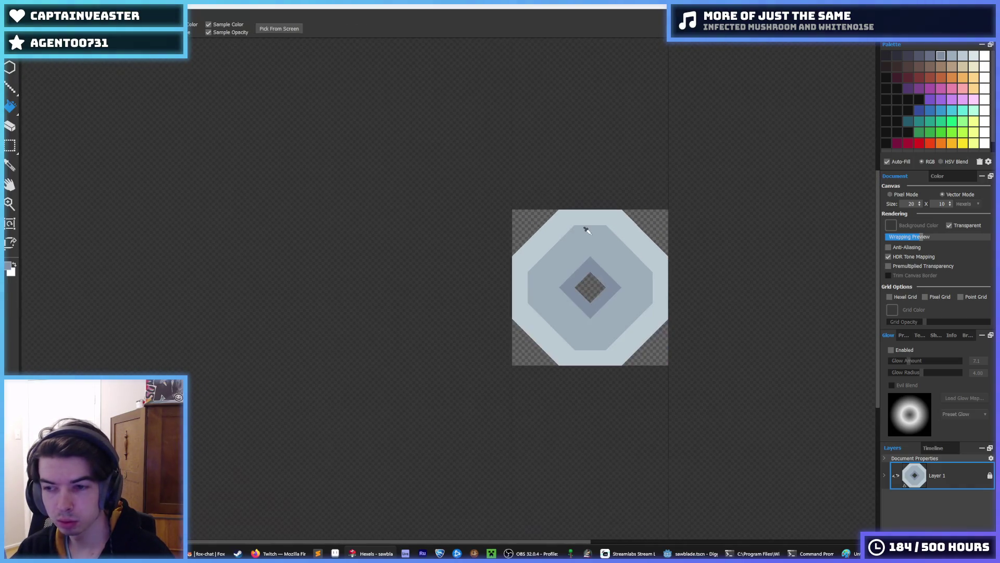
pyautogui.scroll(3, 588, 230)
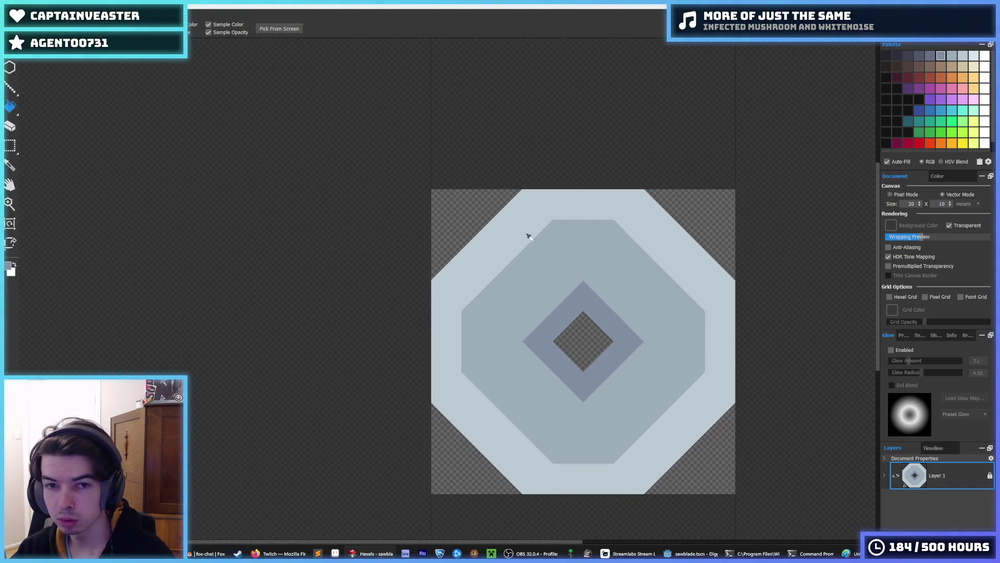
pyautogui.press('alt')
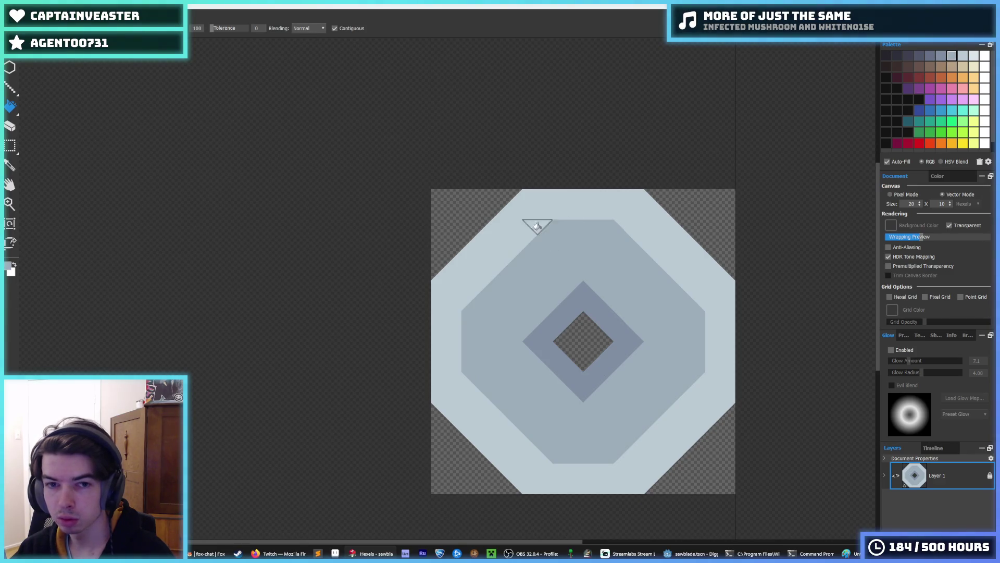
pyautogui.press('e')
# - Cut notches into the upper-left, left and top of the light outer ring
pyautogui.moveTo(499, 211); pyautogui.dragTo(506, 248)
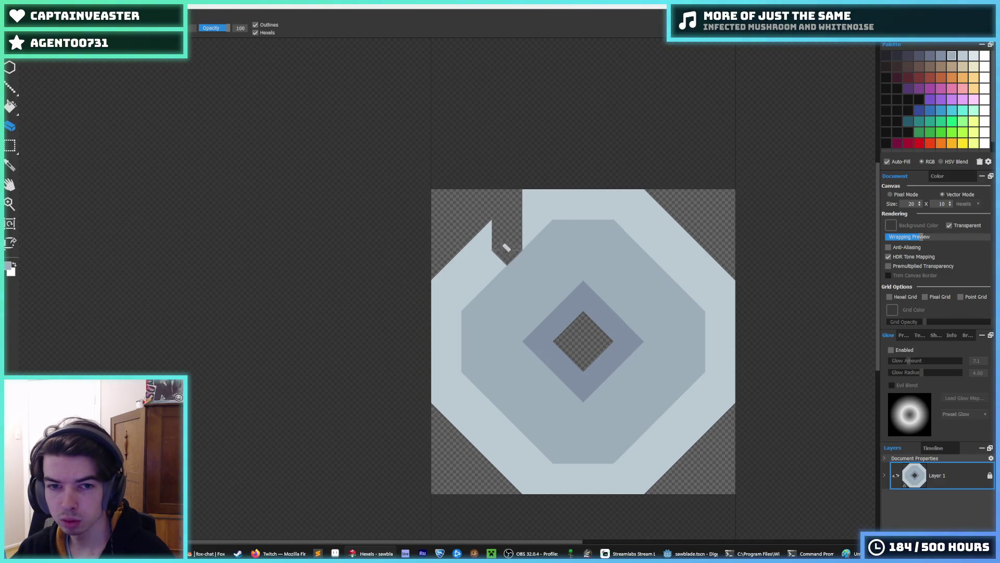
pyautogui.moveTo(446, 287); pyautogui.dragTo(433, 295)
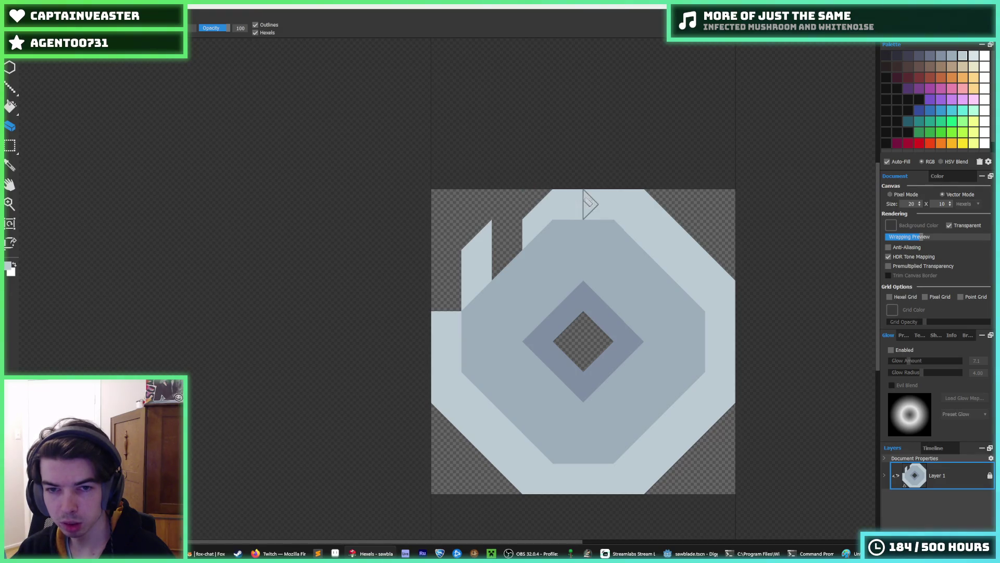
pyautogui.moveTo(588, 203)
pyautogui.mouseDown()
pyautogui.moveTo(599, 193)
pyautogui.moveTo(636, 201)
pyautogui.moveTo(633, 221)
pyautogui.moveTo(615, 196)
pyautogui.moveTo(625, 192)
pyautogui.moveTo(657, 214)
pyautogui.mouseUp()
pyautogui.press('b')
# - Sample the ring's light blue and paint teeth along the upper-left and upper-right edges
pyautogui.press('i')
pyautogui.click(651, 218)
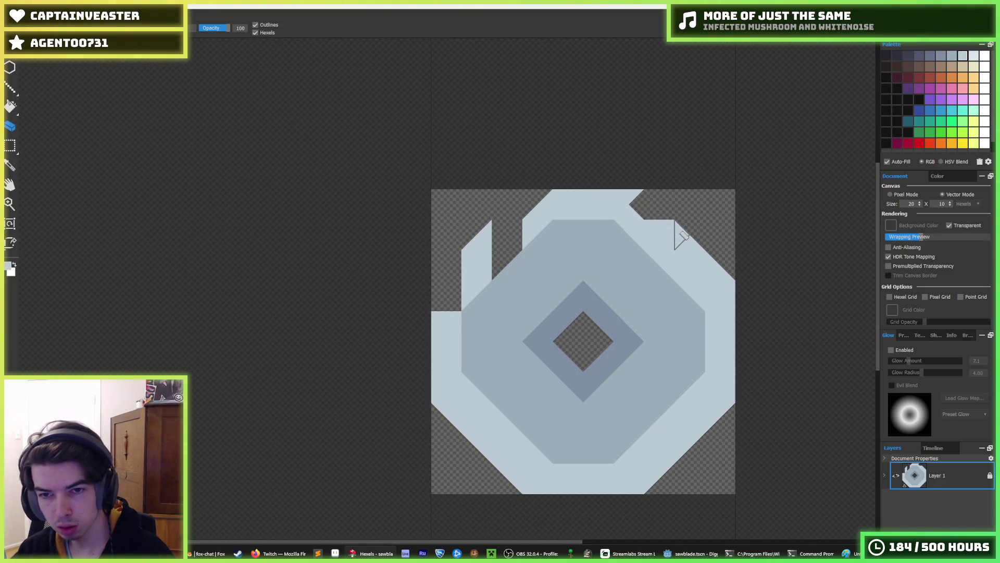
pyautogui.moveTo(690, 256); pyautogui.dragTo(729, 292)
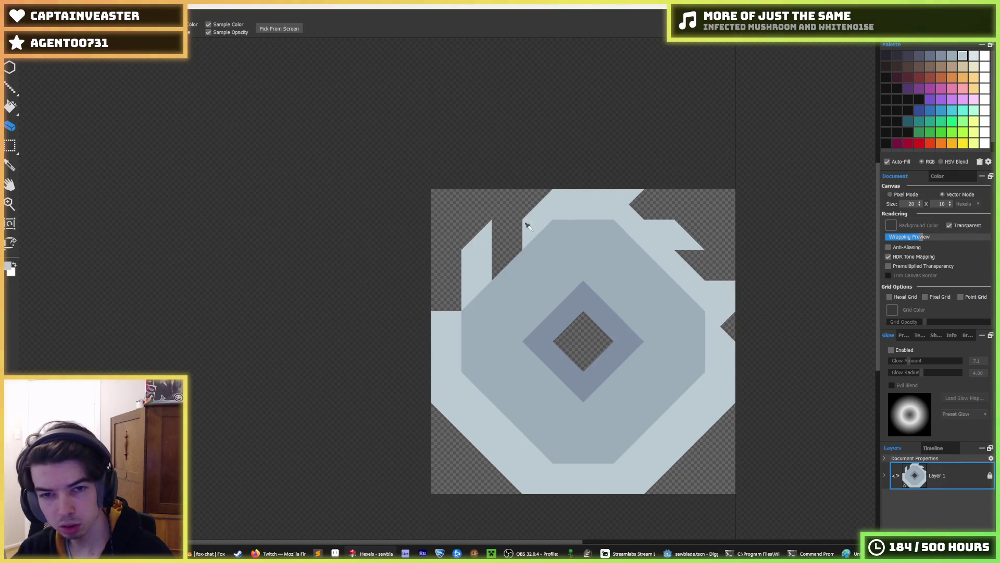
pyautogui.moveTo(527, 223)
pyautogui.mouseDown()
pyautogui.moveTo(496, 261)
pyautogui.moveTo(545, 196)
pyautogui.moveTo(496, 230)
pyautogui.mouseUp()
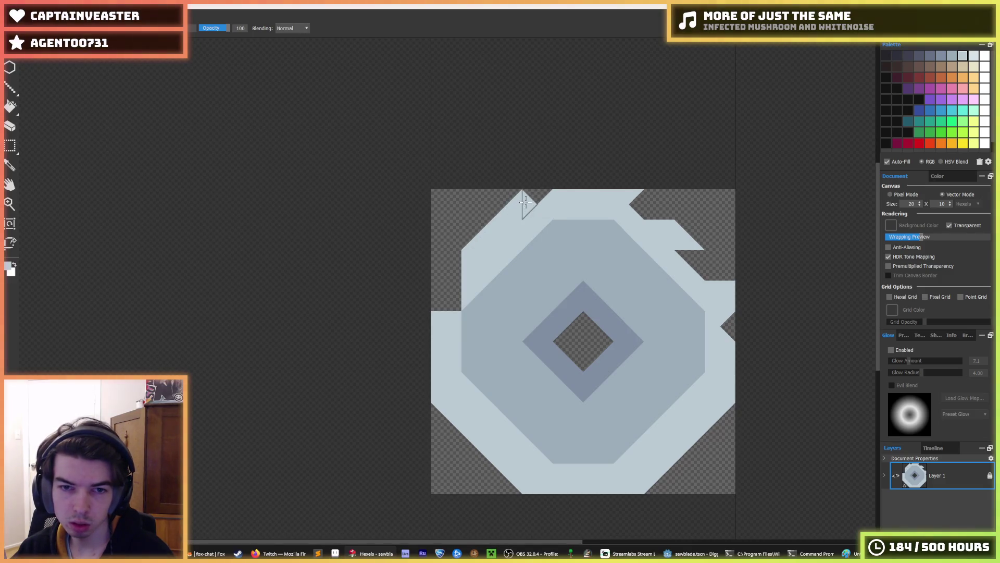
pyautogui.moveTo(525, 201); pyautogui.dragTo(489, 232)
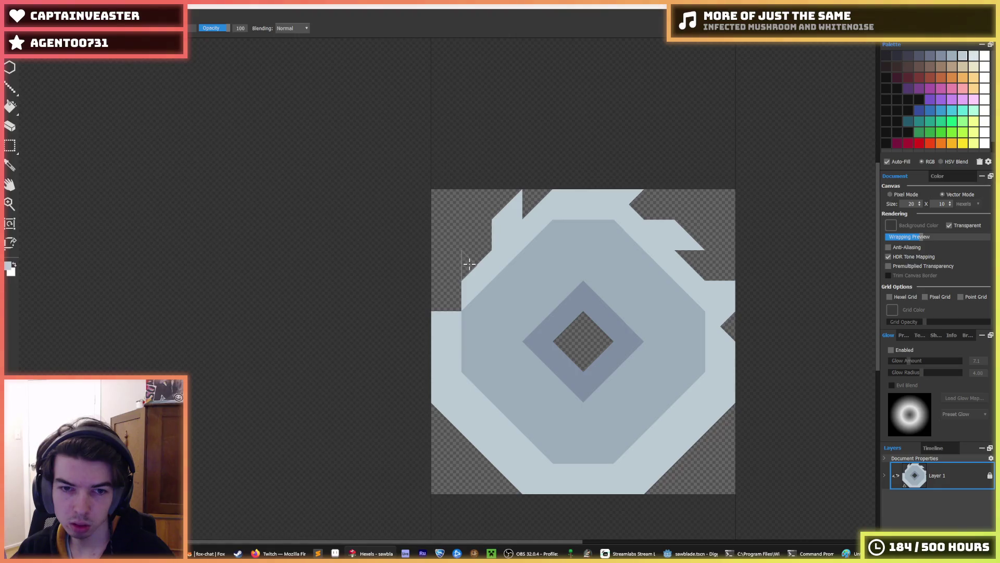
pyautogui.moveTo(469, 264)
pyautogui.mouseDown()
pyautogui.moveTo(446, 292)
pyautogui.moveTo(469, 249)
pyautogui.moveTo(446, 315)
pyautogui.mouseUp()
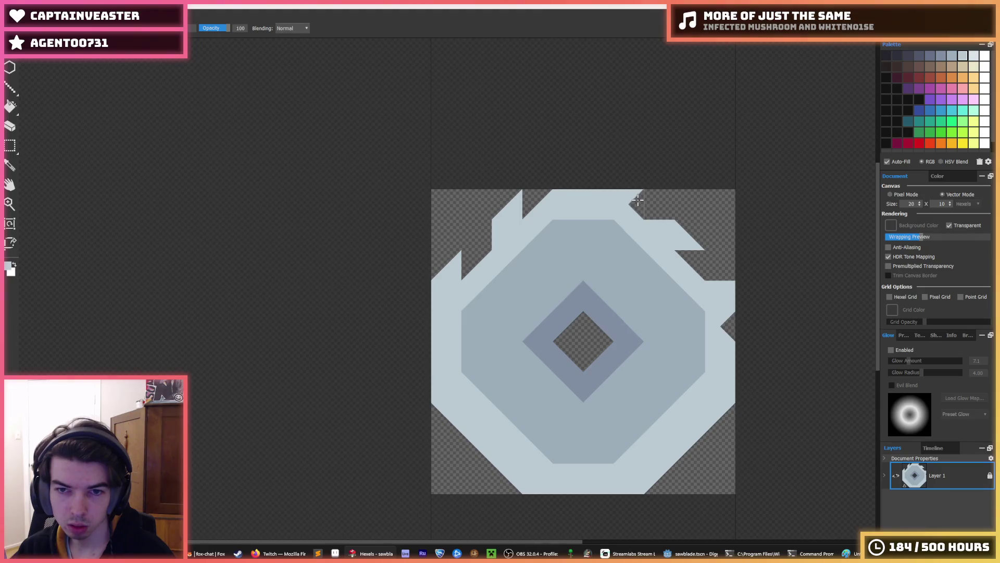
pyautogui.moveTo(643, 197); pyautogui.dragTo(670, 211)
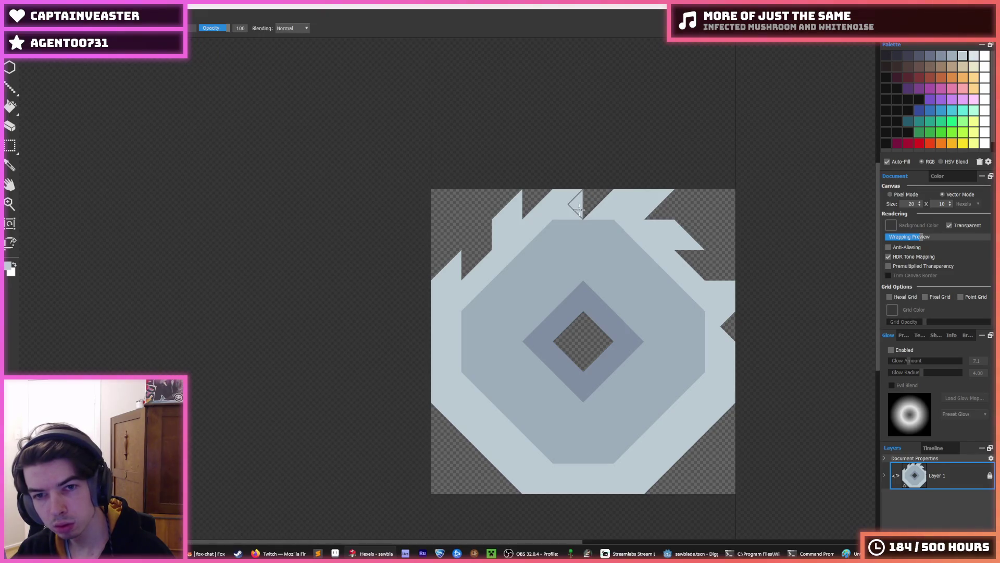
pyautogui.hotkey('ctrl', 'z')
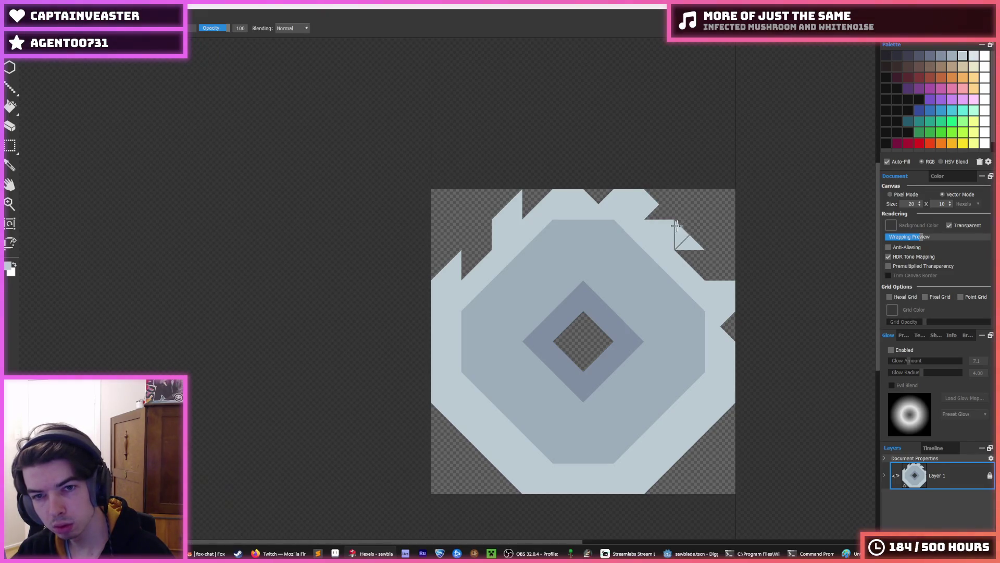
# - Tidy the top and upper-right edge triangles and refill the top V notch light blue
pyautogui.click(721, 274)
pyautogui.press('alt')
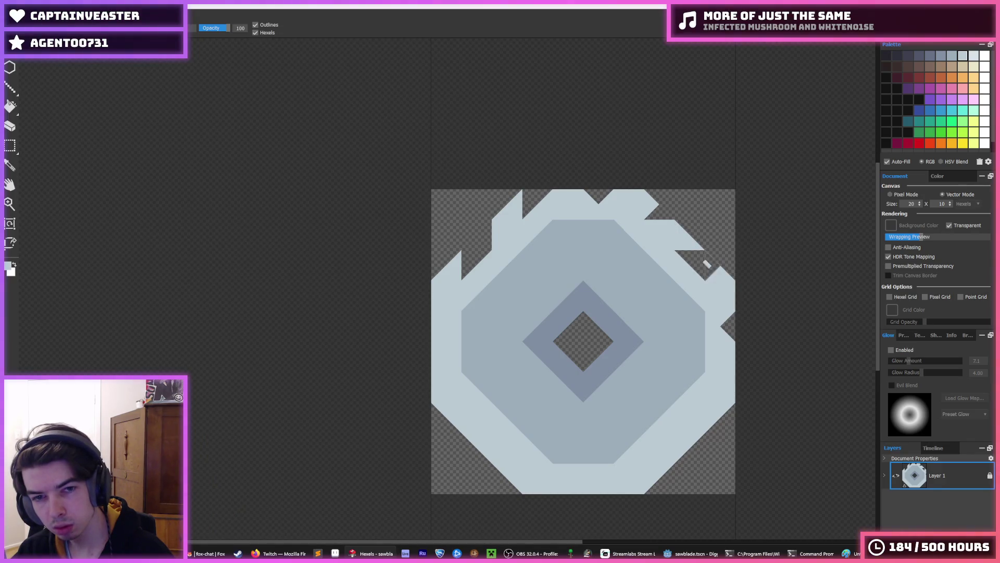
pyautogui.moveTo(707, 264)
pyautogui.mouseDown()
pyautogui.moveTo(735, 290)
pyautogui.moveTo(678, 212)
pyautogui.moveTo(635, 186)
pyautogui.moveTo(641, 209)
pyautogui.moveTo(637, 198)
pyautogui.moveTo(666, 205)
pyautogui.moveTo(674, 231)
pyautogui.mouseUp()
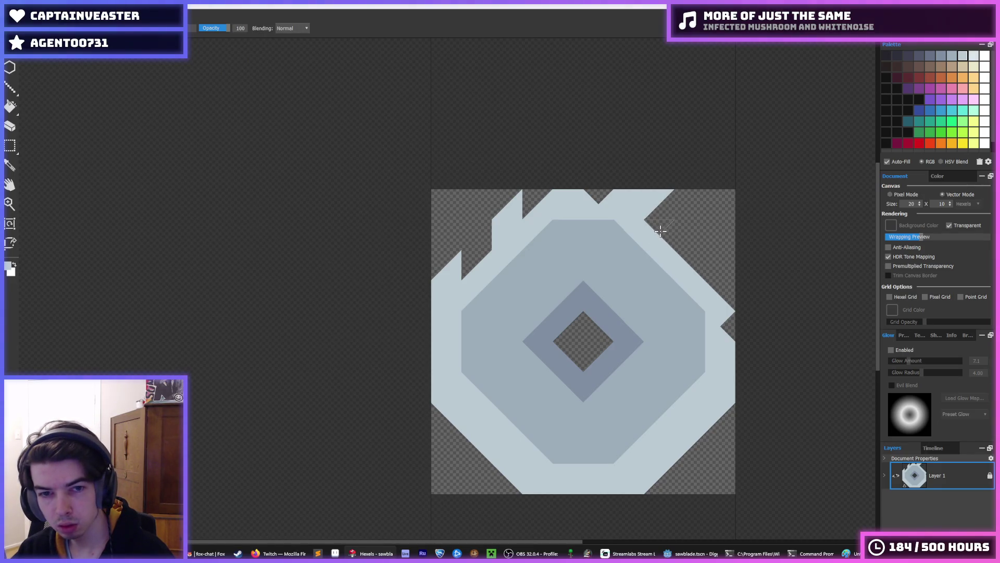
pyautogui.click(659, 204)
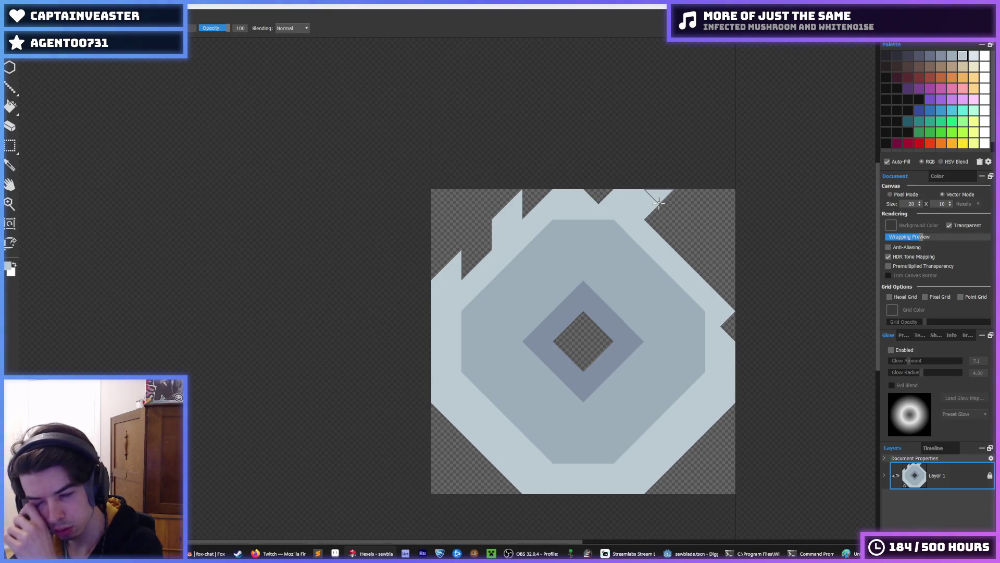
pyautogui.click(660, 204)
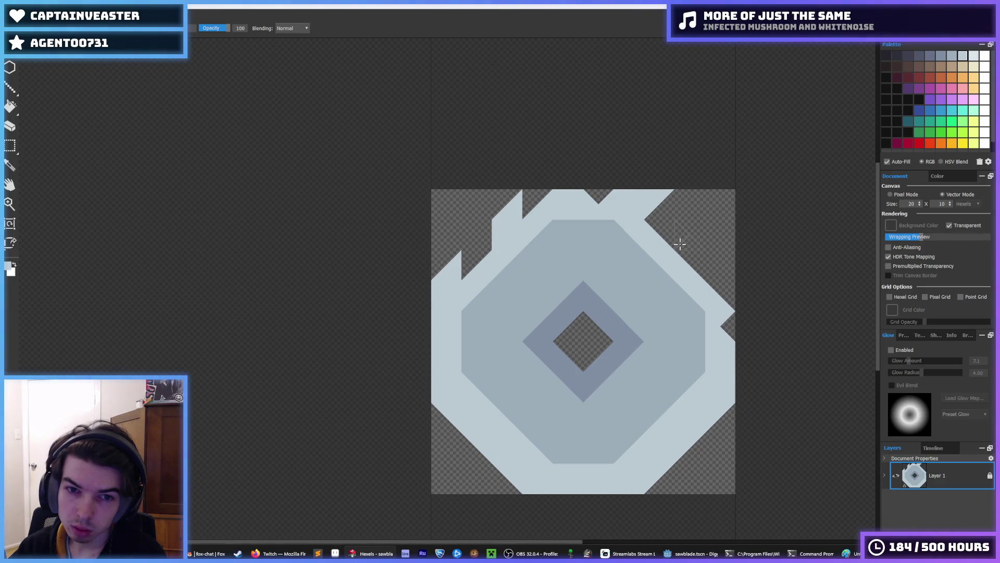
pyautogui.click(666, 208)
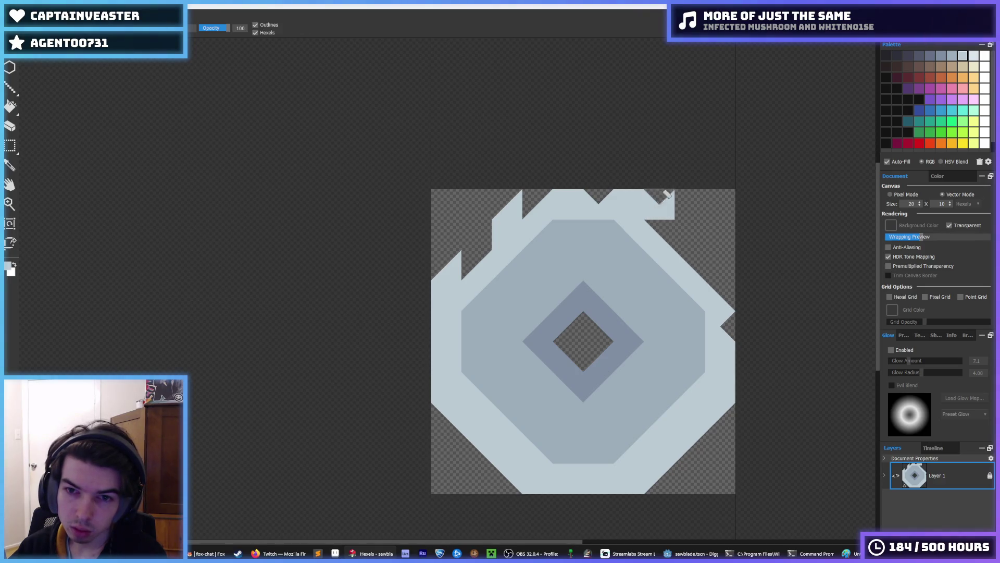
pyautogui.click(599, 197)
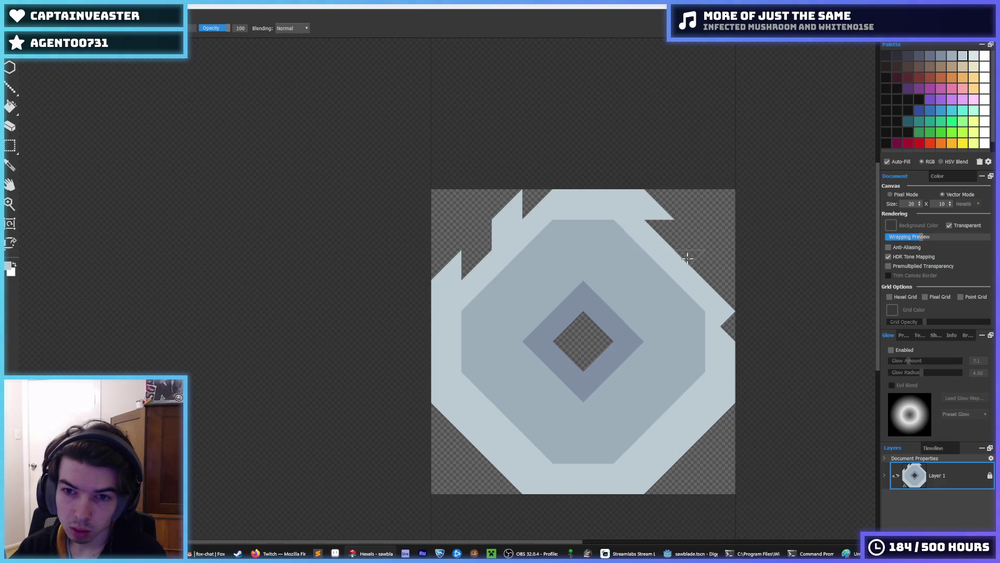
# - Add light-blue teeth down the upper-right, right and lower-right edges of the blade
pyautogui.moveTo(687, 258)
pyautogui.mouseDown()
pyautogui.moveTo(722, 274)
pyautogui.moveTo(732, 293)
pyautogui.mouseUp()
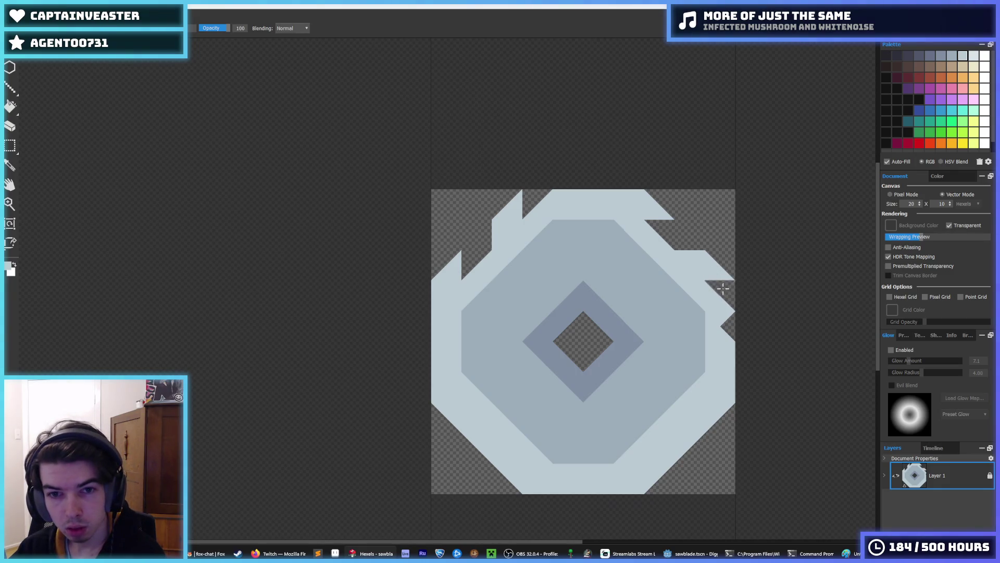
pyautogui.moveTo(736, 352); pyautogui.dragTo(724, 448)
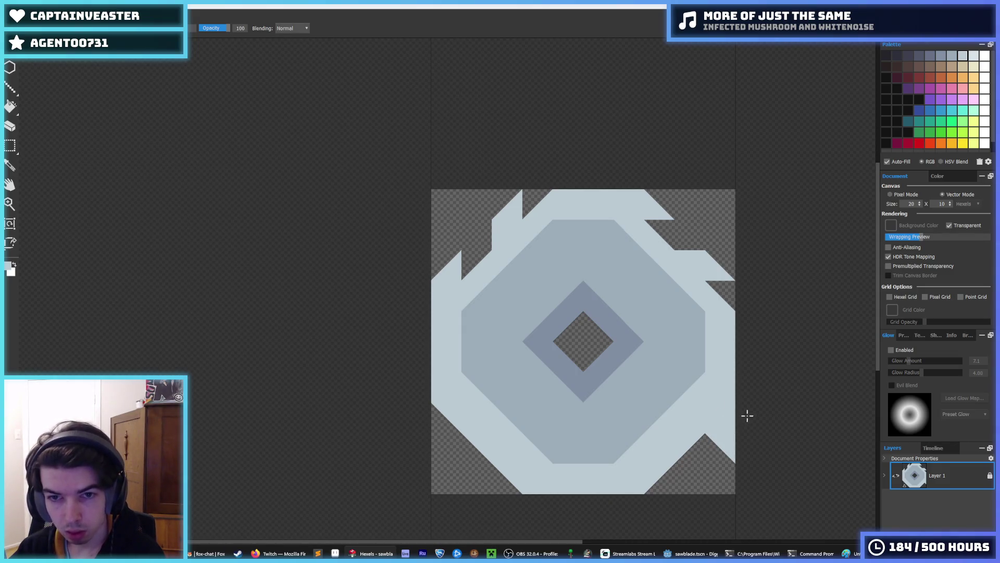
pyautogui.click(719, 445)
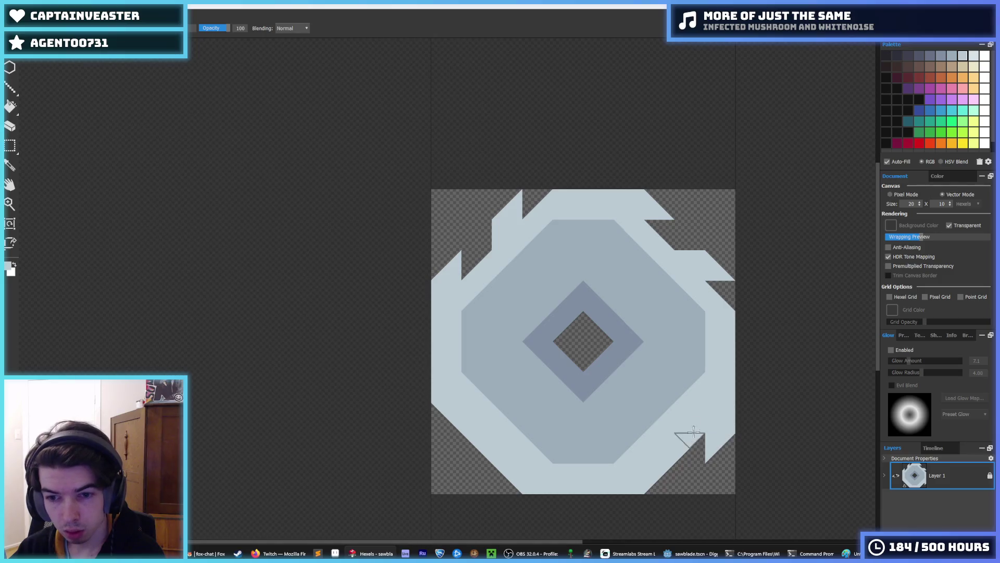
pyautogui.moveTo(698, 426)
pyautogui.mouseDown()
pyautogui.moveTo(690, 441)
pyautogui.moveTo(737, 420)
pyautogui.mouseUp()
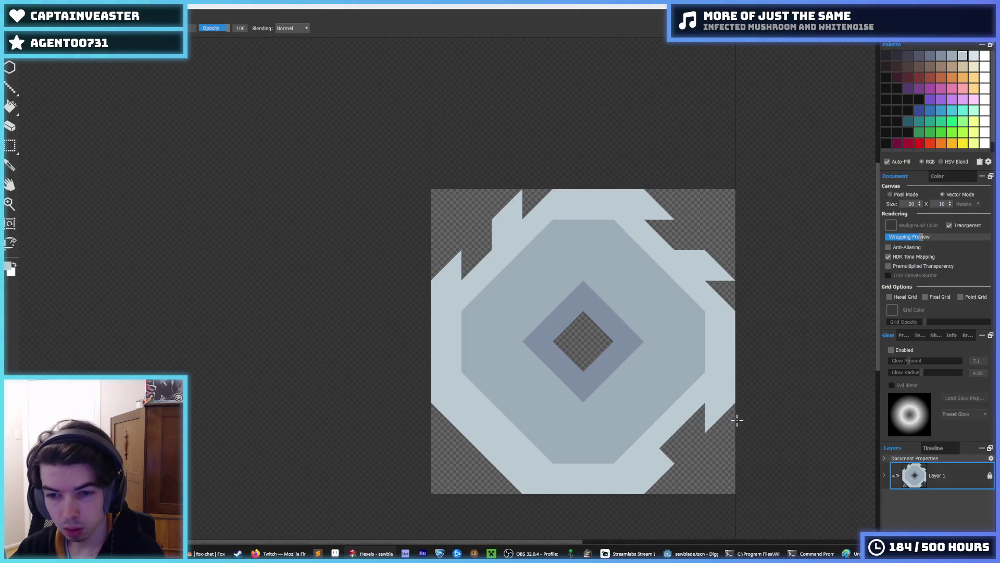
pyautogui.moveTo(666, 463); pyautogui.dragTo(632, 492)
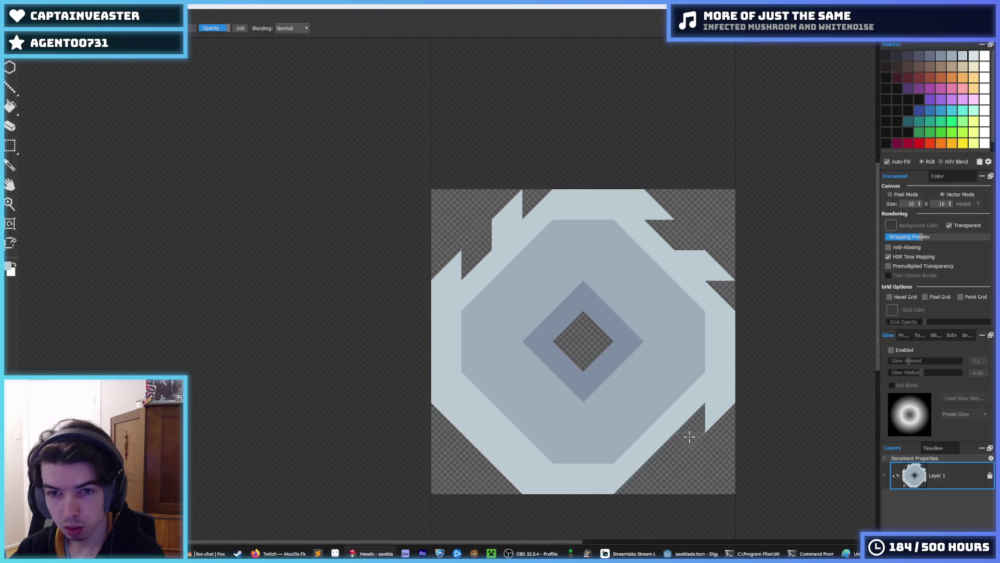
pyautogui.click(668, 451)
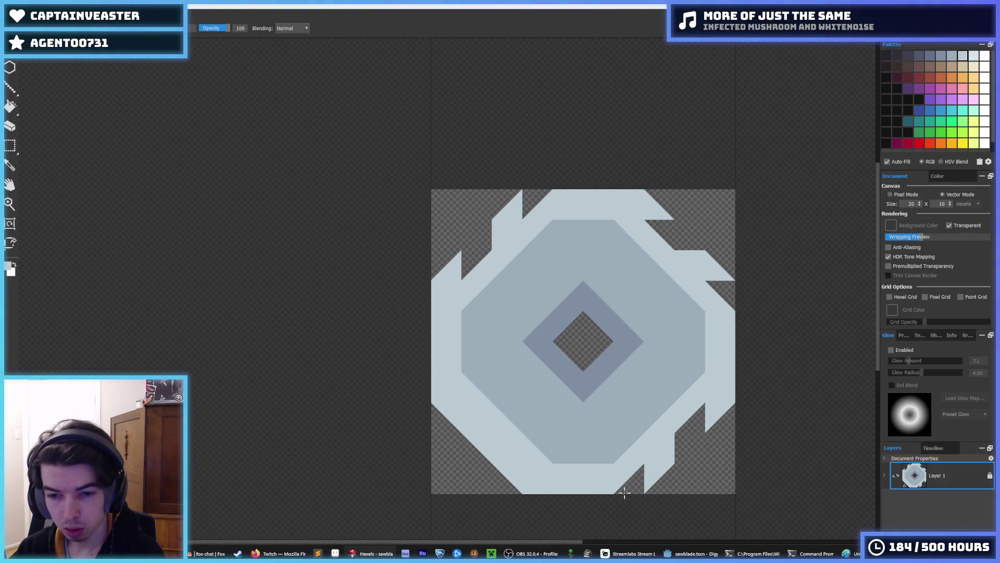
# - Shape teeth along the blade's left and lower-left edges
pyautogui.click(447, 407)
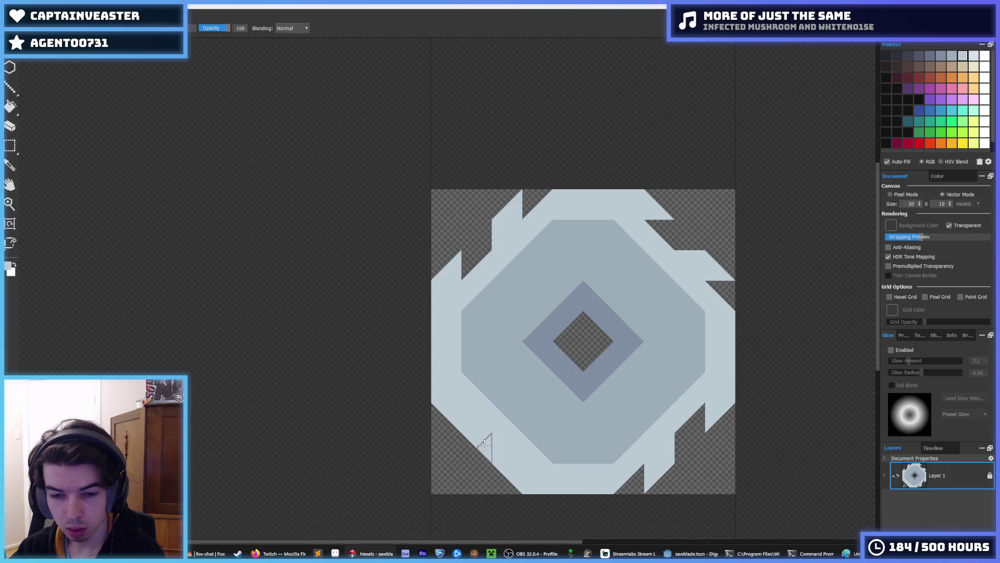
pyautogui.click(487, 443)
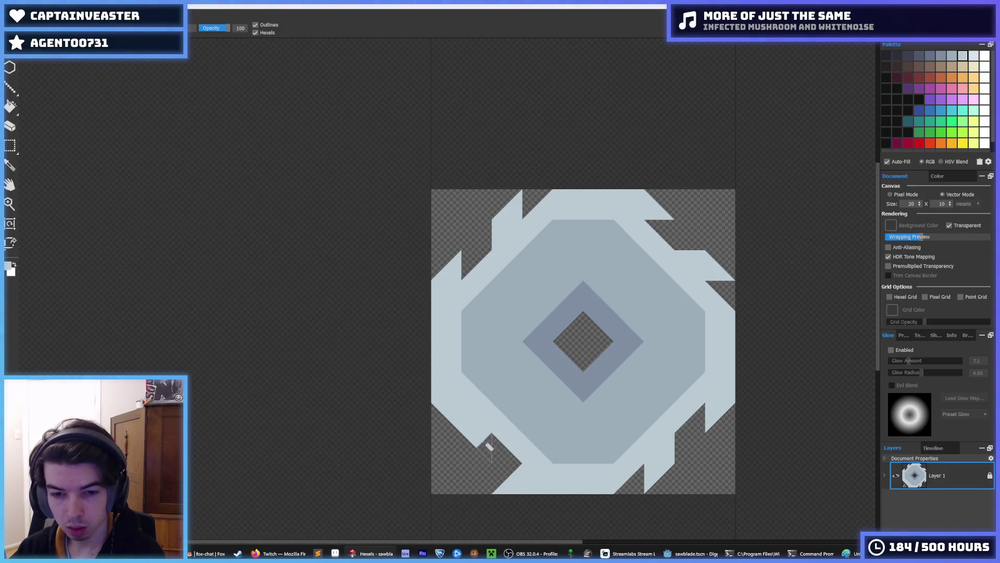
pyautogui.click(509, 481)
pyautogui.click(515, 471)
pyautogui.click(503, 458)
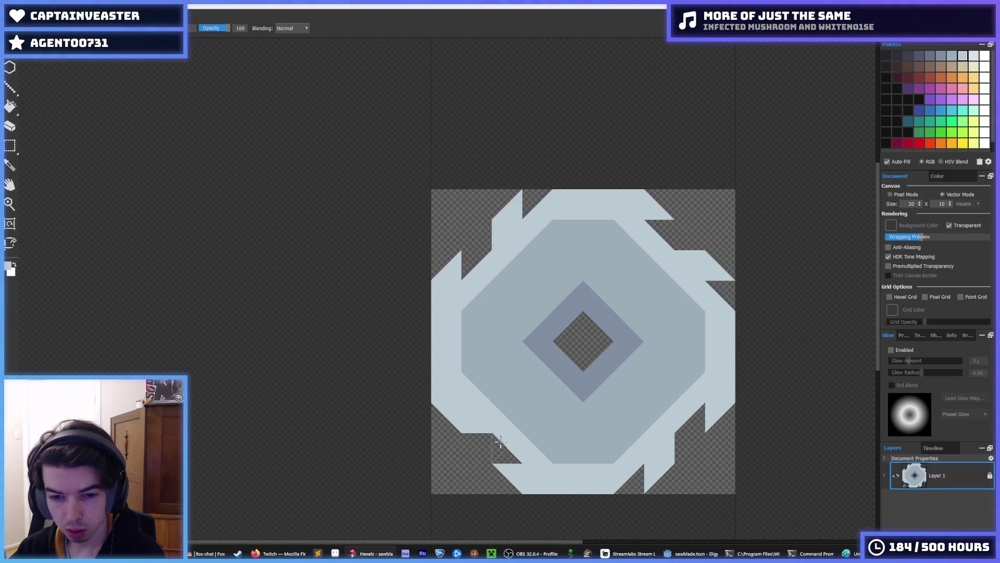
pyautogui.click(443, 397)
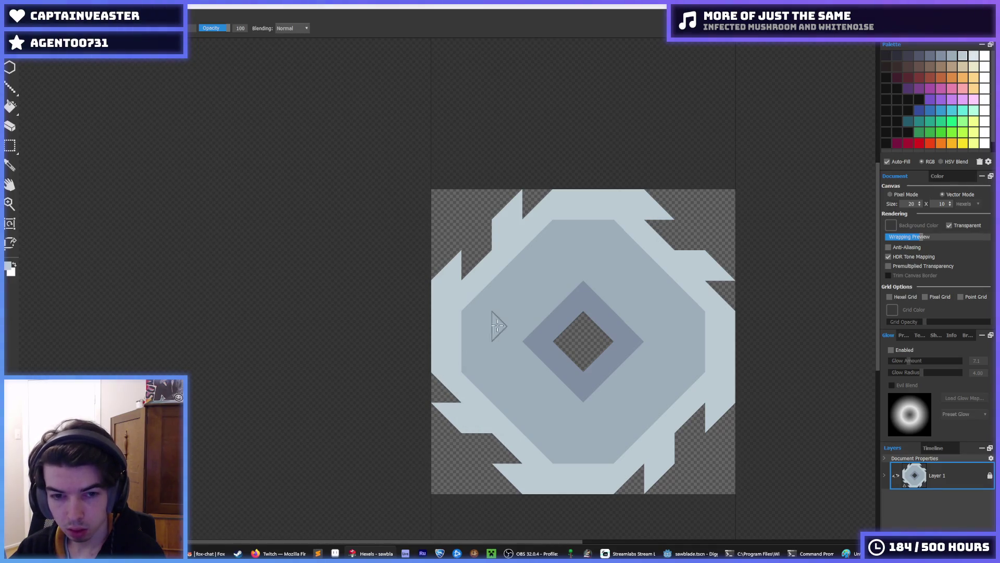
# - Zoom out and cut notches into the sawblade's right and left edges
pyautogui.scroll(-5, 571, 328)
pyautogui.press('i')
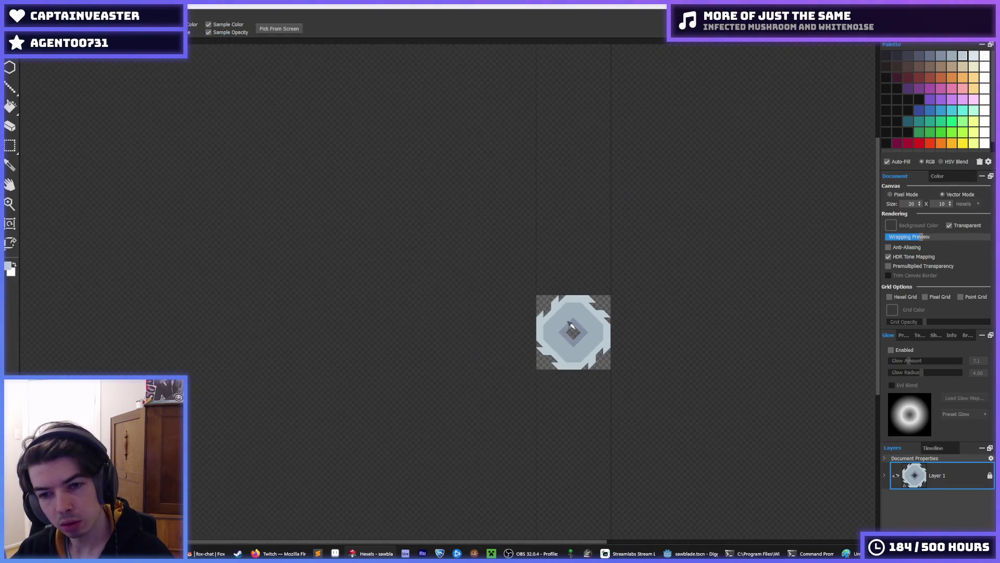
pyautogui.scroll(7, 579, 332)
pyautogui.scroll(-1, 534, 250)
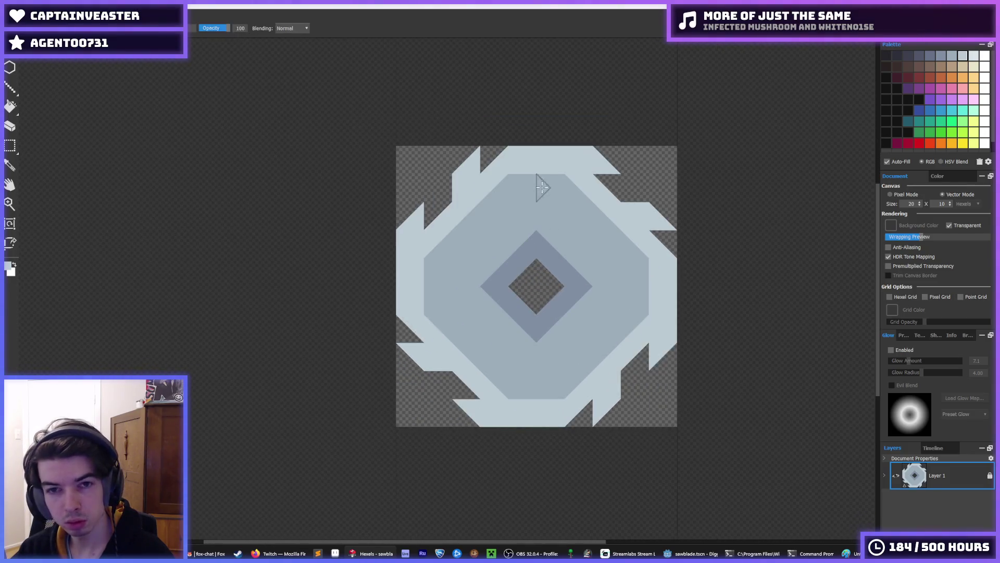
pyautogui.click(671, 299)
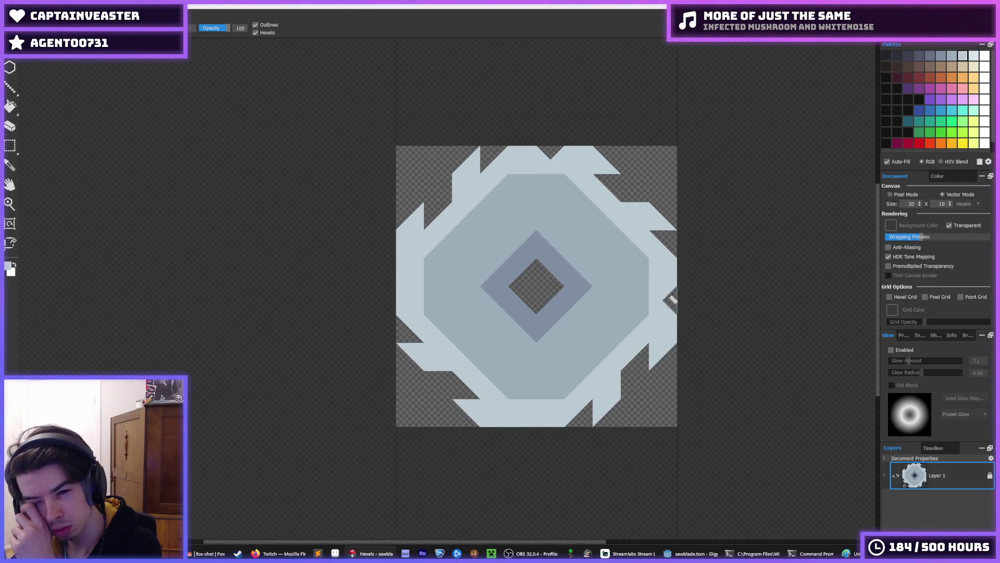
pyautogui.click(399, 272)
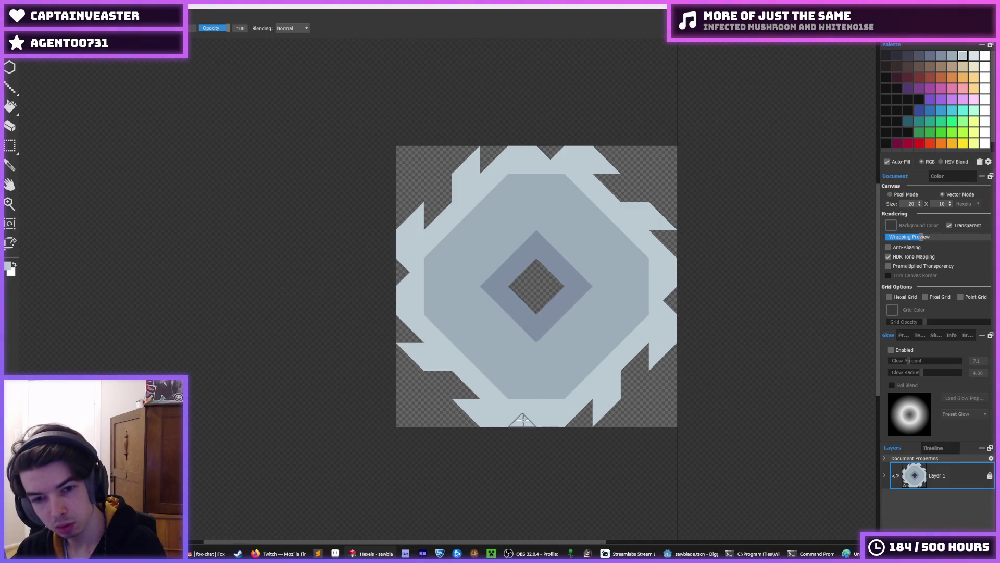
# - Try filling the left notches light blue, then undo the fill
pyautogui.press('i')
pyautogui.scroll(-4, 566, 335)
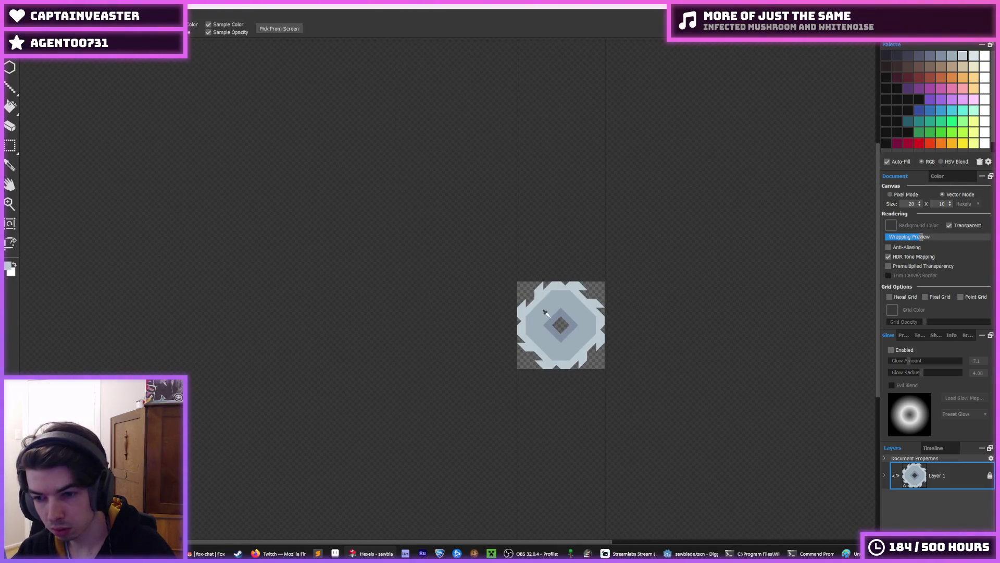
pyautogui.scroll(6, 560, 328)
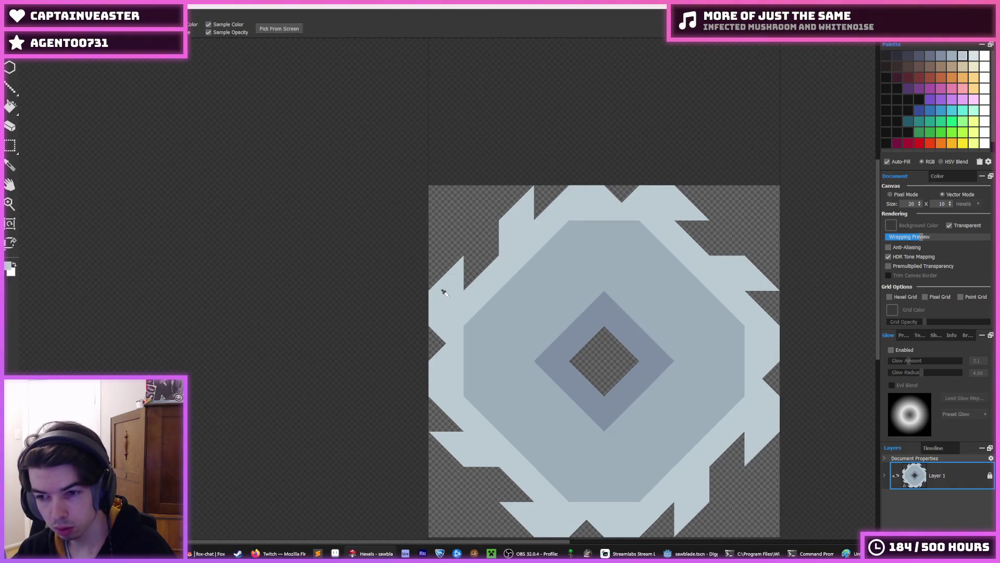
pyautogui.press('b')
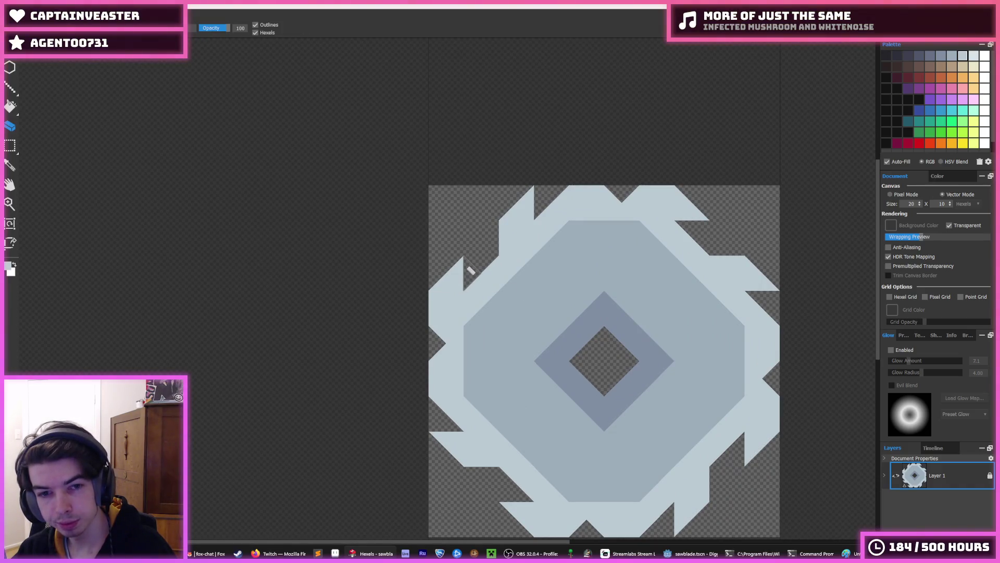
pyautogui.click(493, 263)
pyautogui.click(476, 261)
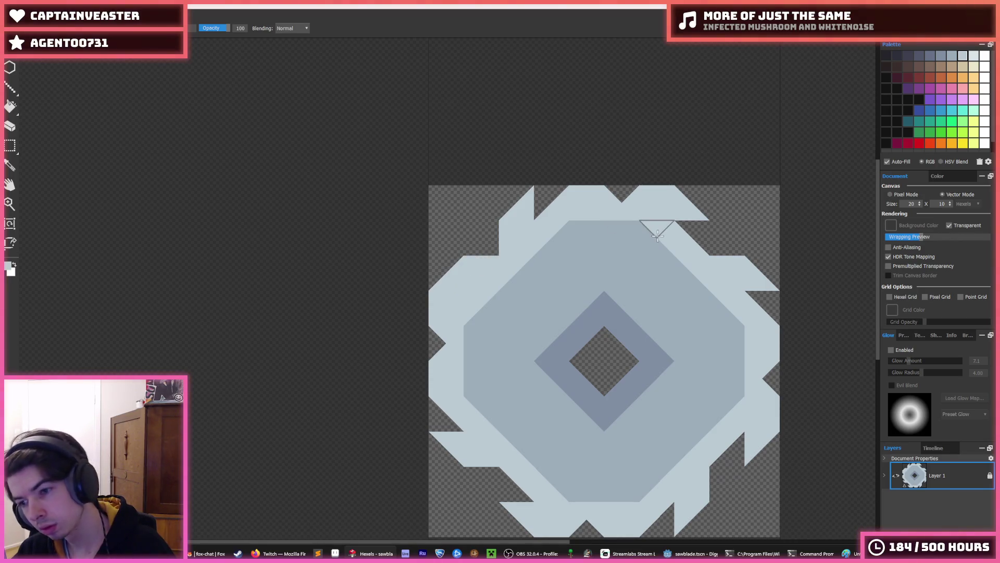
pyautogui.hotkey('ctrl', 'z')
pyautogui.hotkey('ctrl', 'z')
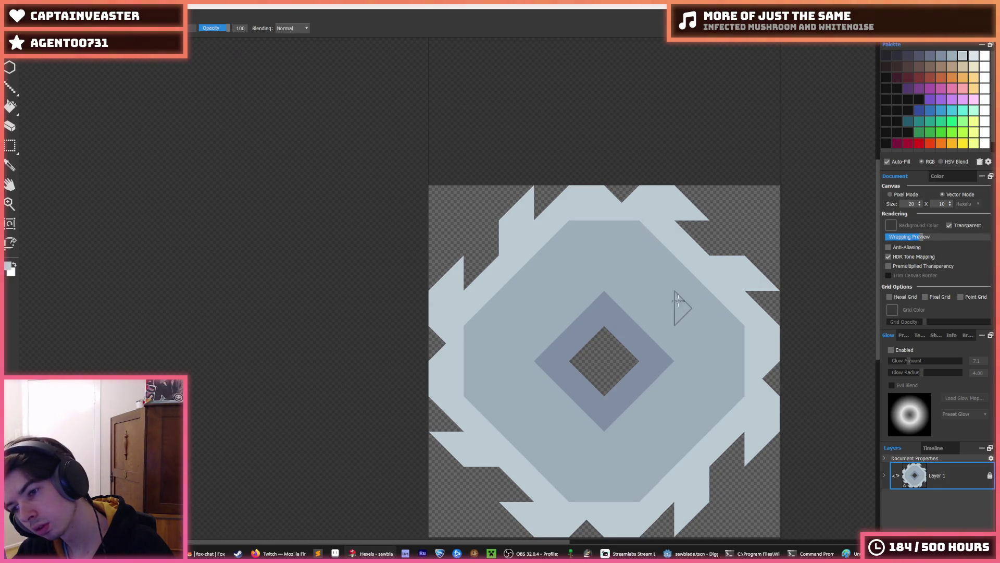
pyautogui.scroll(-10, 681, 307)
pyautogui.press('i')
pyautogui.scroll(5, 684, 318)
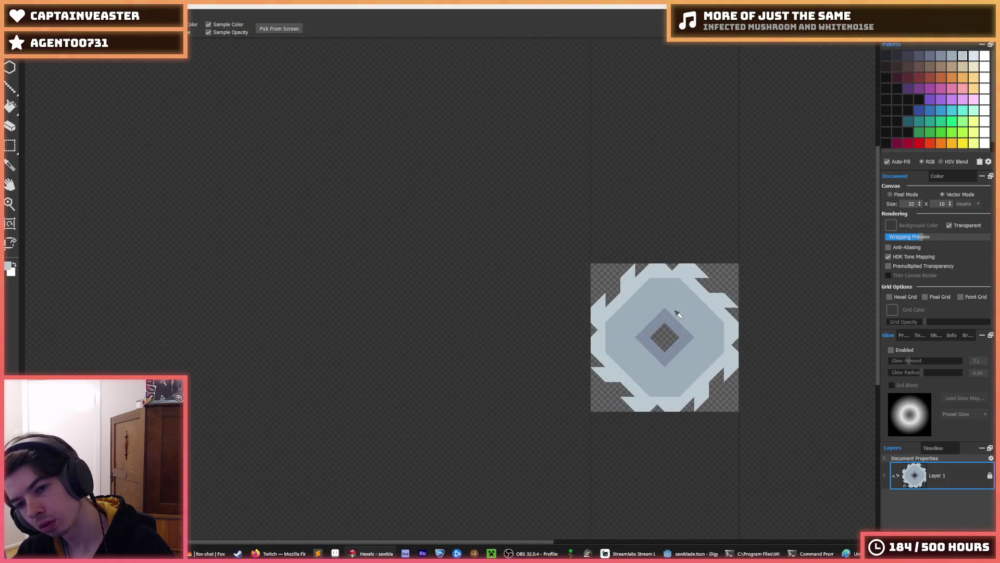
pyautogui.scroll(-3, 683, 317)
# - Export the sprite as PNG, overwriting sawblade.png
pyautogui.press('b')
pyautogui.hotkey('ctrl', 'e')
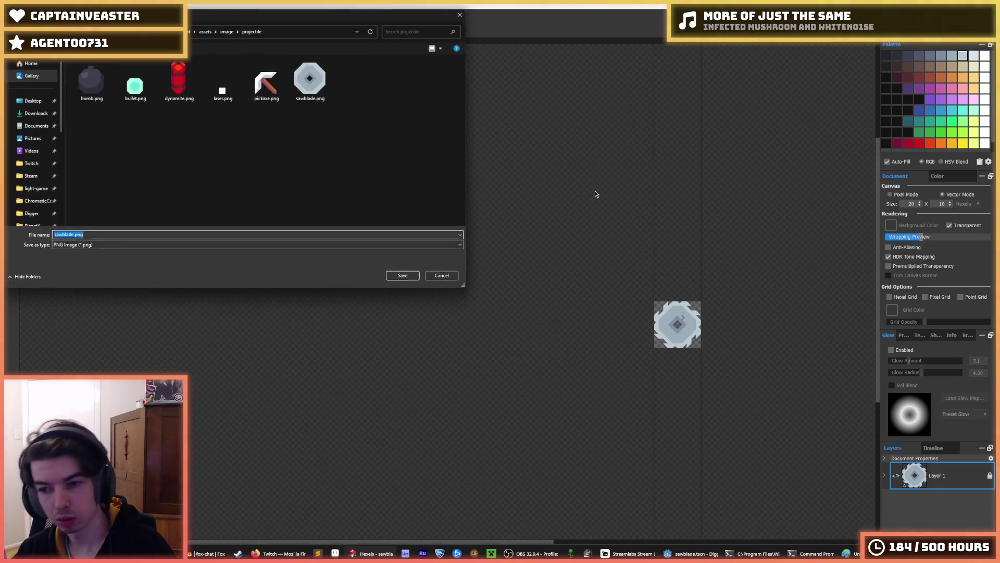
pyautogui.doubleClick(310, 78)
pyautogui.click(522, 278)
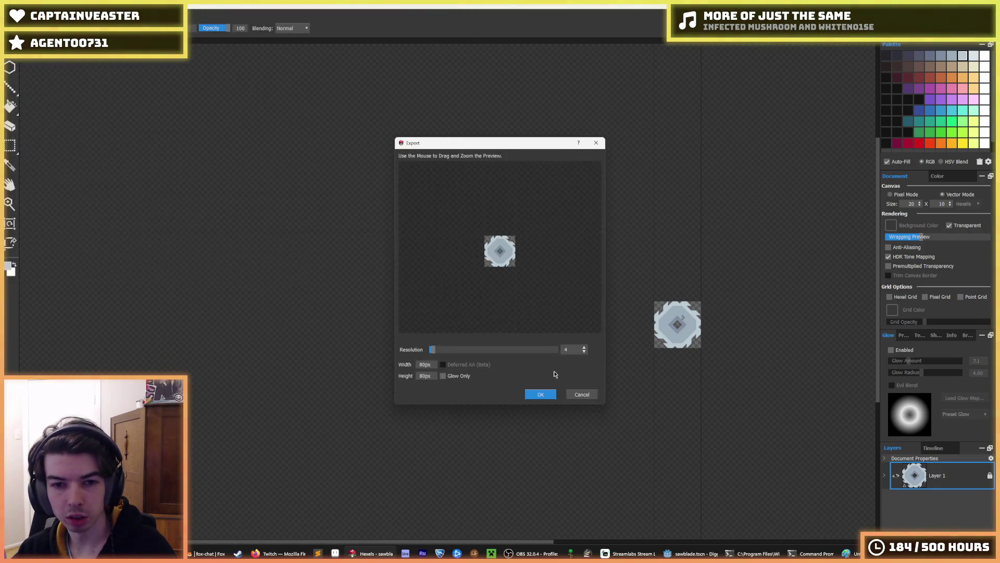
pyautogui.click(539, 393)
# - Try lighter and darker blue-grey fills on the rings, then restore the original light and grey colours
pyautogui.scroll(3, 685, 327)
pyautogui.press('f')
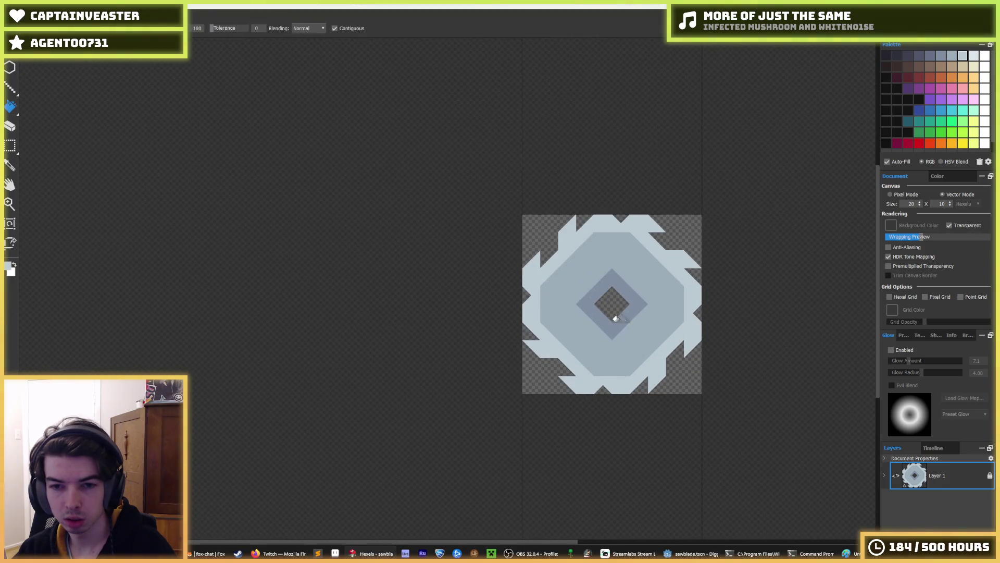
pyautogui.click(628, 315)
pyautogui.scroll(-3, 627, 316)
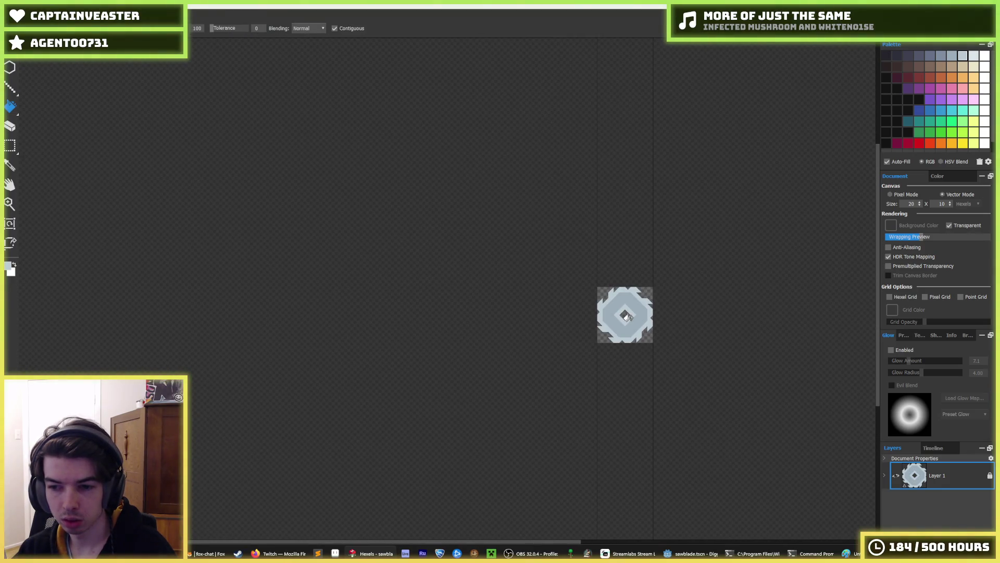
pyautogui.hotkey('ctrl', 'z')
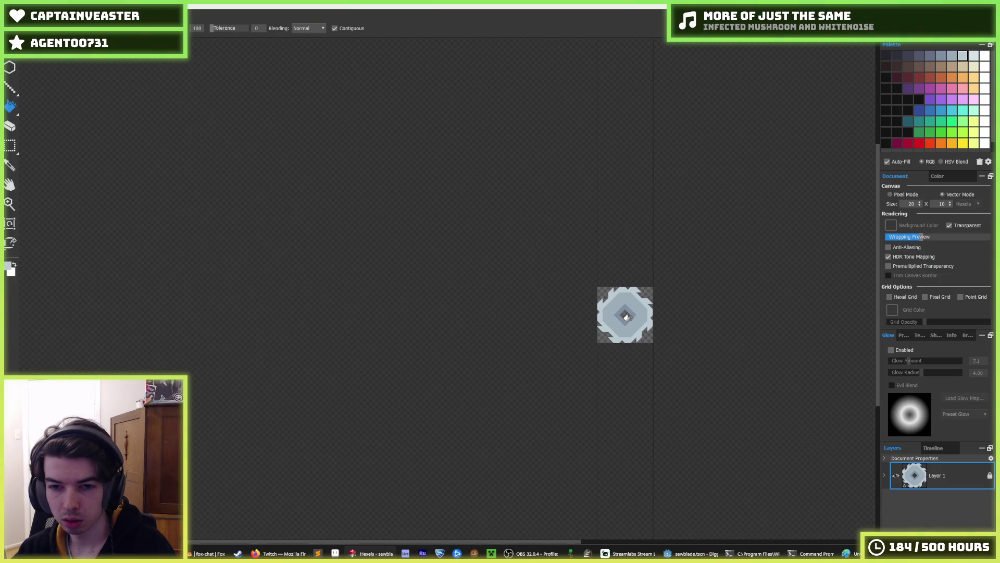
pyautogui.click(627, 317)
pyautogui.scroll(3, 620, 316)
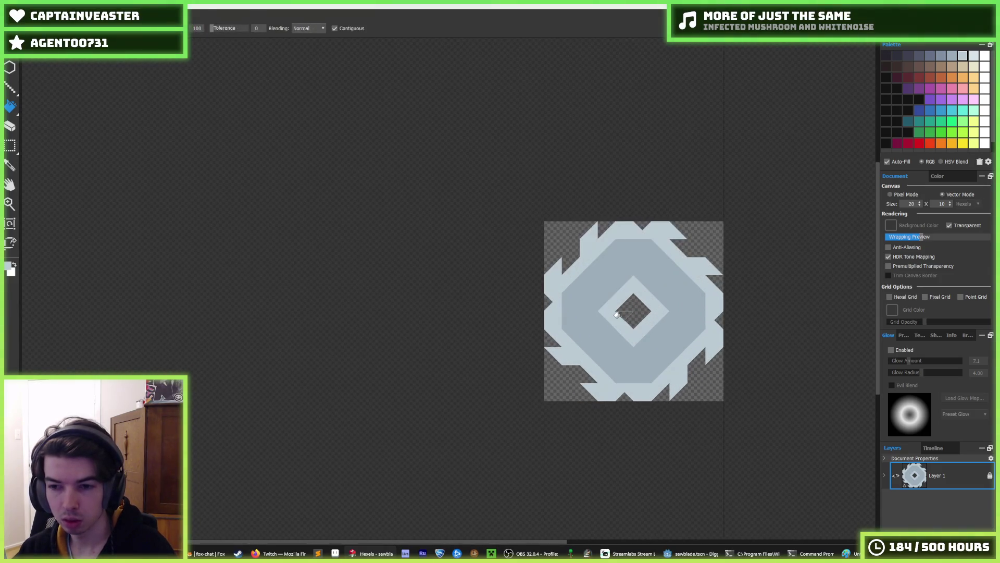
pyautogui.click(616, 315)
pyautogui.click(586, 253)
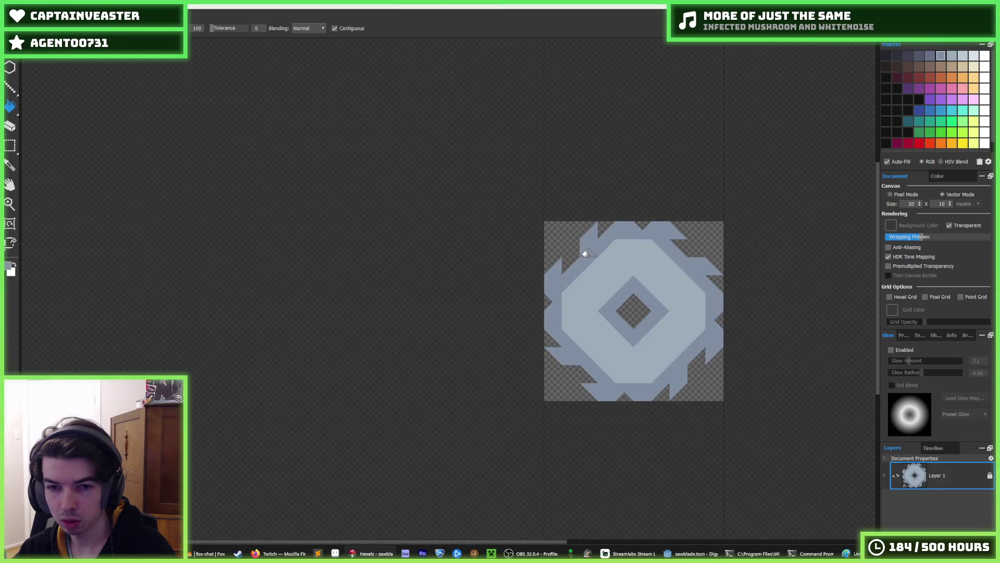
pyautogui.click(697, 329)
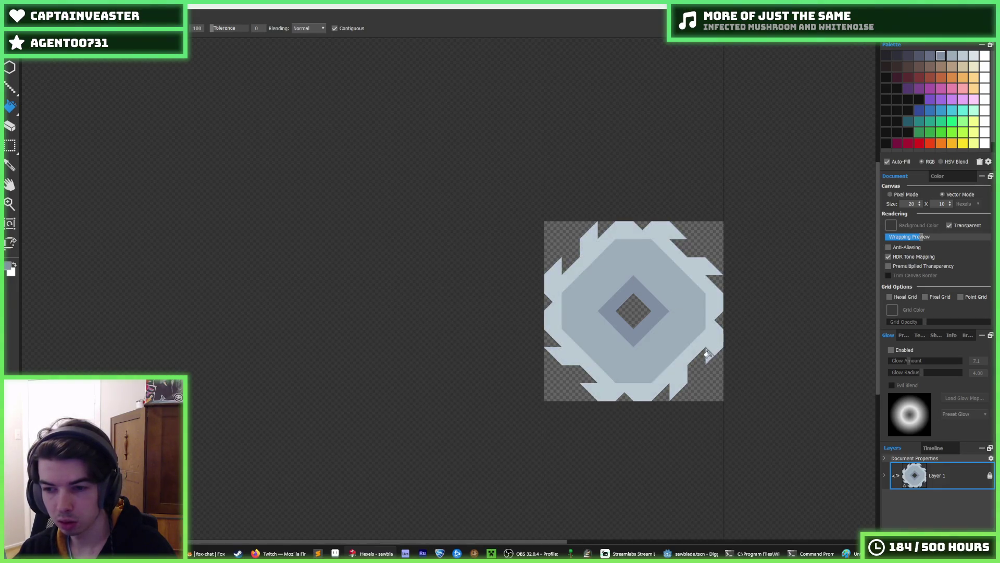
# - Re-export the sprite over sawblade.png and return to Godot
pyautogui.hotkey('ctrl', 'e')
pyautogui.doubleClick(305, 81)
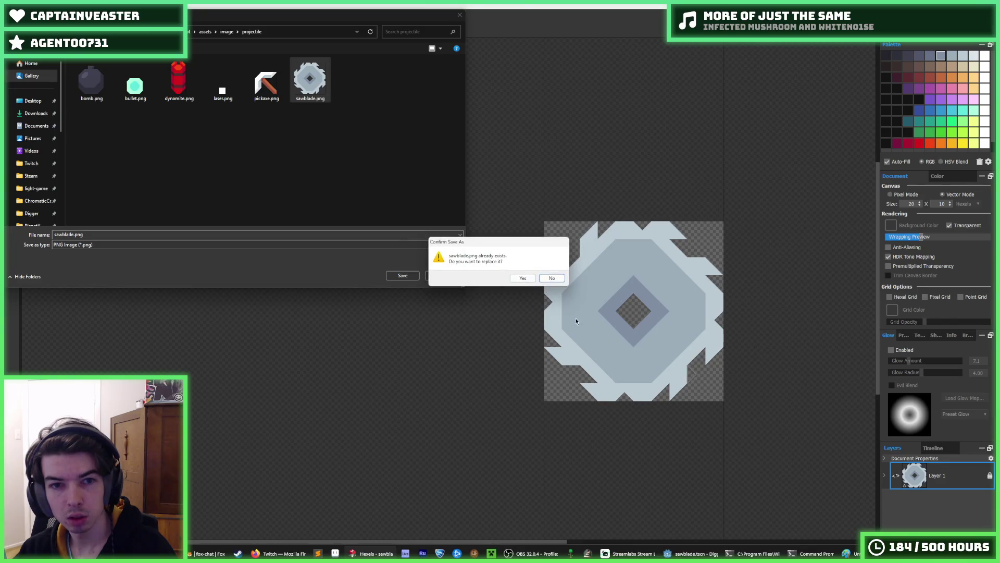
pyautogui.click(524, 277)
pyautogui.click(549, 393)
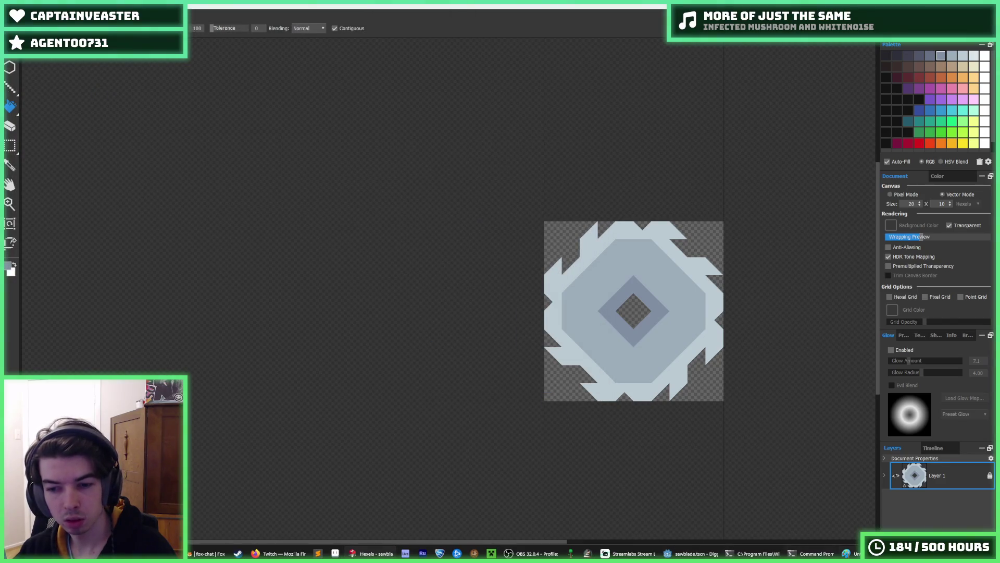
pyautogui.hotkey('alt', 'Tab')
# - Test the notched sawblades in-game, review the _SPEED and _ROTATION_SPEED constants, then relaunch
pyautogui.press('F5')
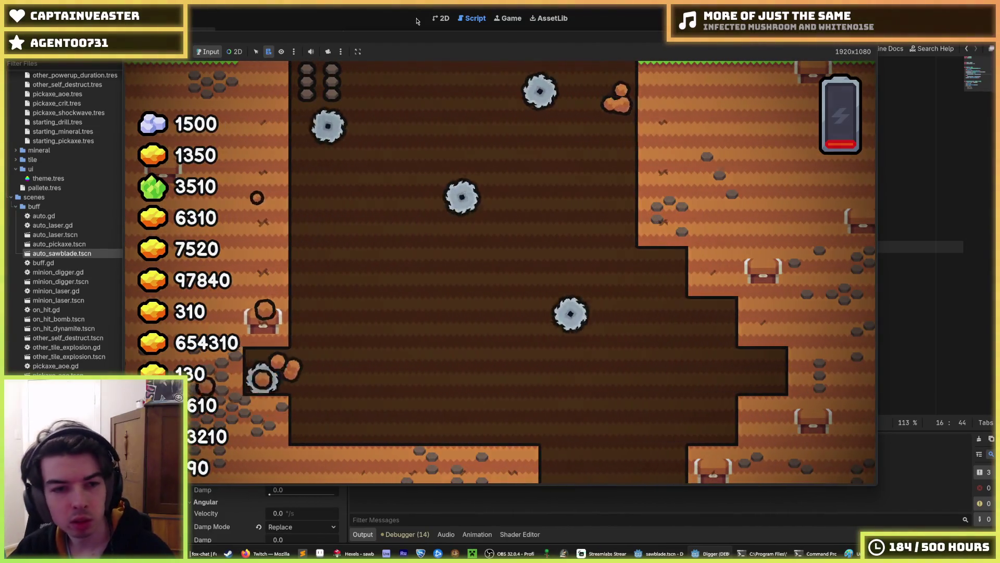
pyautogui.press('F8')
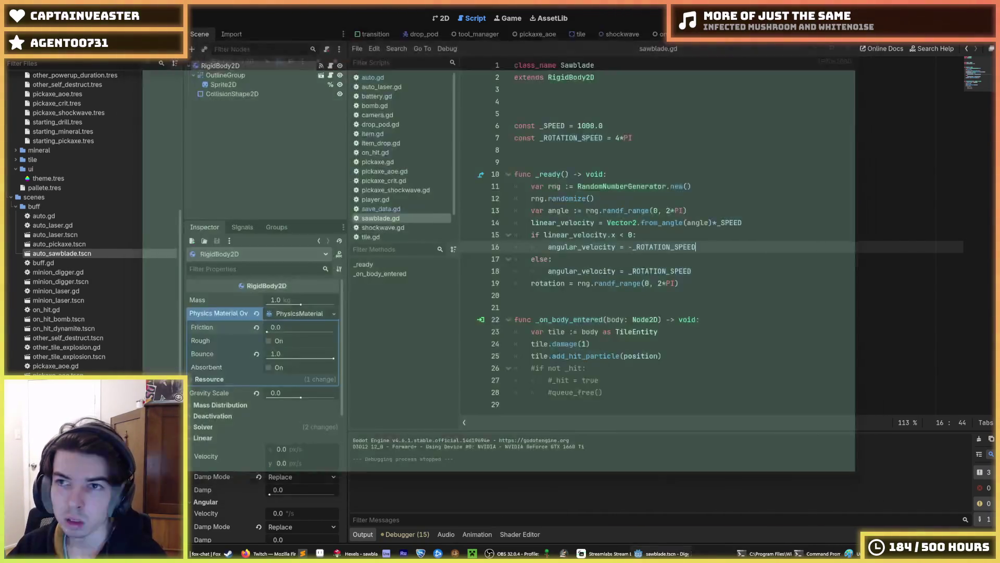
pyautogui.click(582, 125)
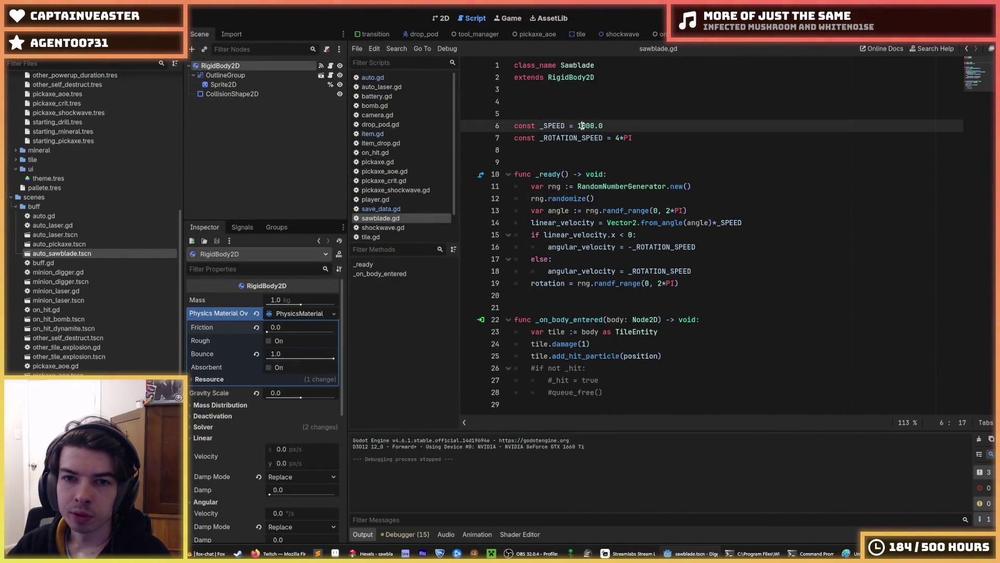
pyautogui.click(615, 137)
pyautogui.press('F5')
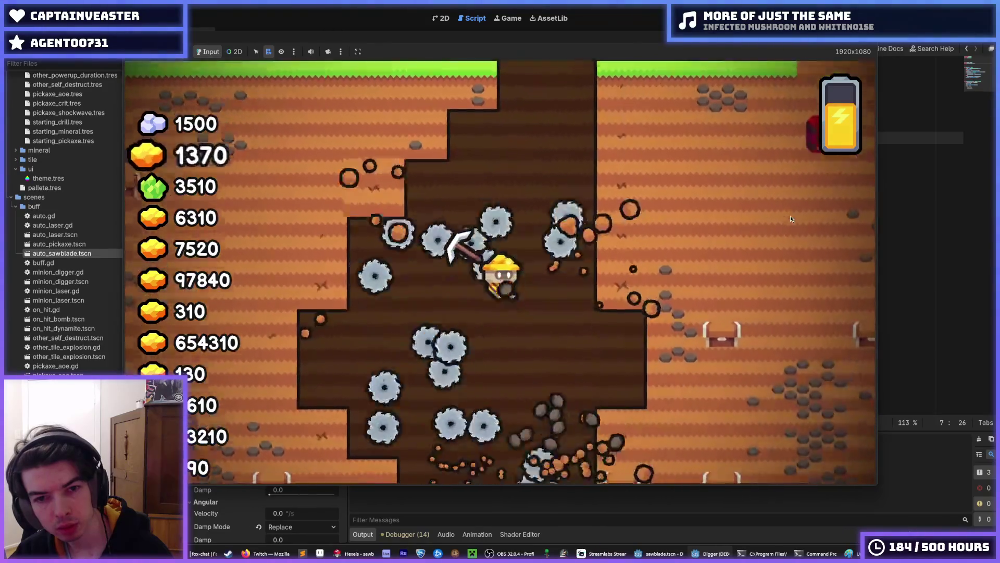
# - Stop and relaunch the game several times to watch the sawblades hit tiles
pyautogui.press('F8')
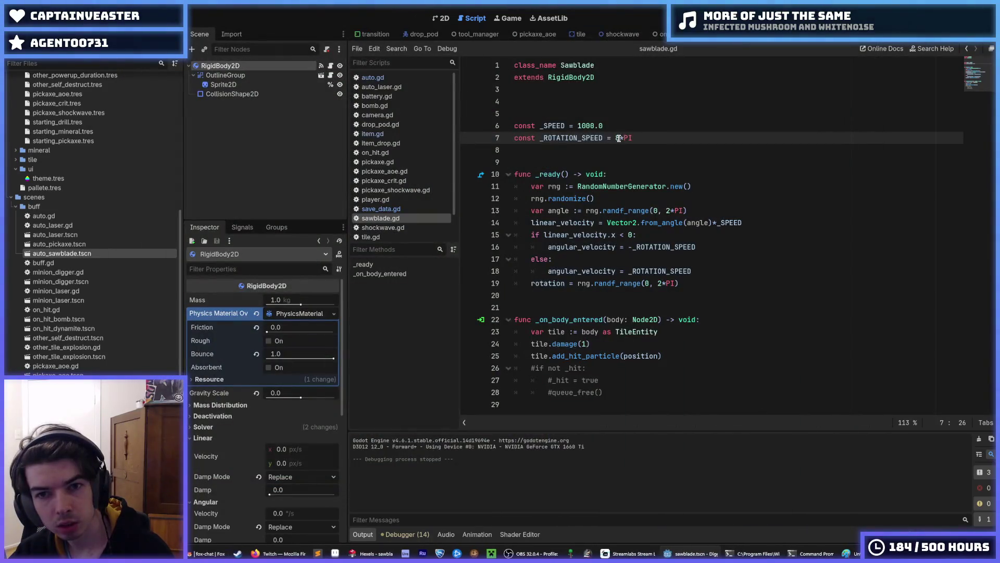
pyautogui.press('F5')
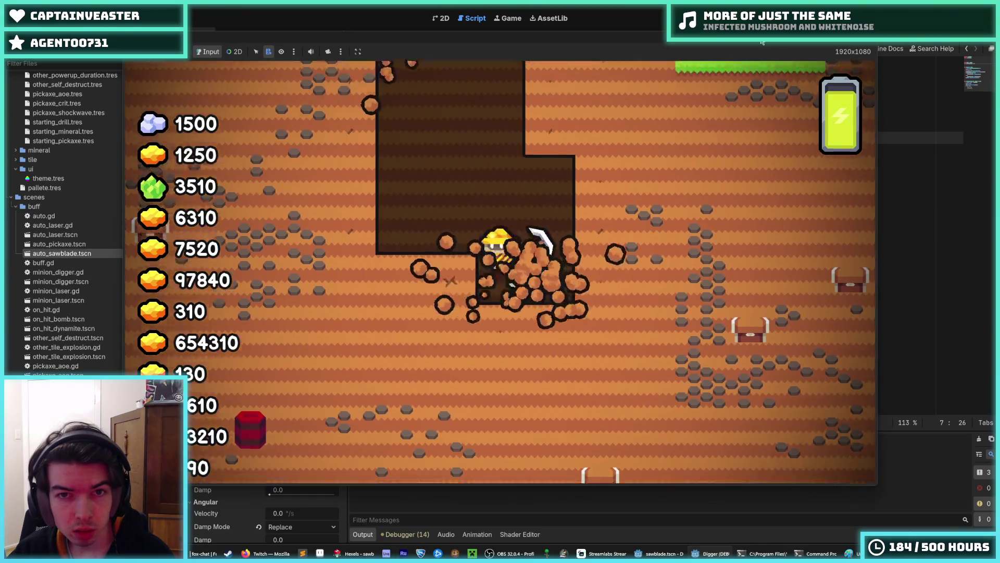
pyautogui.press('F8')
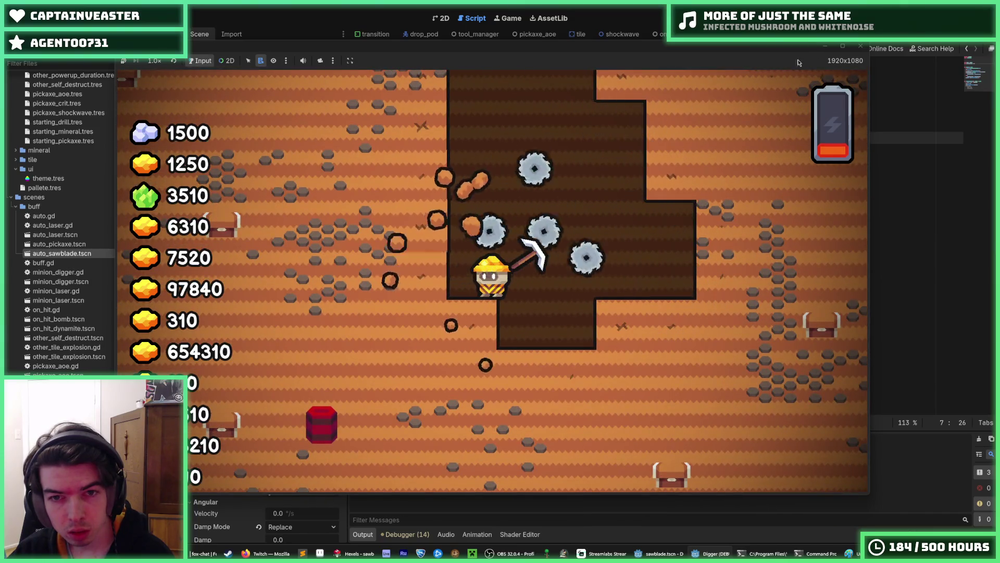
pyautogui.press('F8')
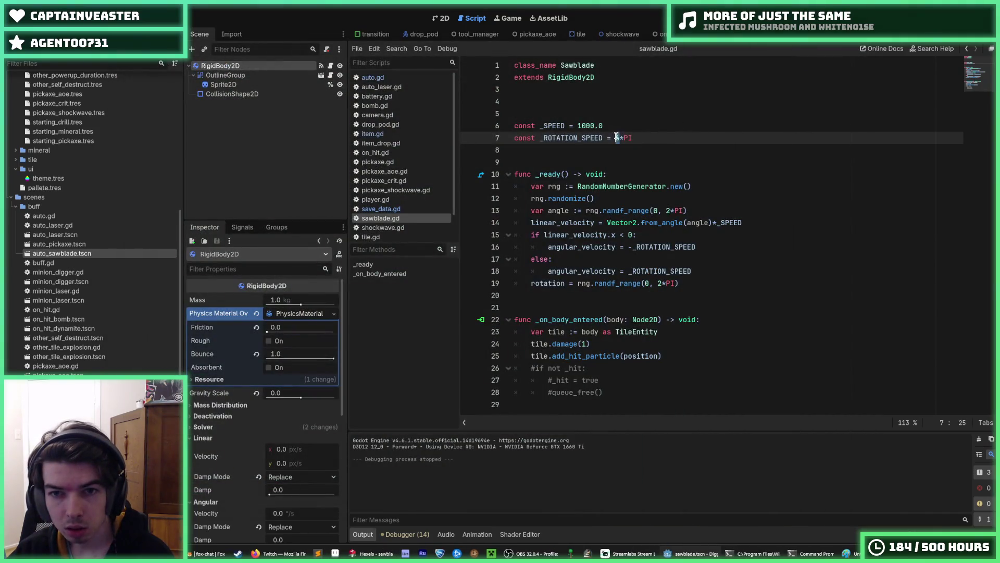
pyautogui.press('F5')
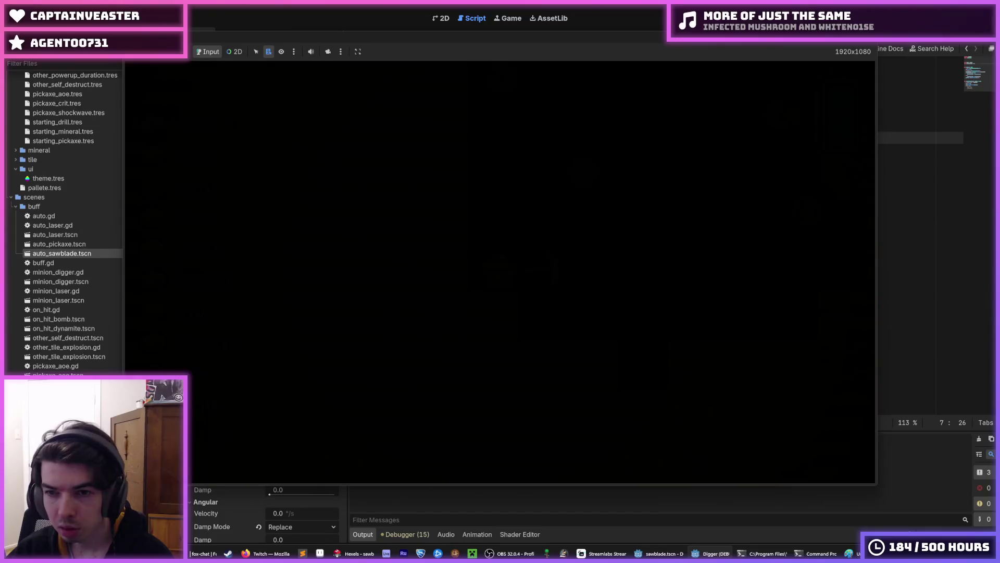
# - Back in Hexels, paint light trixels into the sawblade's top-left notches, undoing a misplaced one
pyautogui.hotkey('alt', 'Tab')
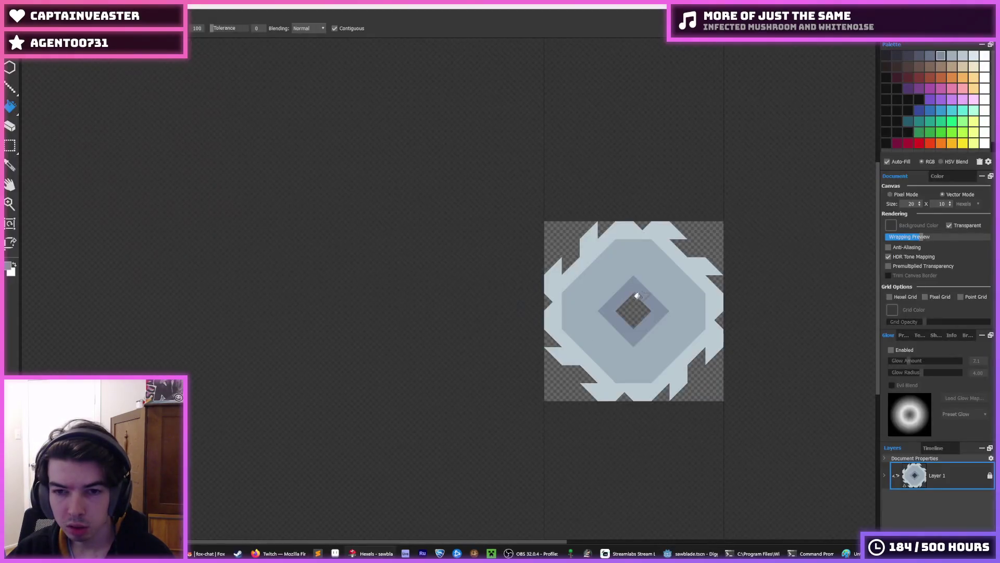
pyautogui.scroll(-2, 652, 262)
pyautogui.scroll(5, 648, 234)
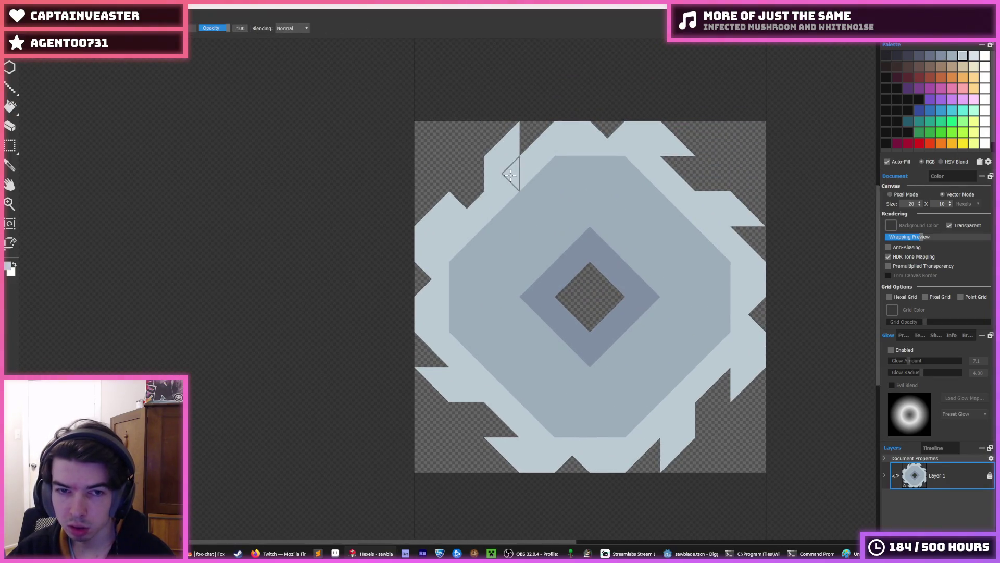
pyautogui.click(493, 176)
pyautogui.click(510, 139)
pyautogui.click(528, 138)
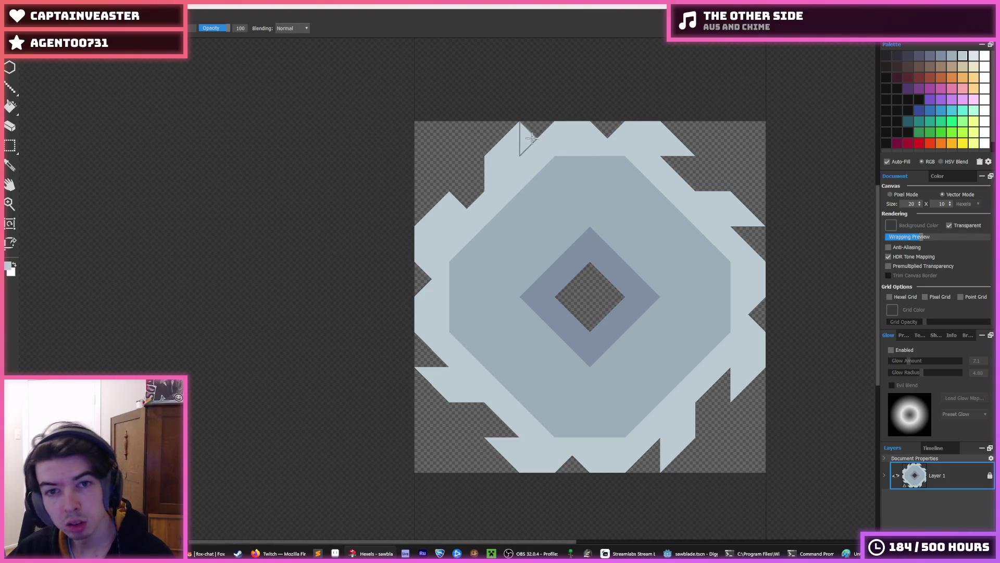
pyautogui.click(542, 138)
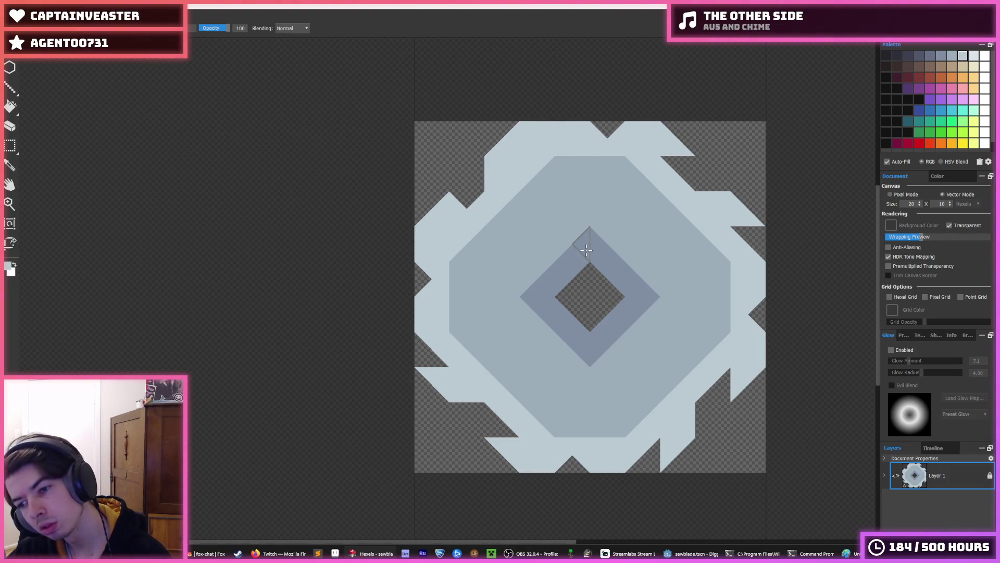
pyautogui.hotkey('ctrl', 'z')
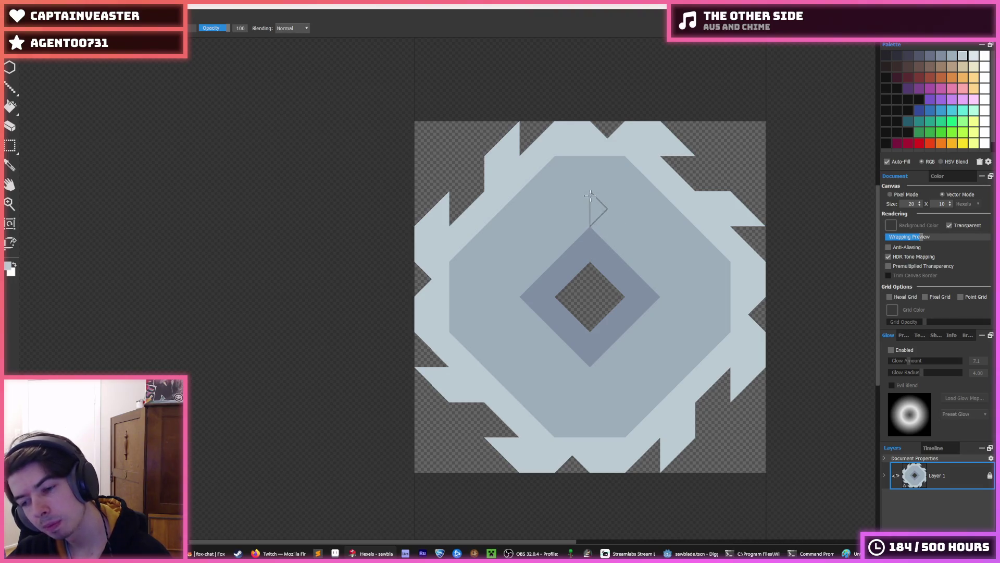
pyautogui.click(481, 180)
# - Try erasing trixels along the gear's left edge, reverting the erasures with undo
pyautogui.press('e')
pyautogui.scroll(-1, 487, 214)
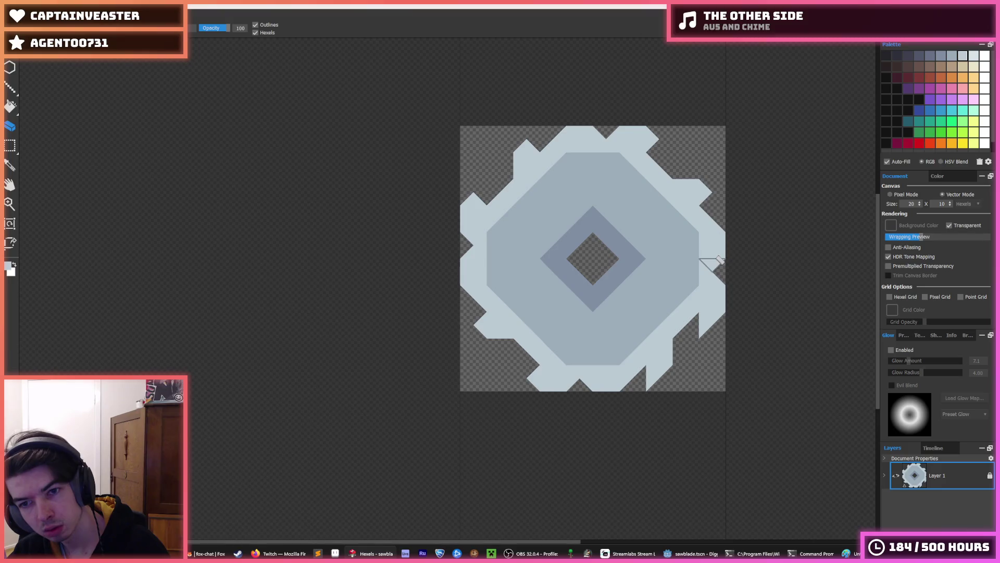
pyautogui.hotkey('ctrl', 'z')
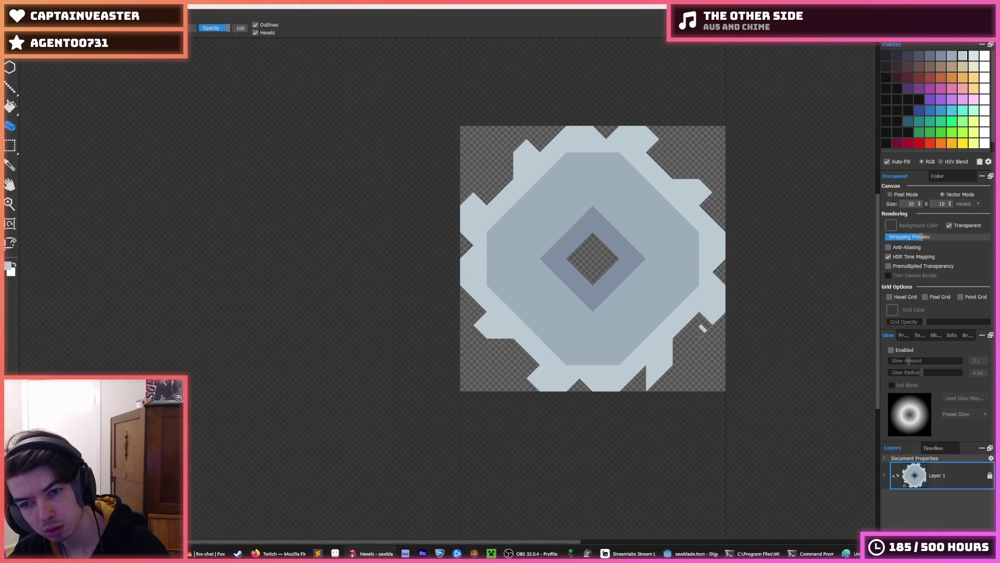
pyautogui.press('i')
pyautogui.scroll(-3, 590, 312)
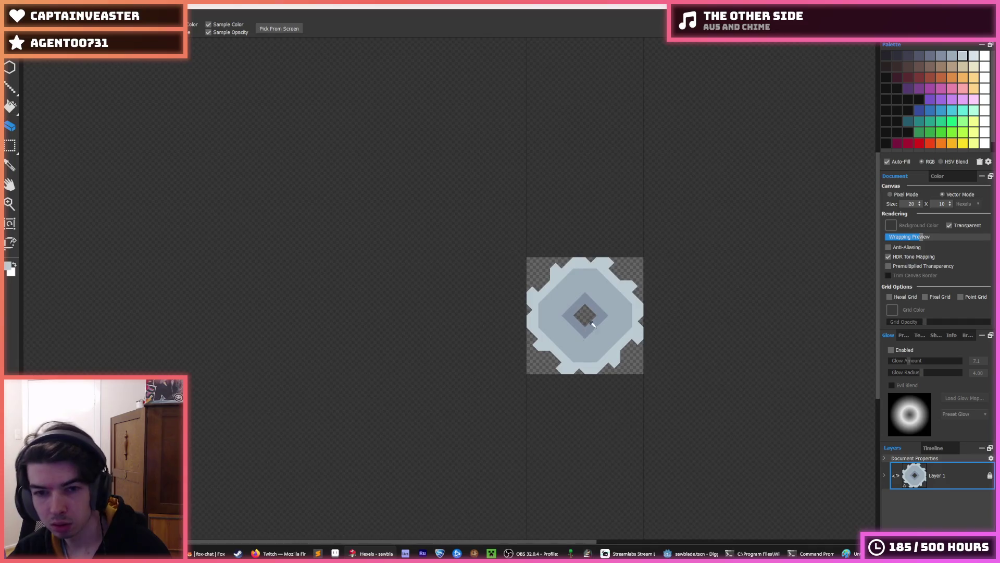
pyautogui.scroll(5, 586, 302)
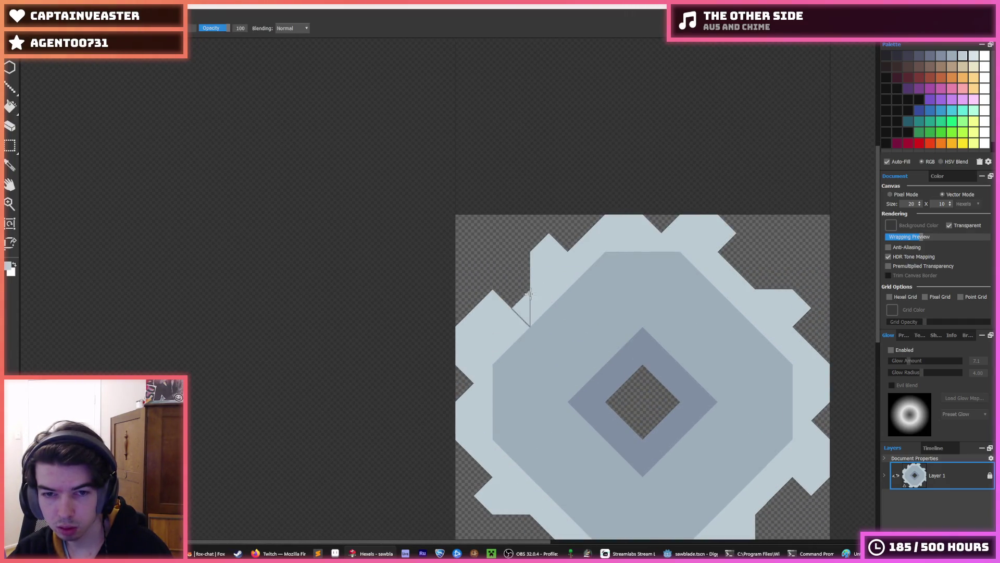
pyautogui.press('e')
pyautogui.moveTo(472, 352); pyautogui.dragTo(460, 320)
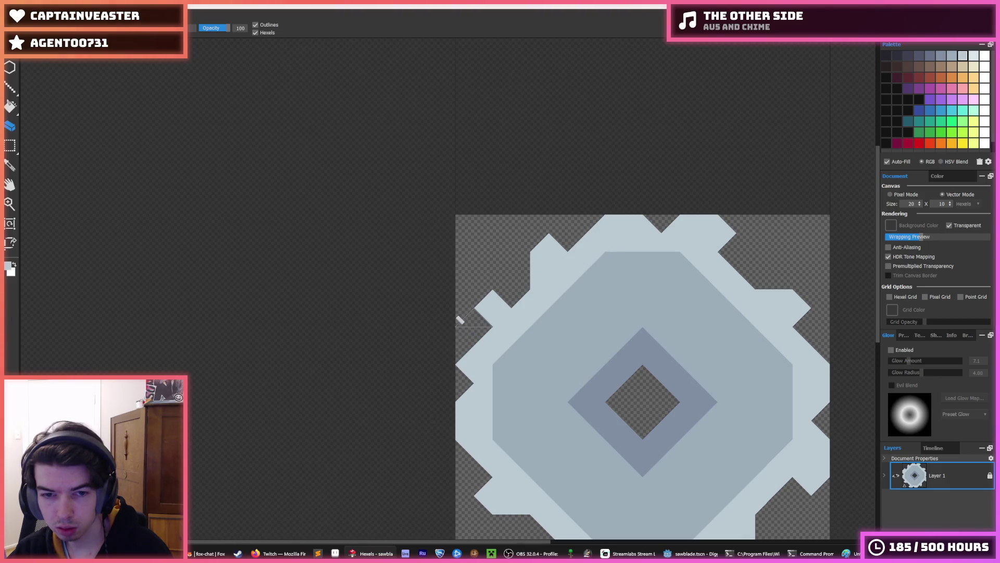
pyautogui.hotkey('ctrl', 'z')
pyautogui.hotkey('ctrl', 'z')
# - Paint the gear's upper-left edge, step back through the tooth edits, and open Save As
pyautogui.press('b')
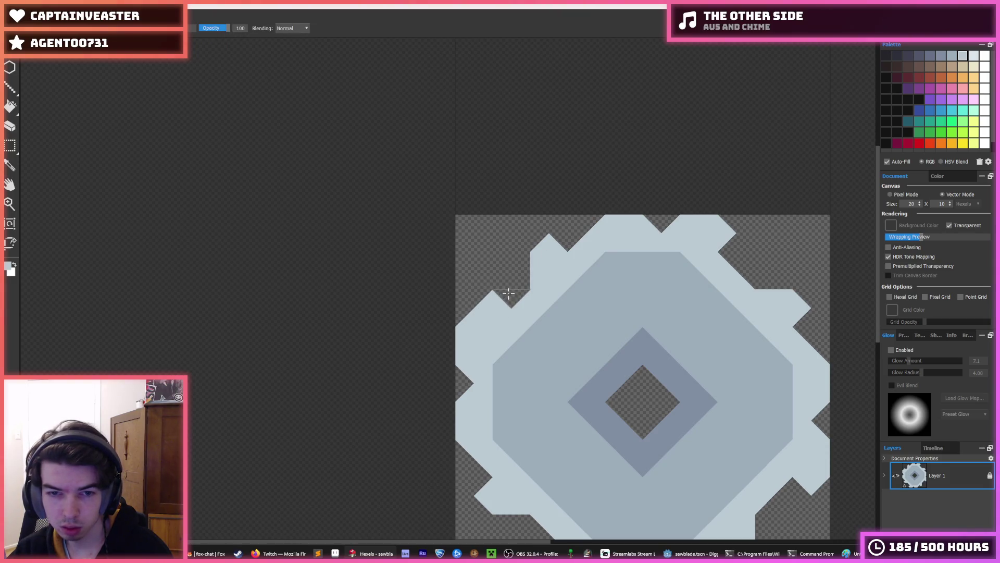
pyautogui.moveTo(504, 284)
pyautogui.mouseDown()
pyautogui.moveTo(476, 301)
pyautogui.moveTo(451, 348)
pyautogui.moveTo(480, 306)
pyautogui.mouseUp()
pyautogui.press('e')
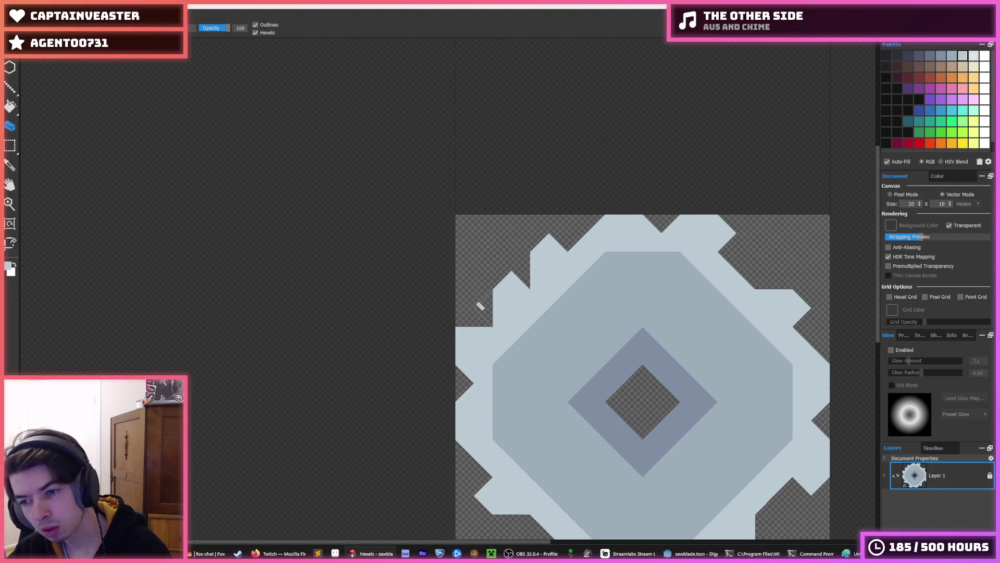
pyautogui.hotkey('ctrl', 'z')
pyautogui.hotkey('ctrl', 'z')
pyautogui.hotkey('ctrl', 'z')
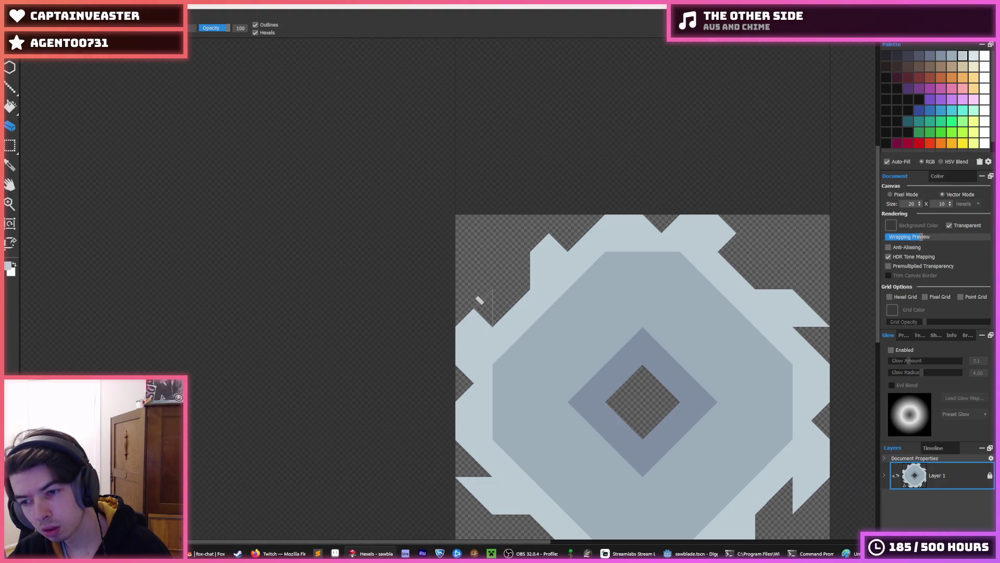
pyautogui.hotkey('ctrl', 'z')
pyautogui.hotkey('ctrl', 'z')
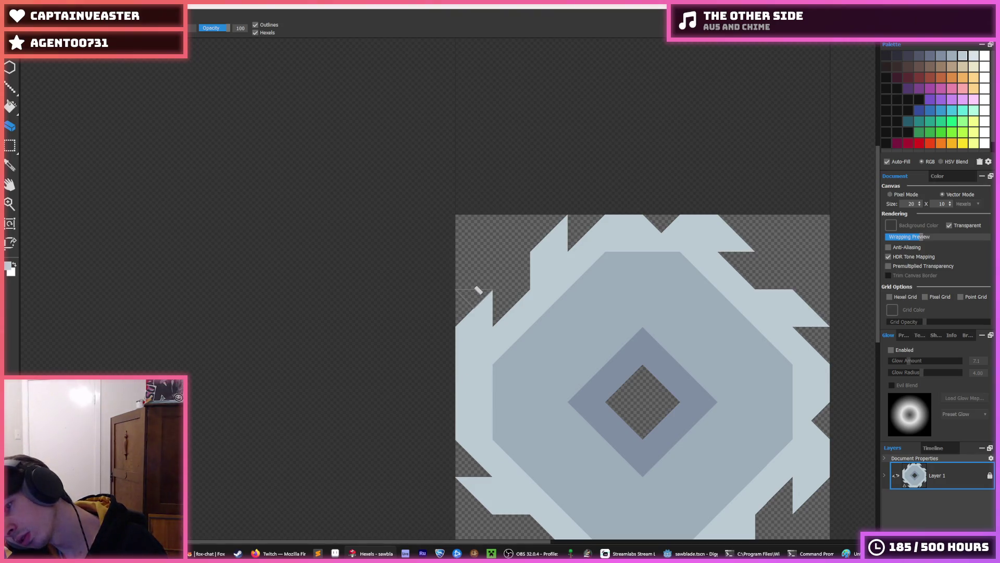
pyautogui.hotkey('ctrl', 'z')
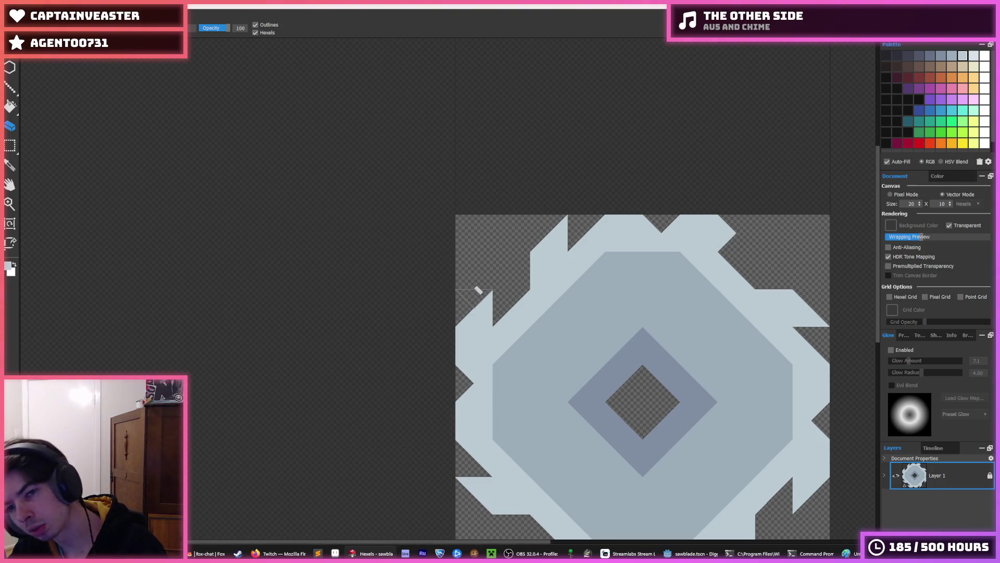
pyautogui.scroll(-3, 677, 397)
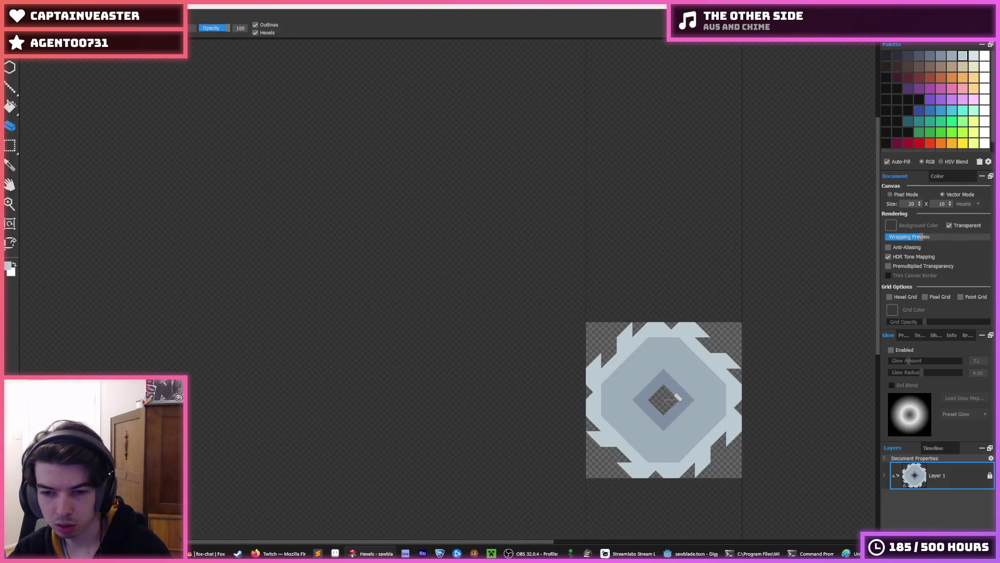
pyautogui.hotkey('ctrl', 'shift', 's')
# - Save a copy named saw_2, then save again over sawblade.hxl, confirming the replacement
pyautogui.write('saw_')
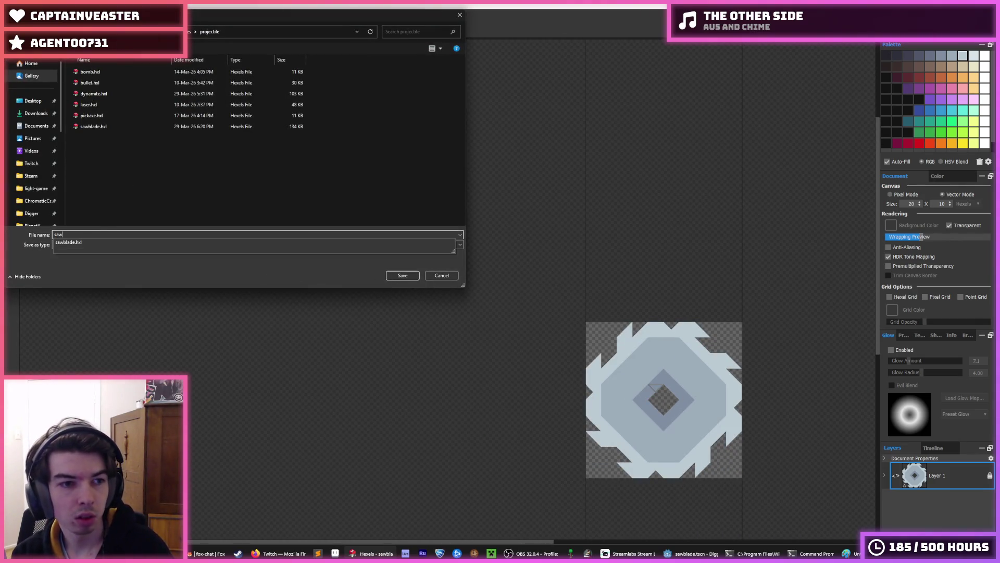
pyautogui.write('2')
pyautogui.press('Return')
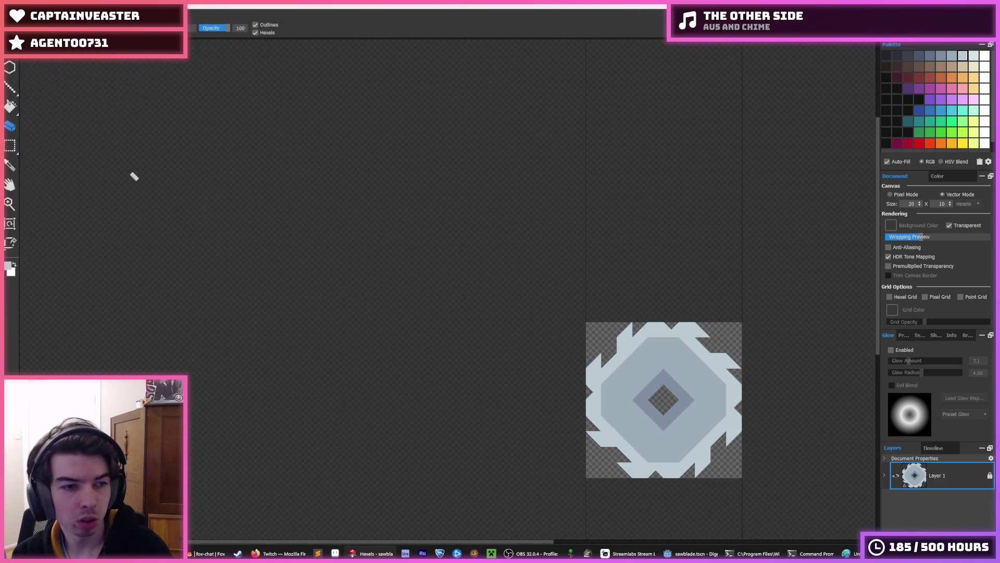
pyautogui.hotkey('ctrl', 'shift', 's')
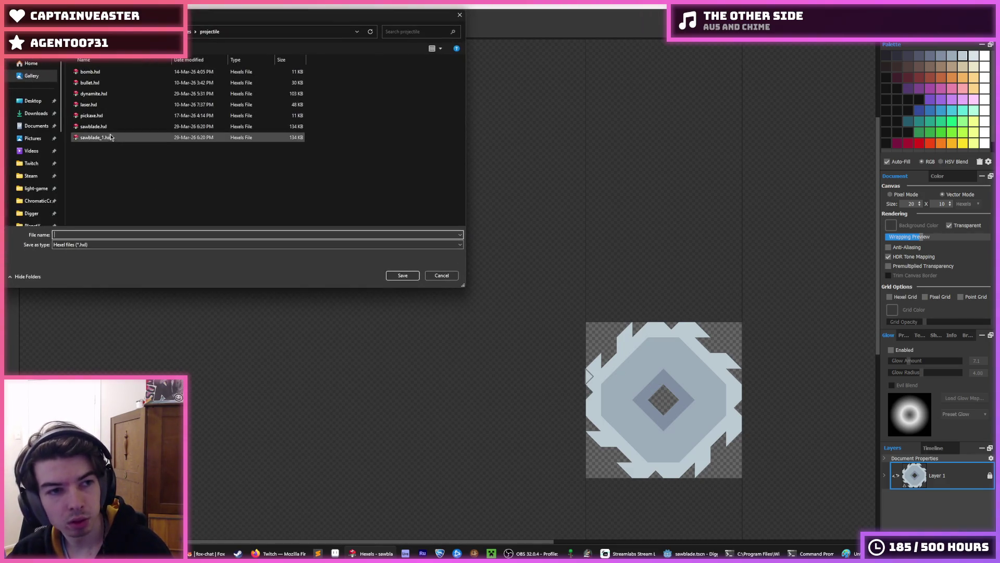
pyautogui.doubleClick(94, 127)
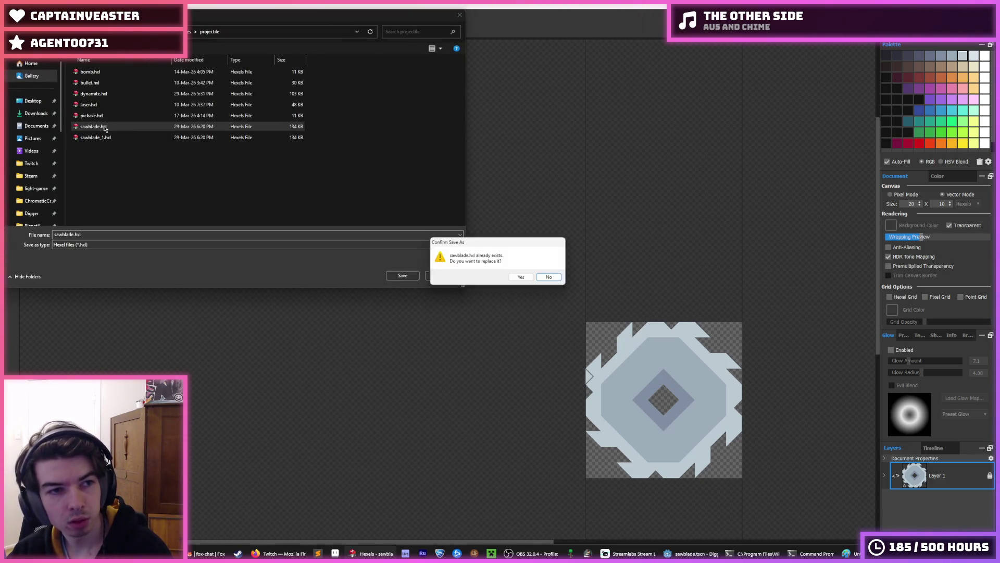
pyautogui.click(522, 278)
pyautogui.scroll(3, 599, 336)
pyautogui.scroll(-2, 600, 336)
pyautogui.scroll(2, 600, 336)
# - Erase triangles along the gear's left teeth and the small top-left notch
pyautogui.press('e')
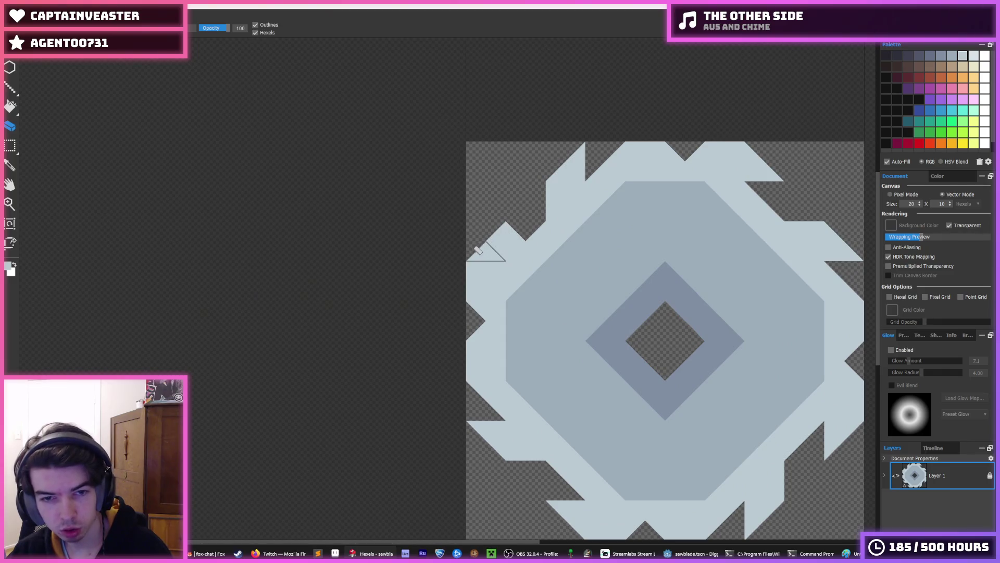
pyautogui.press('b')
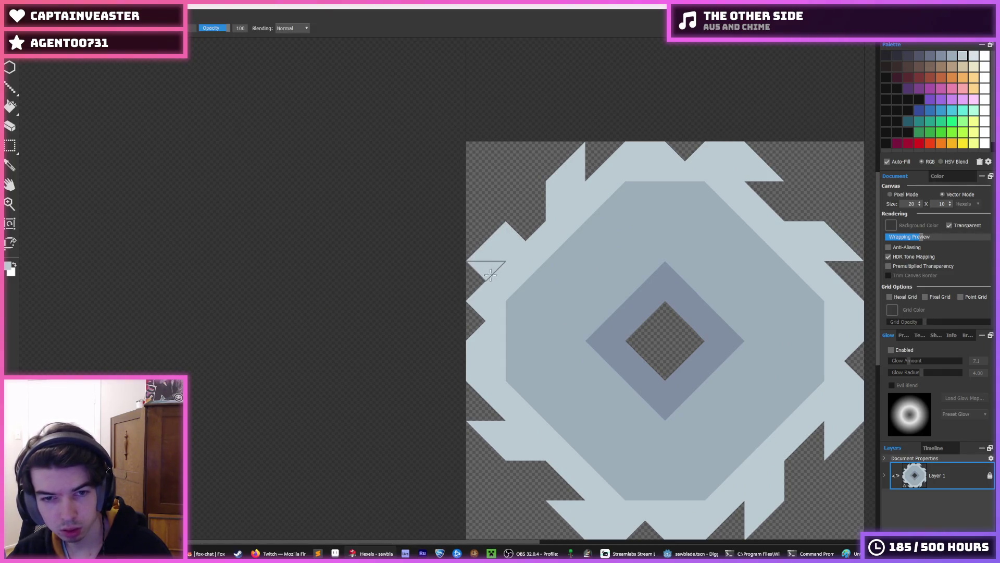
pyautogui.press('e')
pyautogui.moveTo(480, 282)
pyautogui.mouseDown()
pyautogui.moveTo(496, 232)
pyautogui.moveTo(518, 239)
pyautogui.moveTo(564, 190)
pyautogui.mouseUp()
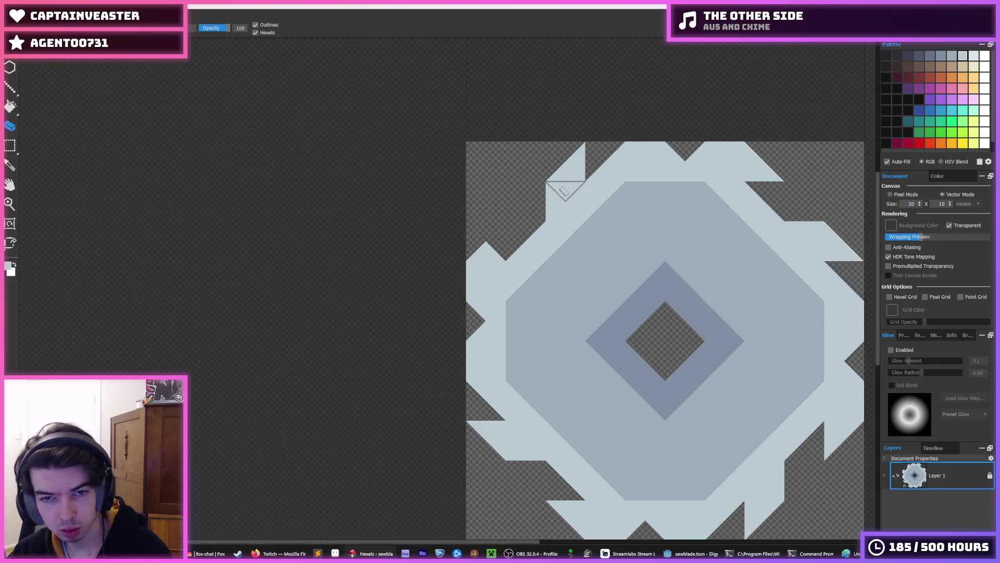
pyautogui.click(575, 156)
# - Fill the top-left, lower-left and top notches with light triangles
pyautogui.press('b')
pyautogui.click(514, 211)
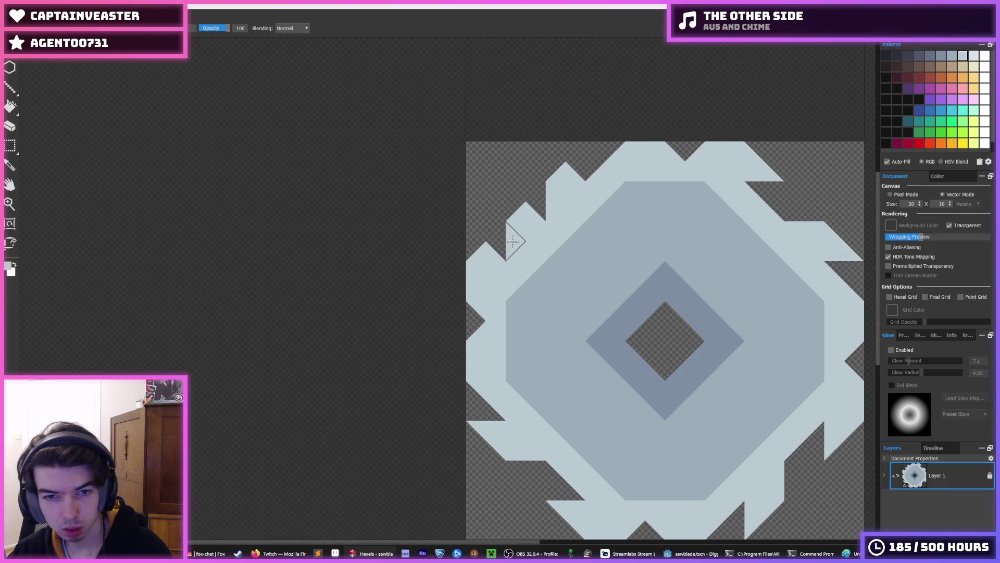
pyautogui.click(513, 242)
pyautogui.press('e')
pyautogui.press('b')
pyautogui.click(477, 259)
pyautogui.click(476, 261)
pyautogui.press('e')
pyautogui.press('b')
pyautogui.click(603, 151)
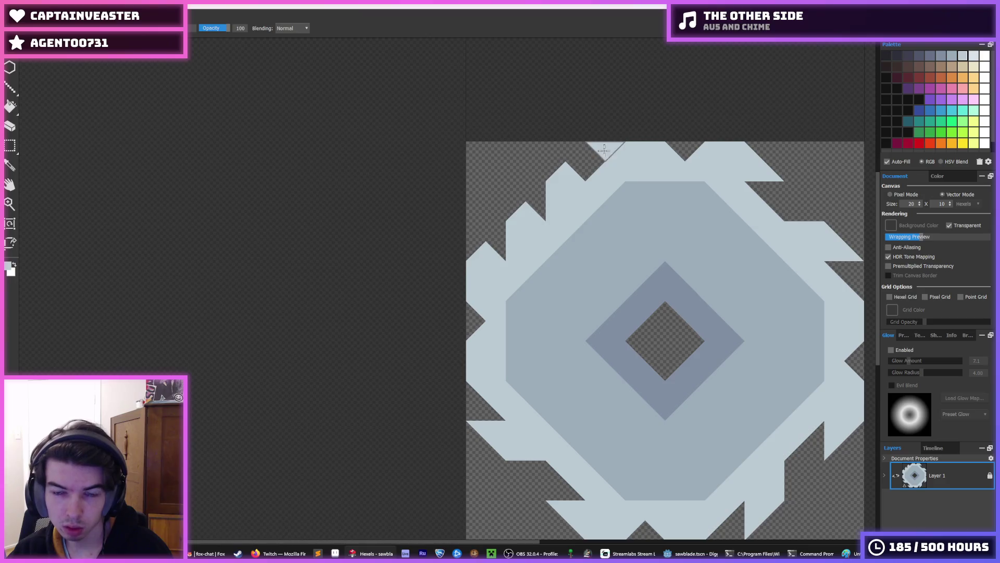
# - Erase triangles on the gear's top-right edge and fill the dark top notches light
pyautogui.press('e')
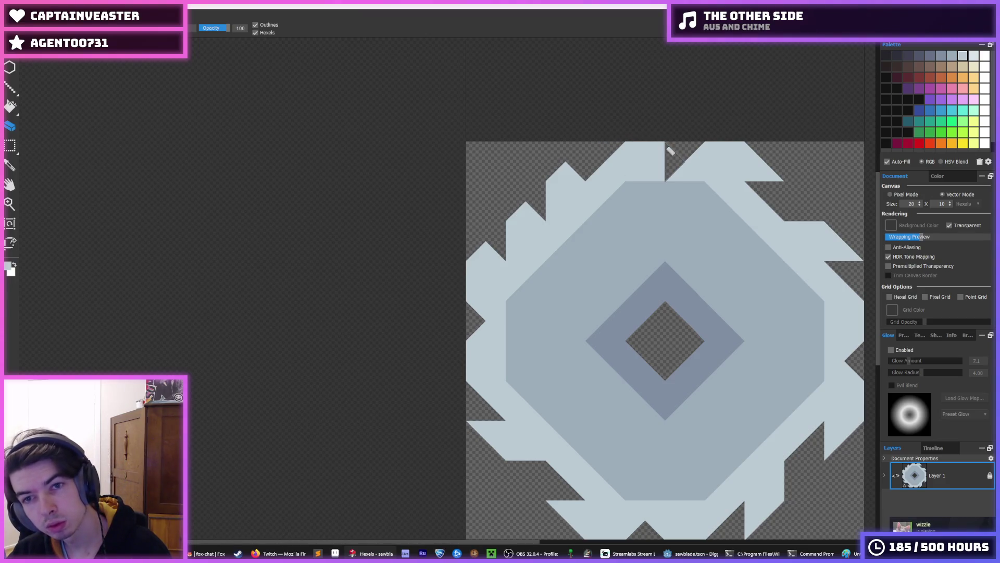
pyautogui.press('b')
pyautogui.press('e')
pyautogui.moveTo(693, 156)
pyautogui.mouseDown()
pyautogui.moveTo(759, 163)
pyautogui.moveTo(724, 139)
pyautogui.mouseUp()
pyautogui.press('b')
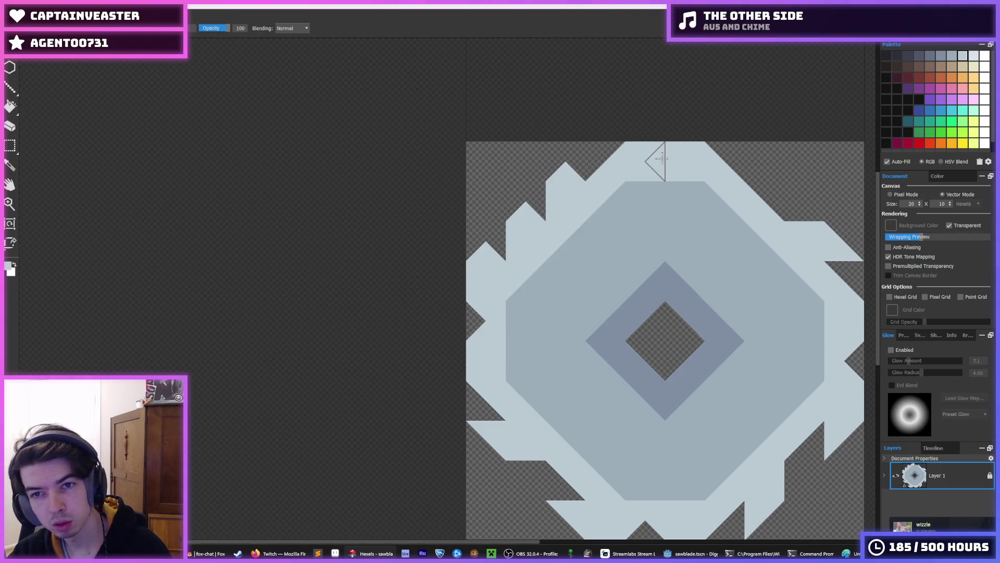
pyautogui.click(677, 159)
pyautogui.moveTo(757, 189); pyautogui.dragTo(647, 179)
pyautogui.scroll(-2, 527, 207)
pyautogui.scroll(3, 526, 208)
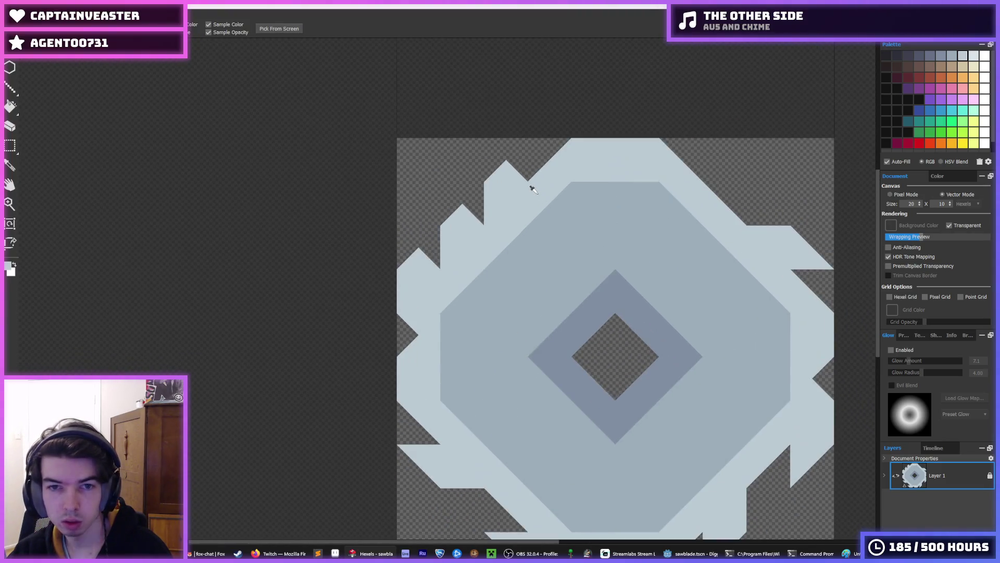
pyautogui.click(525, 160)
# - Erase the top triangles and cut the stepped upper-left spikes into a diagonal edge
pyautogui.press('e')
pyautogui.moveTo(505, 185)
pyautogui.mouseDown()
pyautogui.moveTo(495, 196)
pyautogui.moveTo(490, 171)
pyautogui.mouseUp()
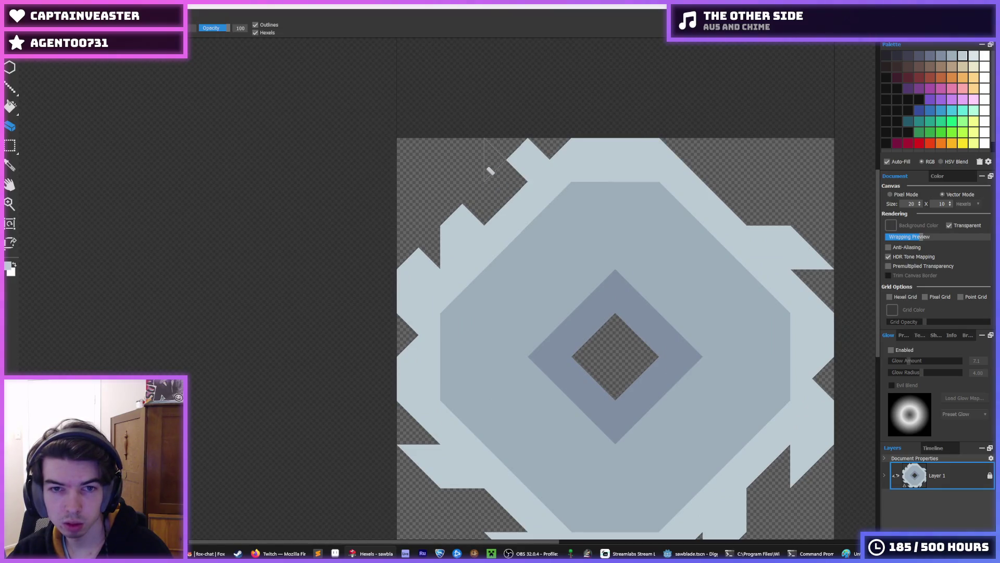
pyautogui.hotkey('ctrl', 'z')
pyautogui.hotkey('ctrl', 'z')
pyautogui.hotkey('ctrl', 'z')
pyautogui.press('b')
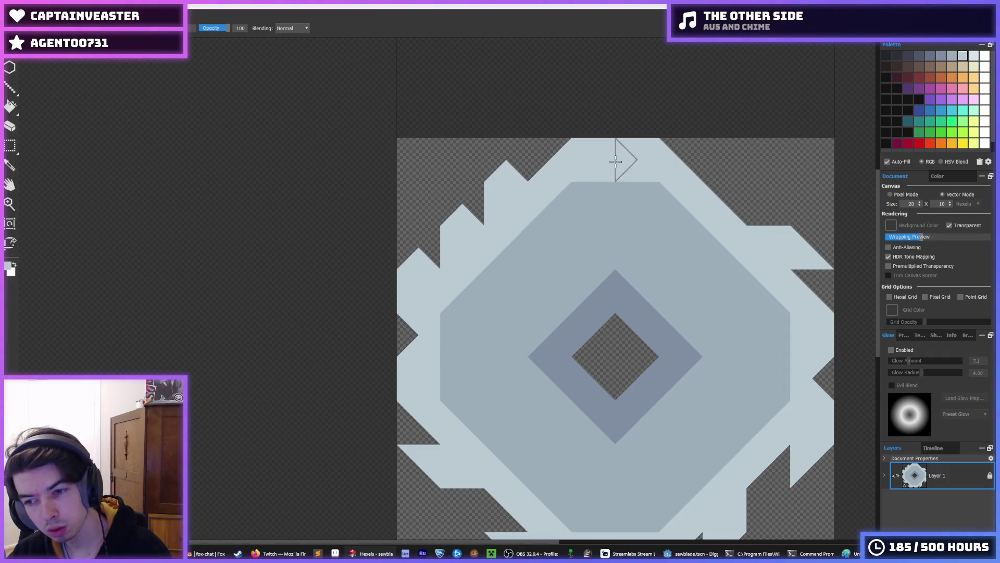
pyautogui.press('e')
pyautogui.click(594, 147)
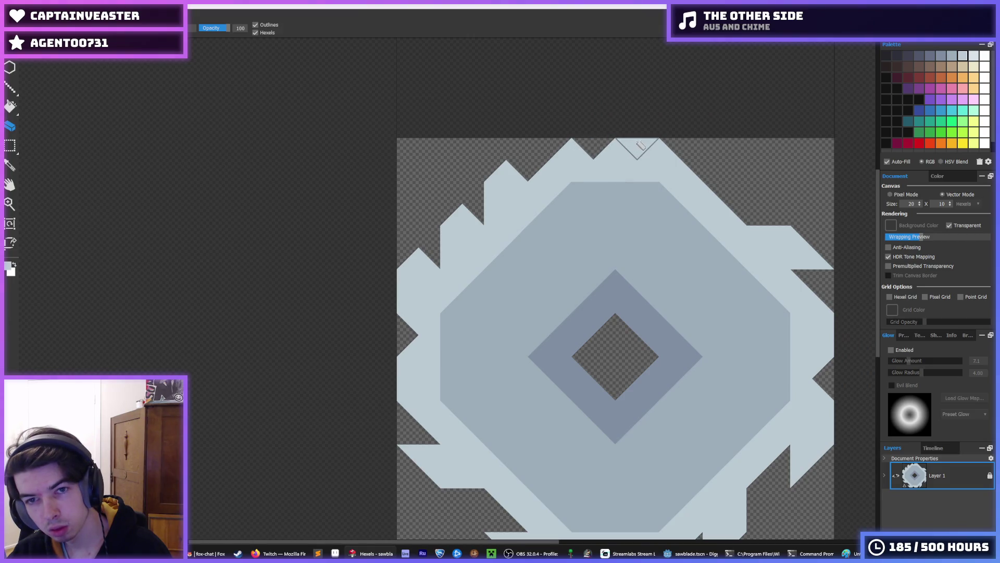
pyautogui.click(651, 145)
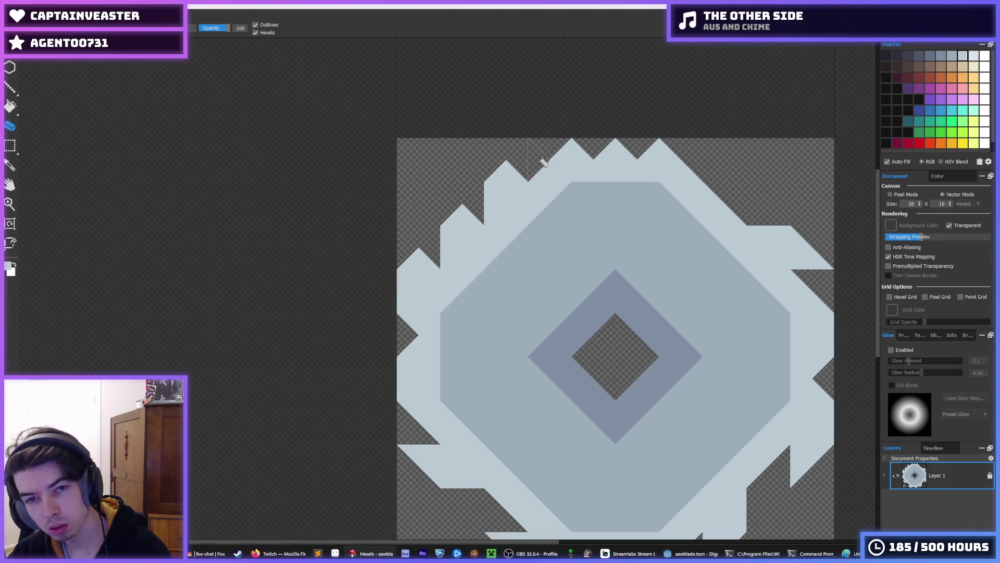
pyautogui.moveTo(512, 169)
pyautogui.mouseDown()
pyautogui.moveTo(386, 313)
pyautogui.moveTo(458, 280)
pyautogui.mouseUp()
# - Fill light-blue notches along the diagonal edge and add zigzag teeth on the top-left edge
pyautogui.press('b')
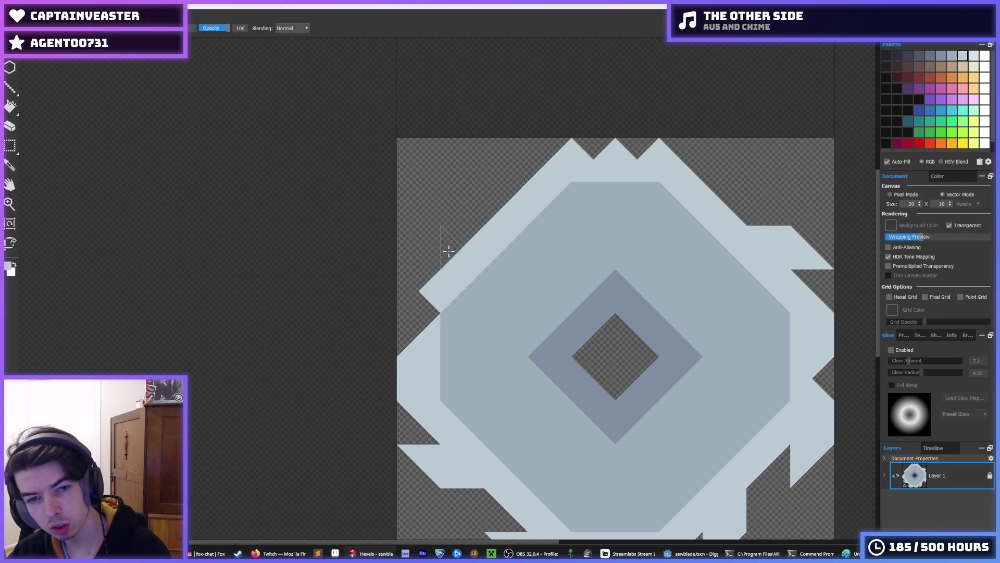
pyautogui.moveTo(462, 237); pyautogui.dragTo(449, 245)
pyautogui.moveTo(490, 211); pyautogui.dragTo(501, 197)
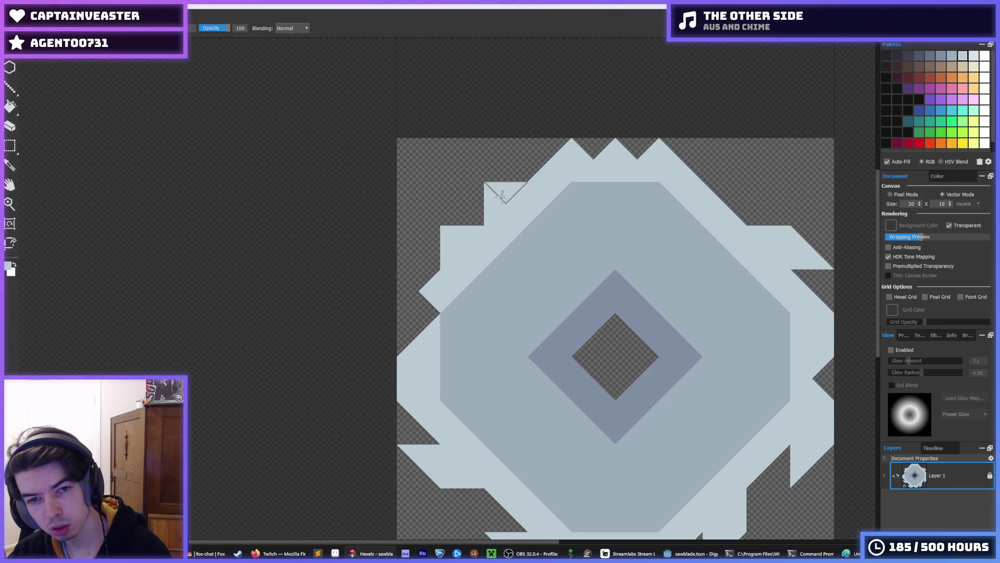
pyautogui.moveTo(539, 164); pyautogui.dragTo(560, 156)
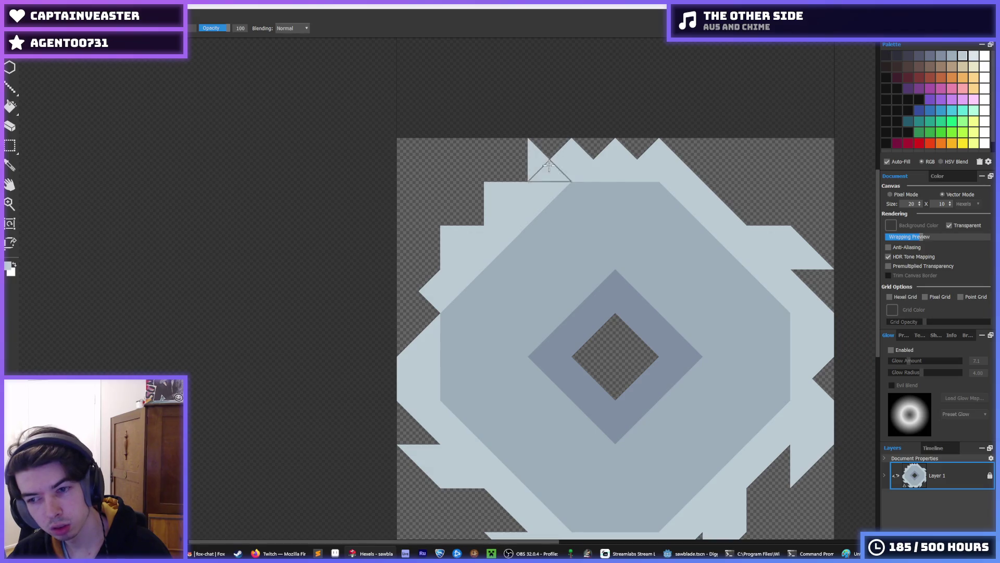
pyautogui.hotkey('ctrl', 'z')
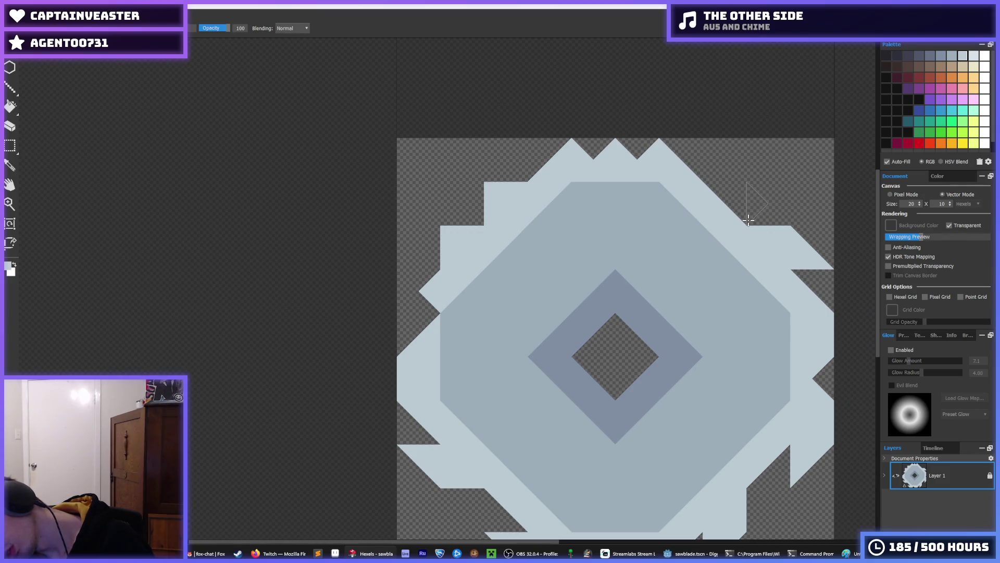
pyautogui.hotkey('ctrl', 'y')
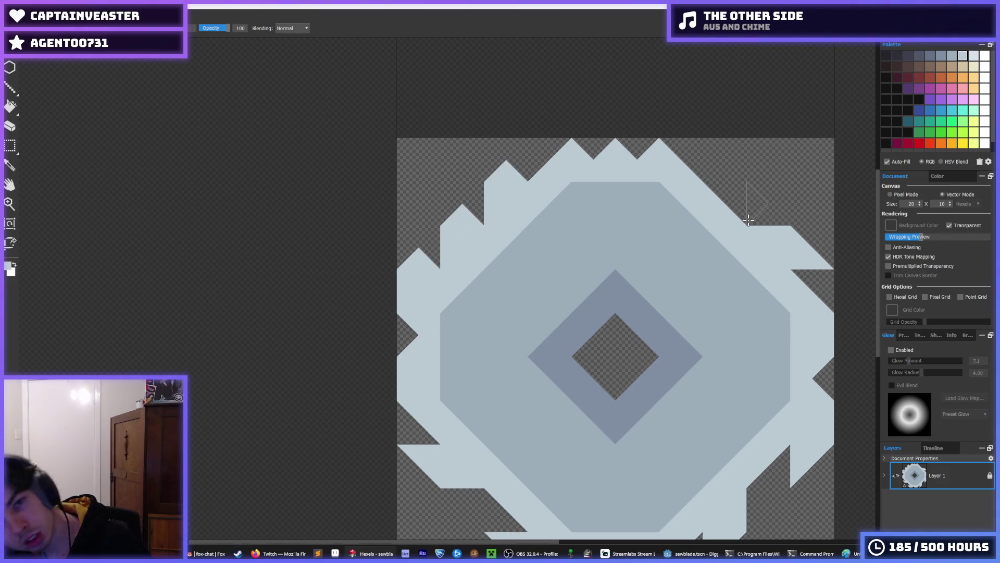
# - Paint the top-edge notches flat in light colour, then sample a darker grey from the artwork
pyautogui.press('i')
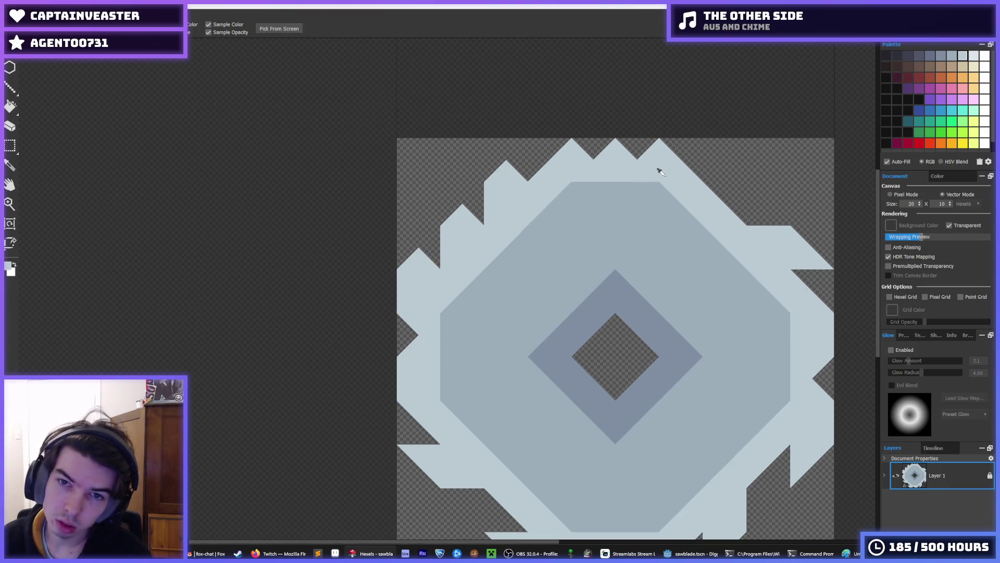
pyautogui.click(661, 172)
pyautogui.moveTo(571, 157); pyautogui.dragTo(689, 166)
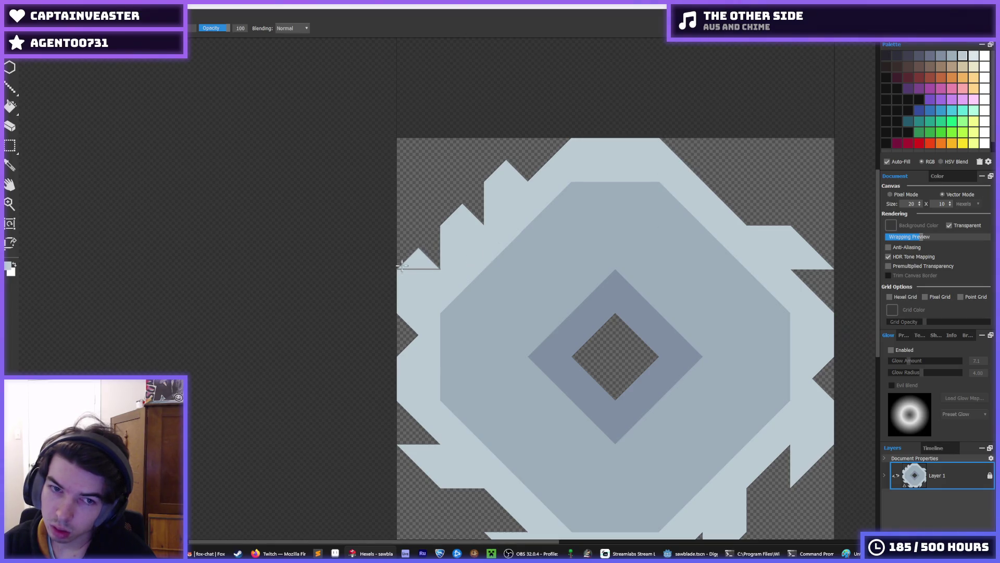
pyautogui.press('e')
pyautogui.press('i')
pyautogui.click(563, 217)
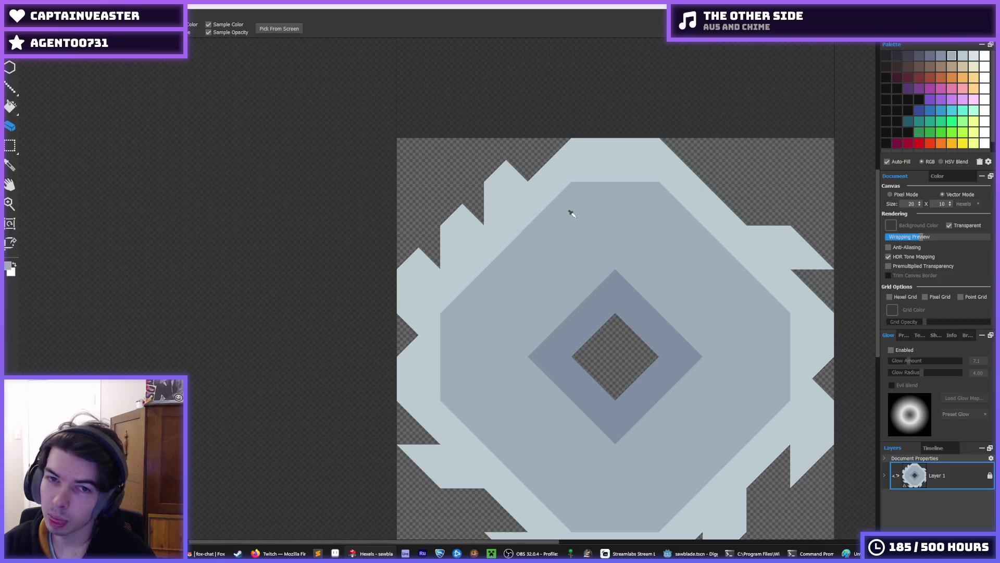
# - Sample the light blade colour and fill the mid-grey band with it
pyautogui.scroll(-4, 594, 211)
pyautogui.scroll(3, 597, 209)
pyautogui.scroll(-3, 600, 206)
pyautogui.scroll(3, 602, 203)
pyautogui.scroll(-4, 603, 203)
pyautogui.scroll(4, 608, 206)
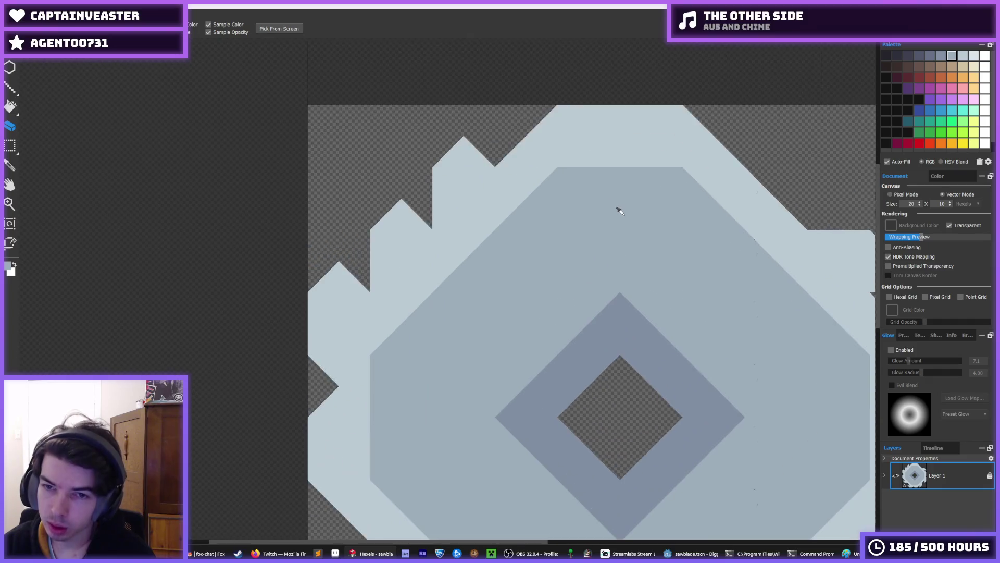
pyautogui.scroll(-3, 616, 208)
pyautogui.scroll(3, 629, 222)
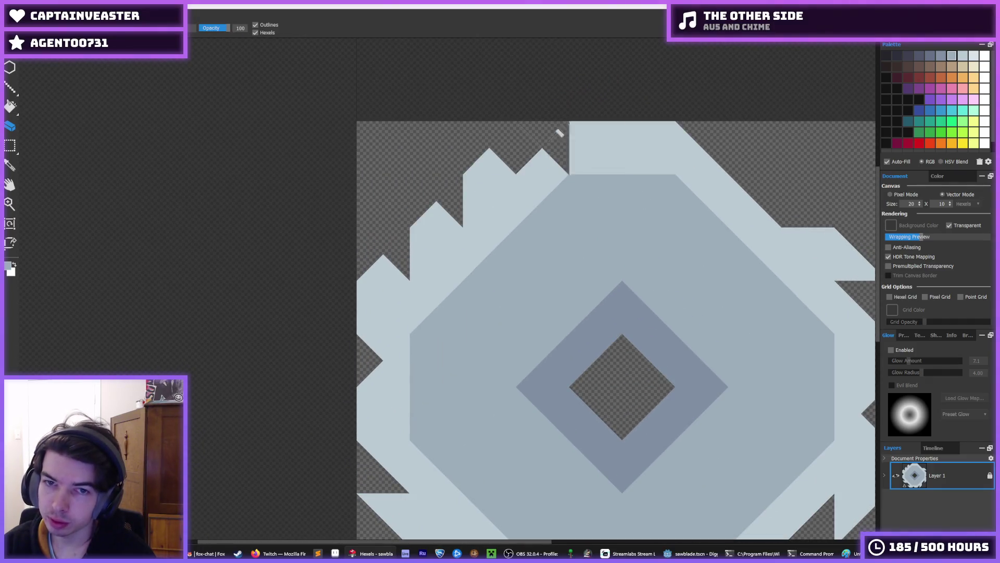
pyautogui.keyDown('alt'); pyautogui.click(710, 187); pyautogui.keyUp('alt')
pyautogui.click(545, 177)
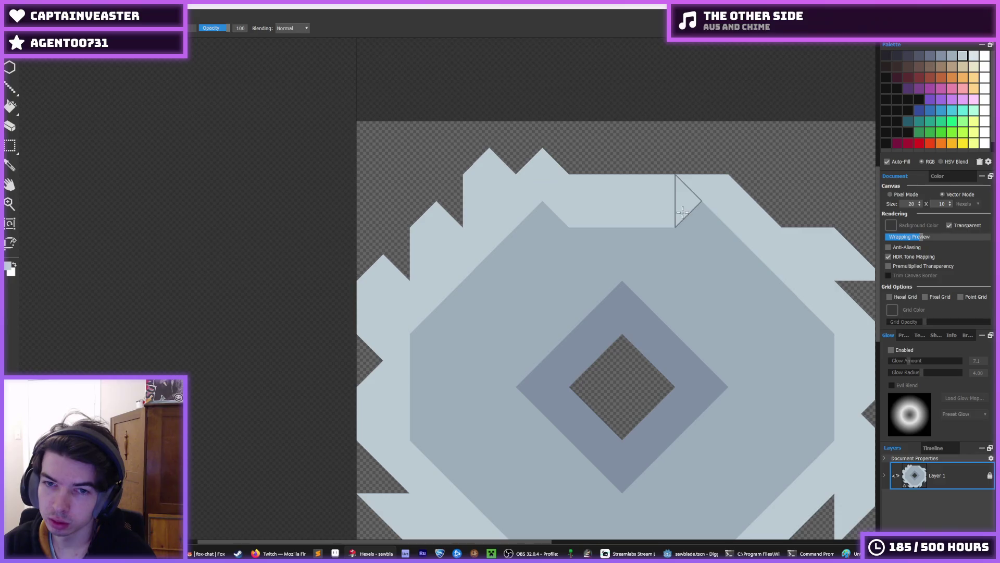
# - Erase the triangular top spike and paint light triangles beside it
pyautogui.press('e')
pyautogui.click(544, 164)
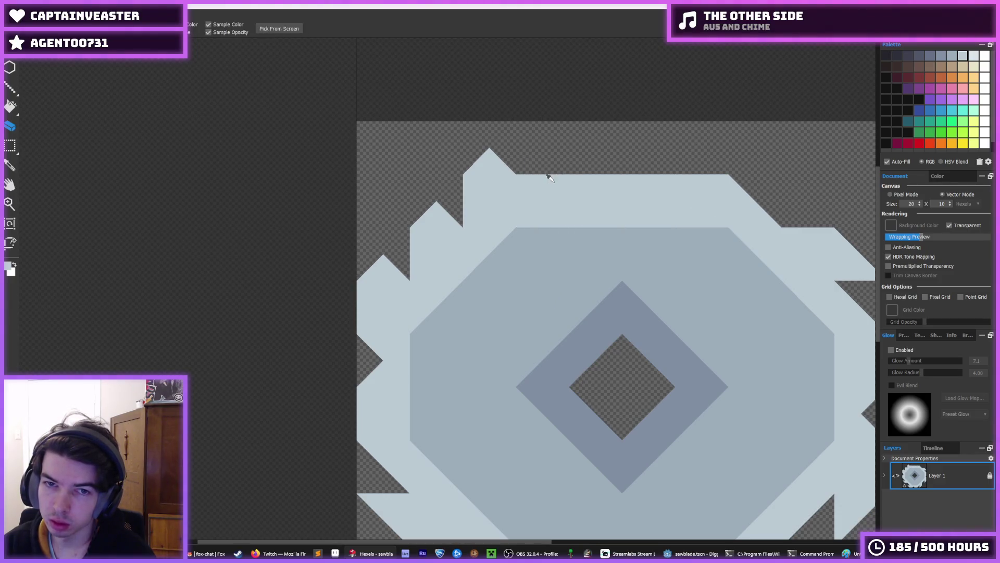
pyautogui.moveTo(572, 171)
pyautogui.mouseDown()
pyautogui.moveTo(620, 152)
pyautogui.moveTo(603, 148)
pyautogui.moveTo(593, 183)
pyautogui.moveTo(647, 179)
pyautogui.moveTo(563, 164)
pyautogui.moveTo(541, 148)
pyautogui.moveTo(579, 131)
pyautogui.moveTo(602, 140)
pyautogui.moveTo(592, 130)
pyautogui.moveTo(599, 143)
pyautogui.moveTo(553, 161)
pyautogui.moveTo(594, 137)
pyautogui.moveTo(608, 152)
pyautogui.moveTo(642, 157)
pyautogui.moveTo(607, 148)
pyautogui.moveTo(615, 141)
pyautogui.mouseUp()
pyautogui.hotkey('ctrl', 'z')
pyautogui.press('e')
pyautogui.click(539, 157)
pyautogui.press('b')
# - Refill the gap at the top spike and the notch to its right in light colour
pyautogui.press('e')
pyautogui.press('b')
pyautogui.press('e')
pyautogui.press('b')
pyautogui.press('e')
pyautogui.press('b')
pyautogui.moveTo(676, 163)
pyautogui.mouseDown()
pyautogui.moveTo(682, 156)
pyautogui.moveTo(648, 179)
pyautogui.mouseUp()
pyautogui.press('e')
pyautogui.press('b')
pyautogui.moveTo(677, 148); pyautogui.dragTo(711, 158)
# - Paint the strip beside the octagon's left edge light
pyautogui.scroll(-2, 787, 154)
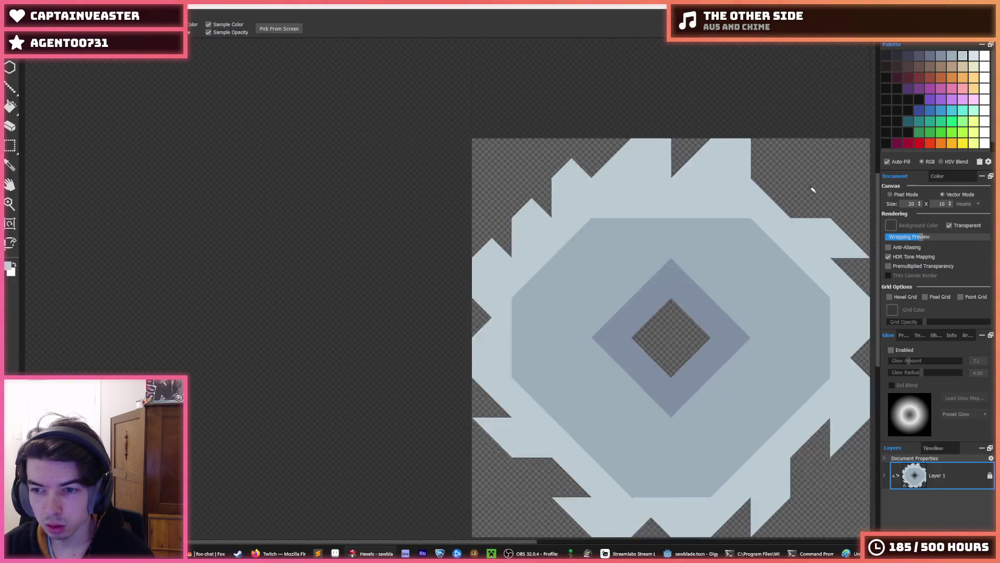
pyautogui.scroll(3, 822, 201)
pyautogui.scroll(-2, 681, 205)
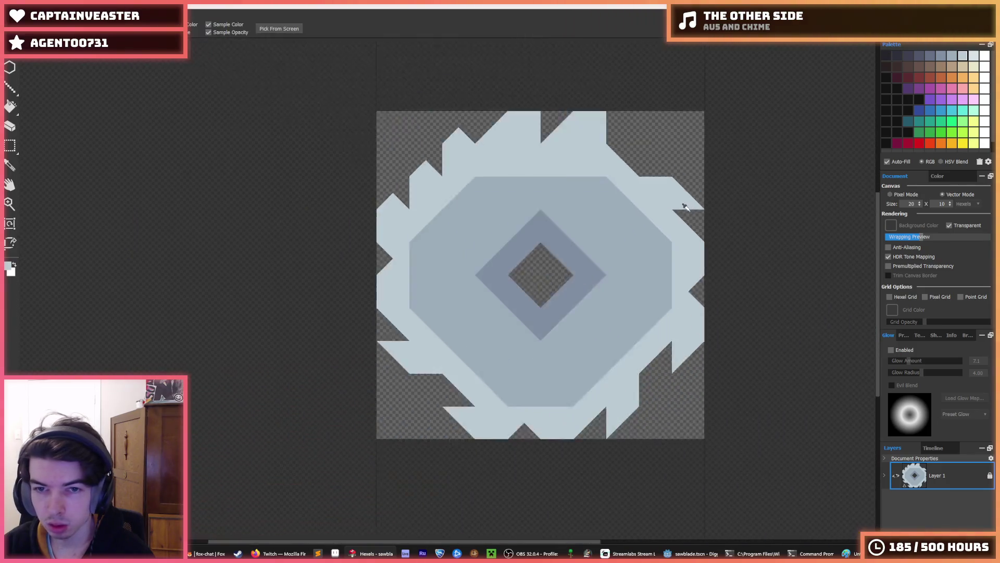
pyautogui.scroll(1, 675, 217)
pyautogui.press('i')
pyautogui.press('b')
pyautogui.moveTo(377, 216)
pyautogui.mouseDown()
pyautogui.moveTo(391, 224)
pyautogui.moveTo(405, 333)
pyautogui.mouseUp()
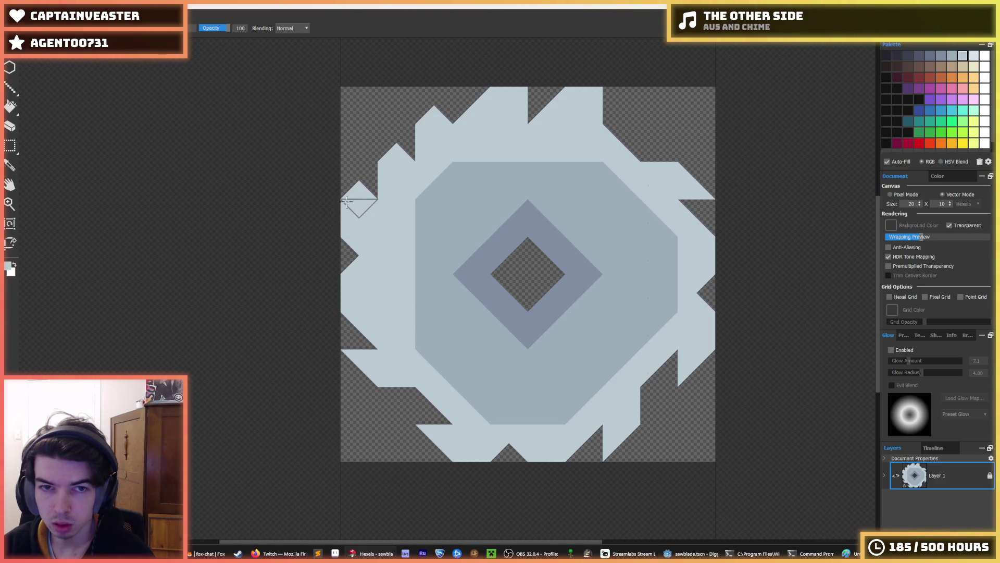
# - Restore the top-edge triangles with undo, then return to Godot showing sawblade.gd
pyautogui.press('e')
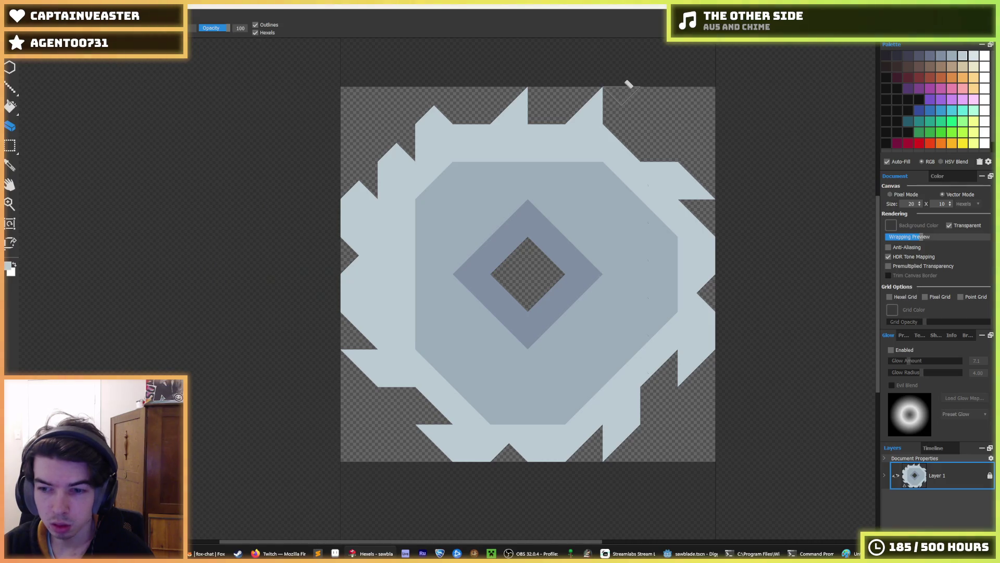
pyautogui.hotkey('ctrl', 'z')
pyautogui.hotkey('ctrl', 'z')
pyautogui.hotkey('ctrl', 'z')
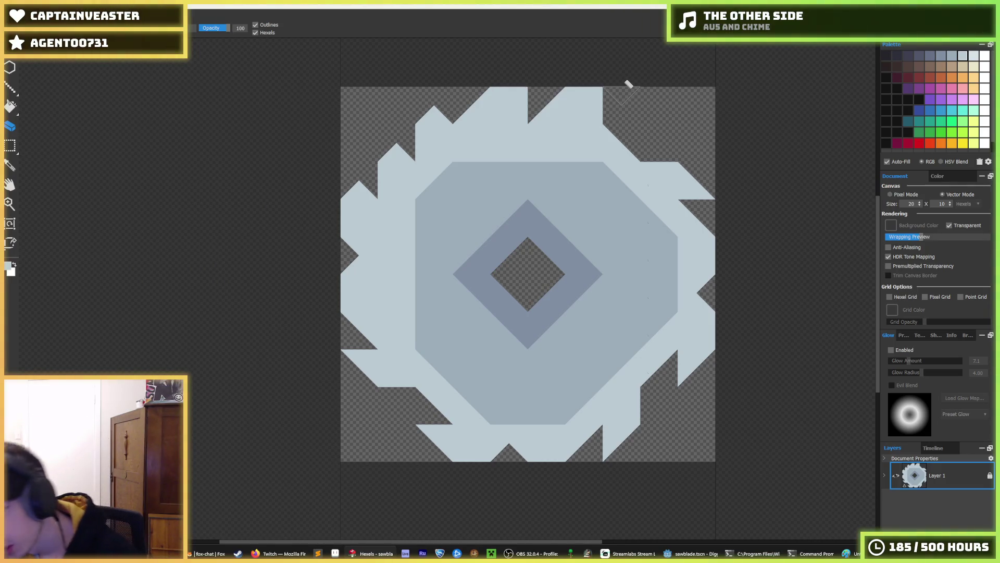
pyautogui.press('i')
pyautogui.scroll(-3, 623, 190)
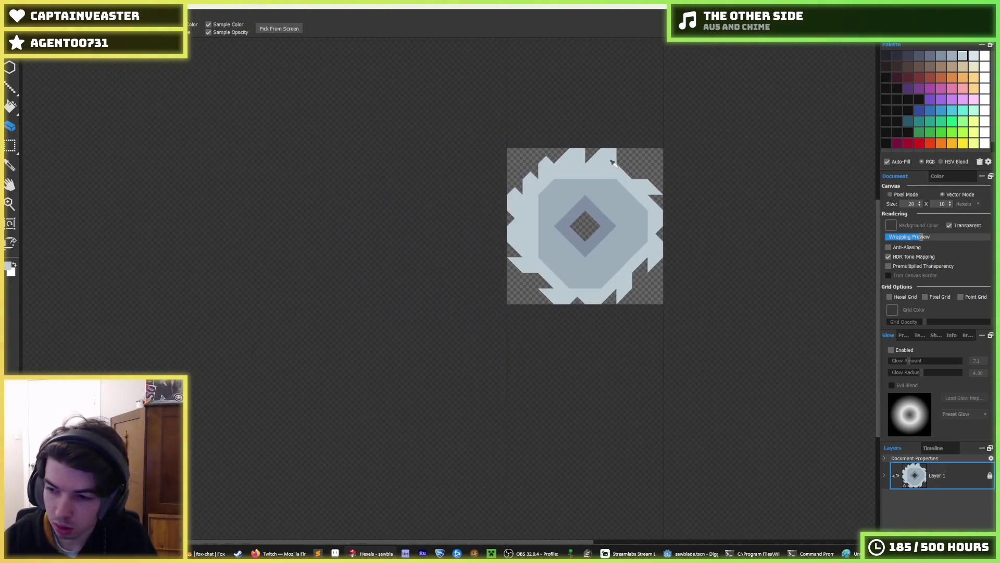
pyautogui.scroll(-3, 629, 127)
pyautogui.scroll(5, 625, 127)
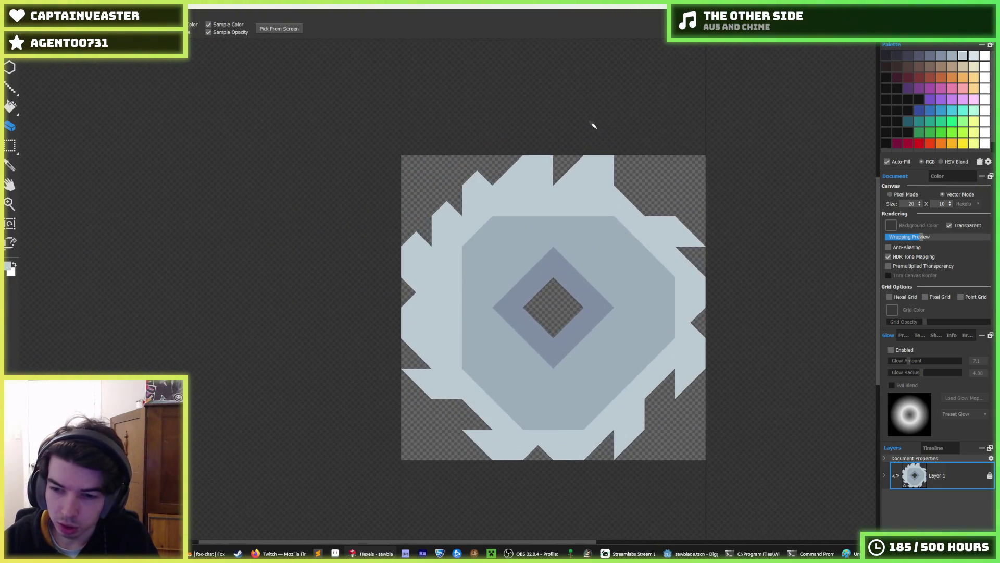
pyautogui.press('e')
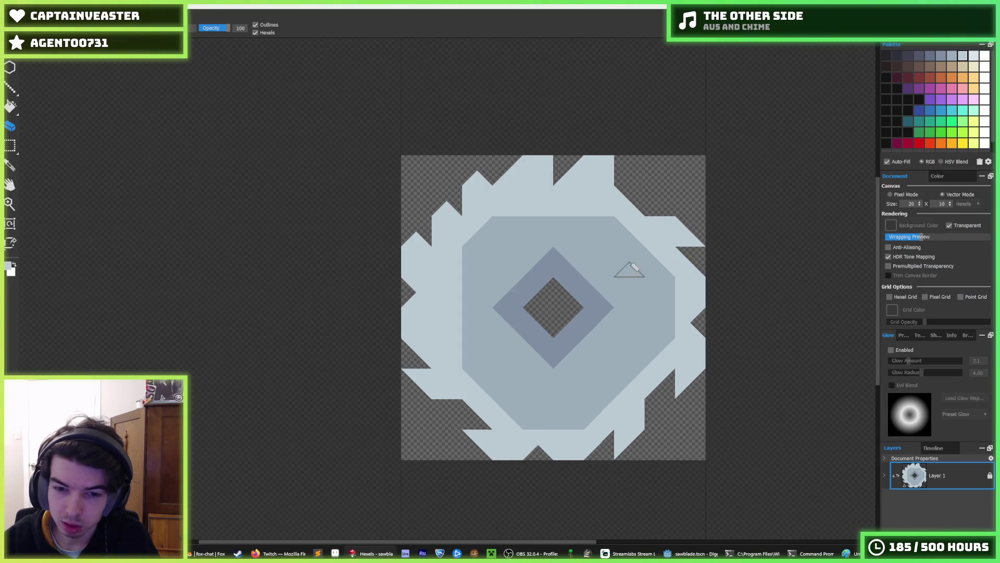
pyautogui.click(693, 552)
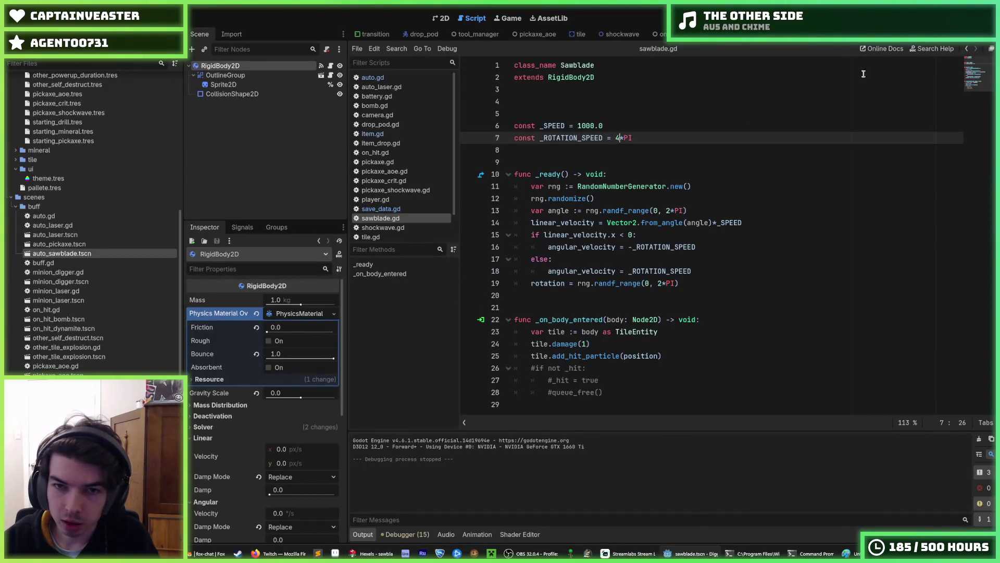
pyautogui.press('F5')
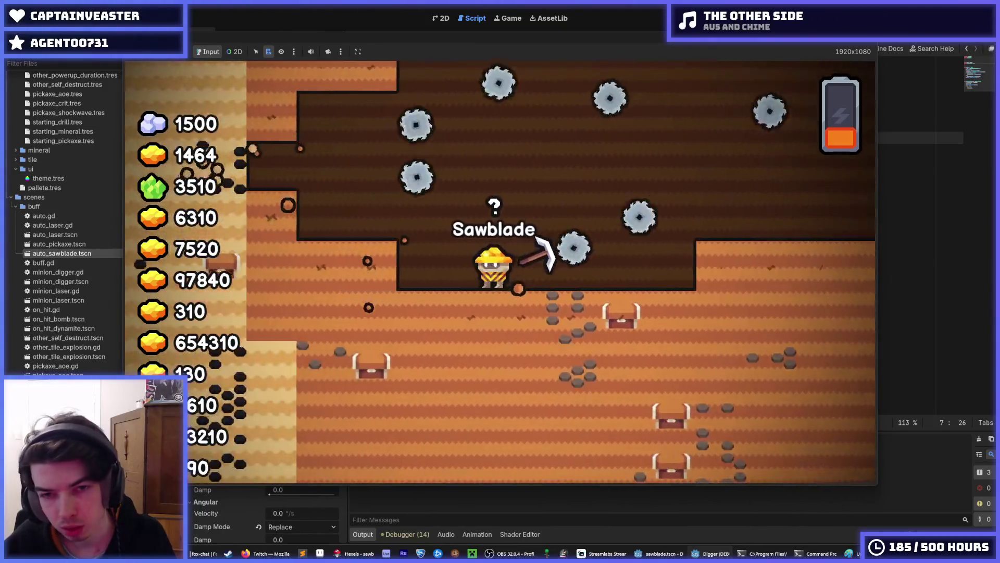
pyautogui.press('F8')
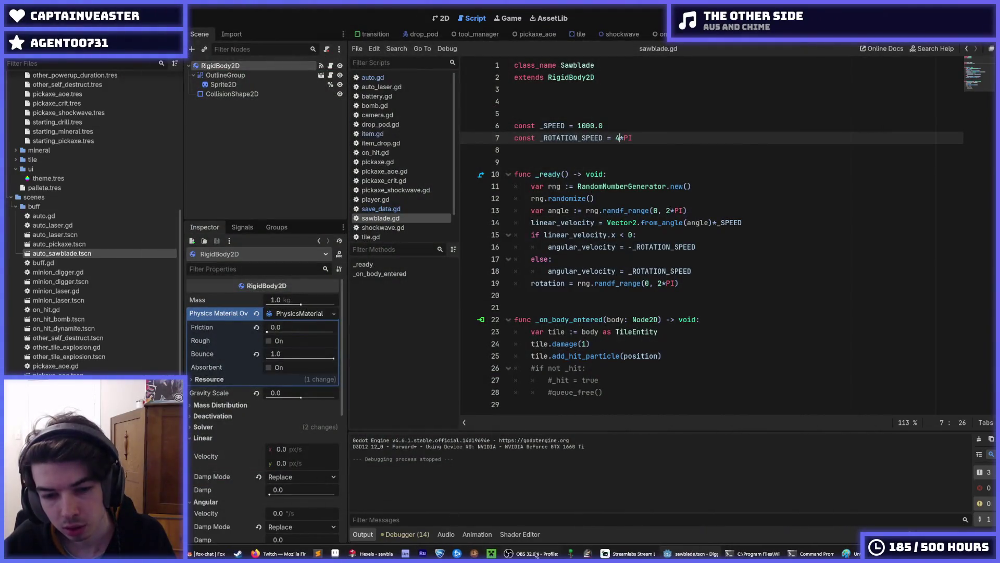
# - Back in Hexels, revert the sawblade's recent top-edge and notch edits with undo and redo
pyautogui.click(373, 553)
pyautogui.scroll(-3, 620, 204)
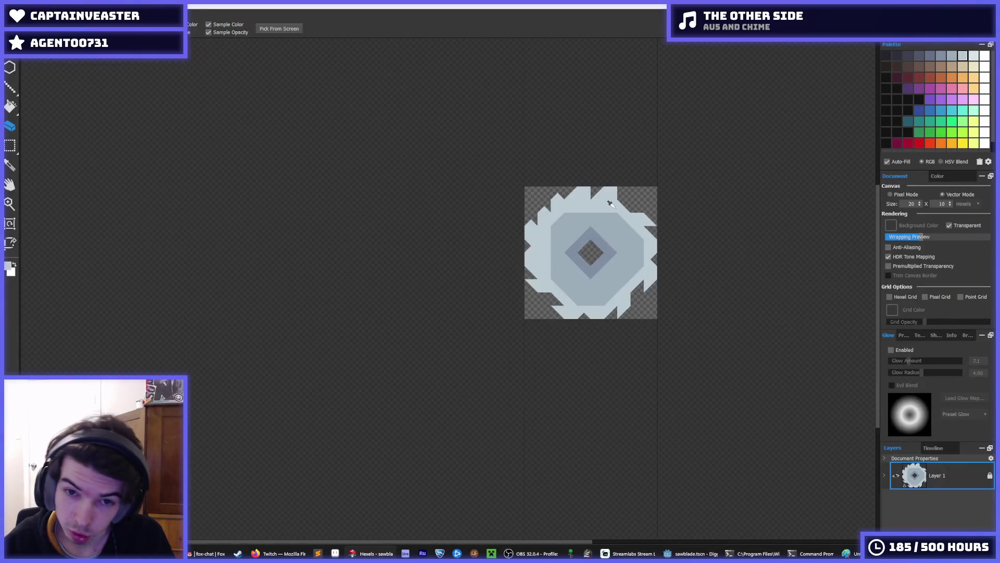
pyautogui.scroll(2, 618, 202)
pyautogui.hotkey('ctrl', 'z')
pyautogui.hotkey('ctrl', 'z')
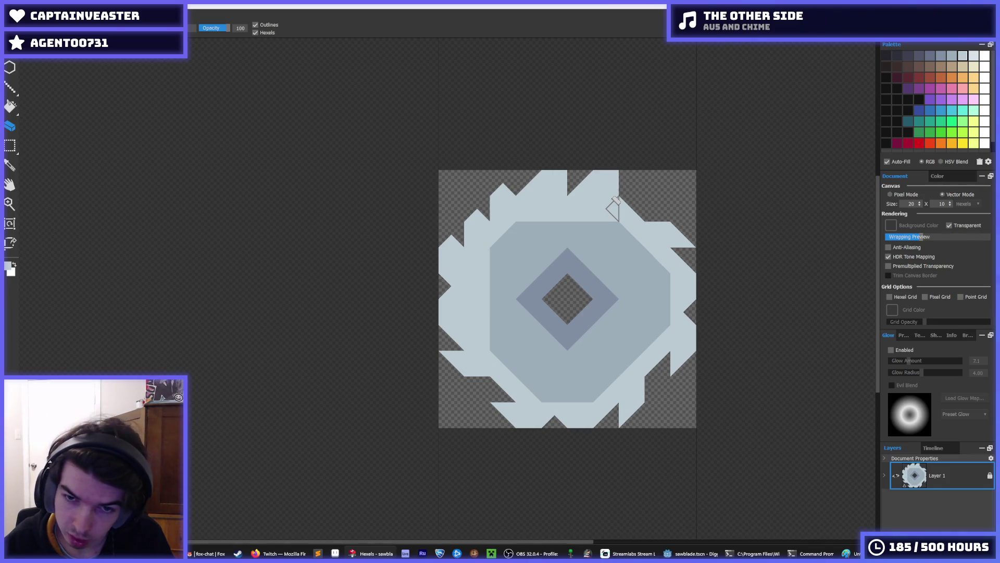
pyautogui.hotkey('ctrl', 'y')
pyautogui.hotkey('ctrl', 'y')
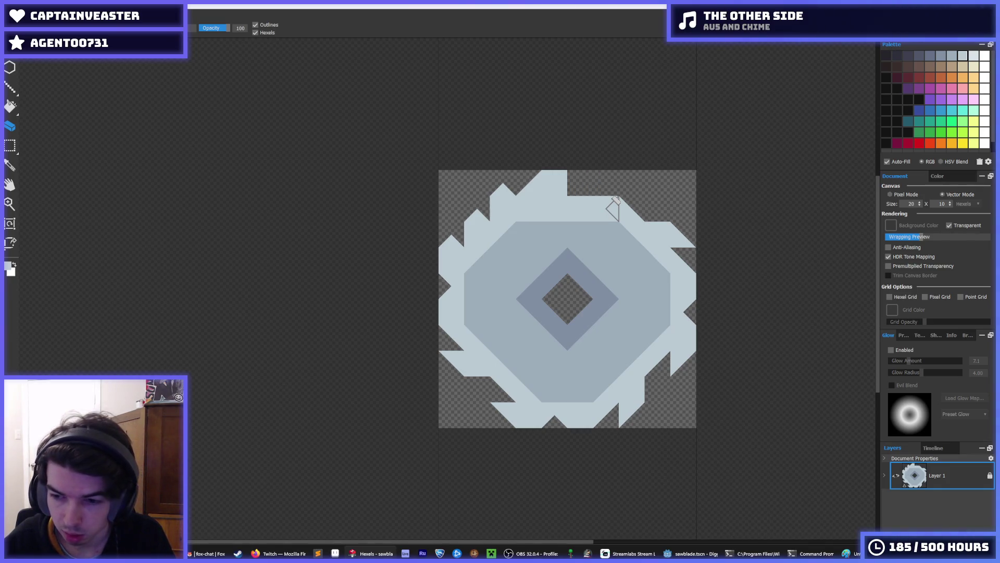
pyautogui.hotkey('ctrl', 'z')
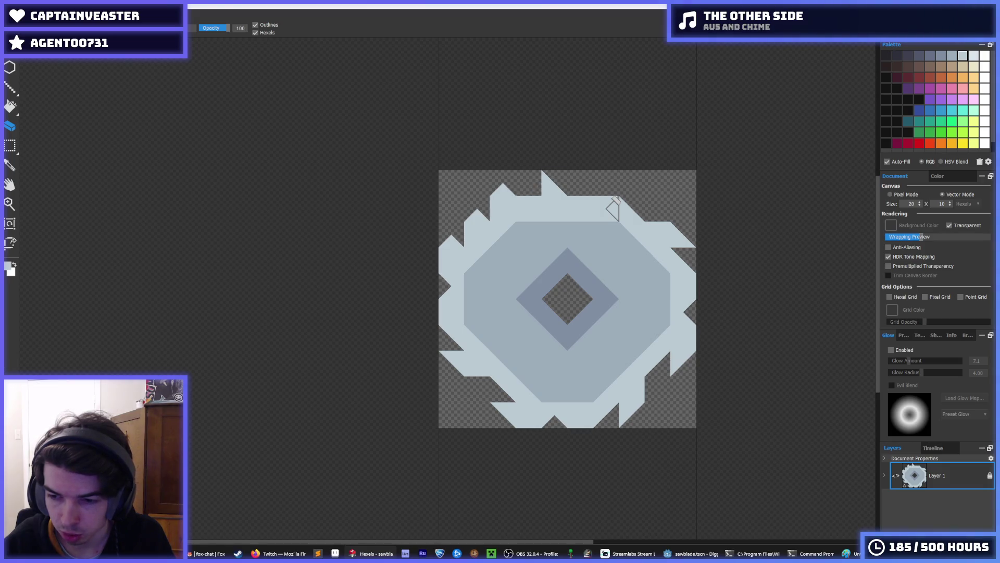
pyautogui.hotkey('ctrl', 'z')
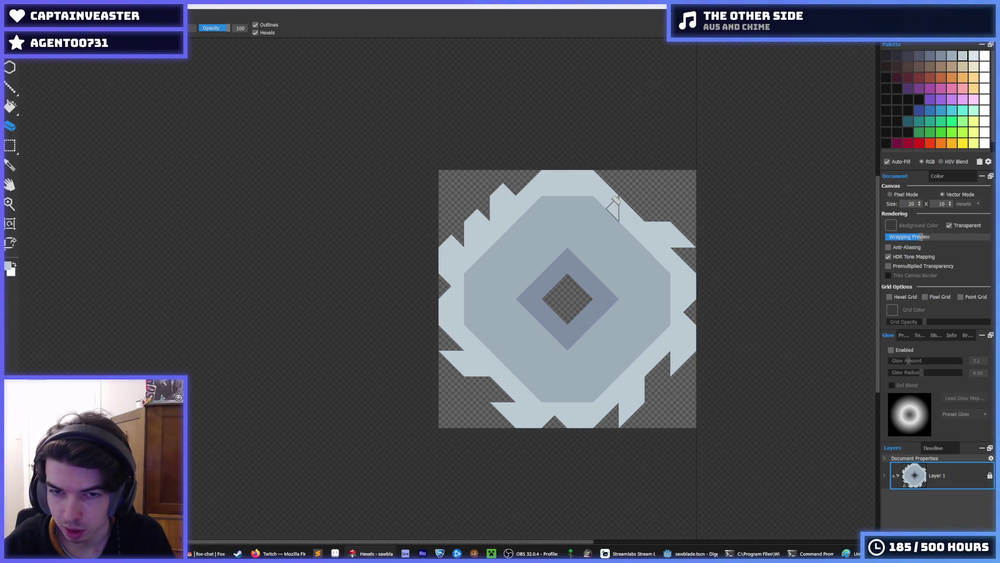
pyautogui.hotkey('ctrl', 'y')
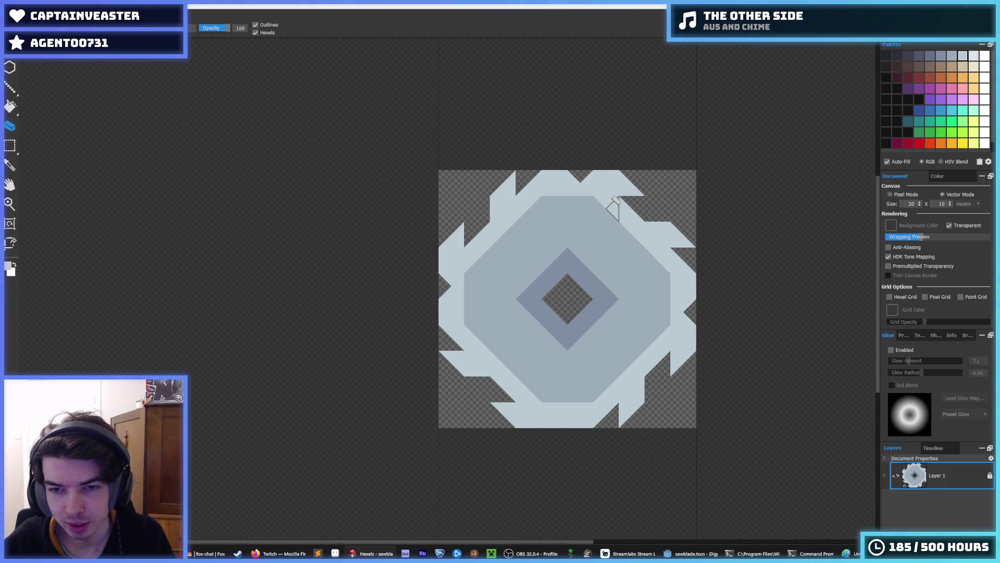
# - Touch up the sawblade hexels by erasing, painting and sampling canvas colours
pyautogui.scroll(-10, 615, 204)
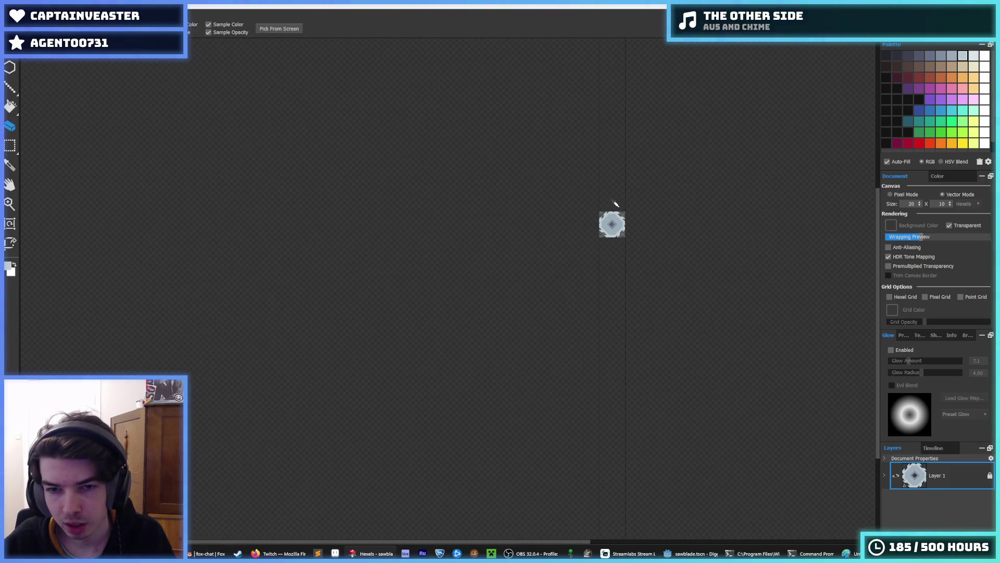
pyautogui.press('e')
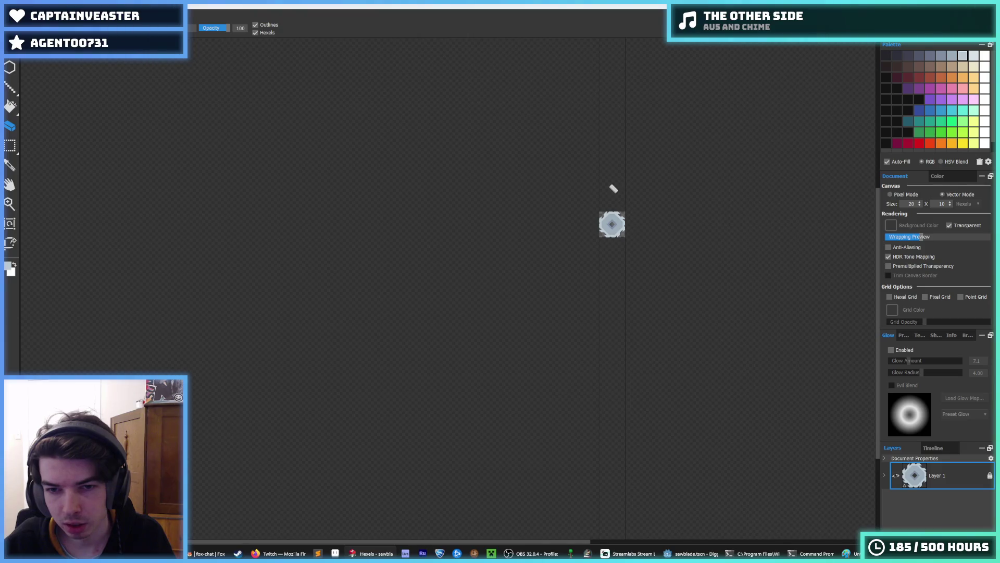
pyautogui.scroll(10, 613, 189)
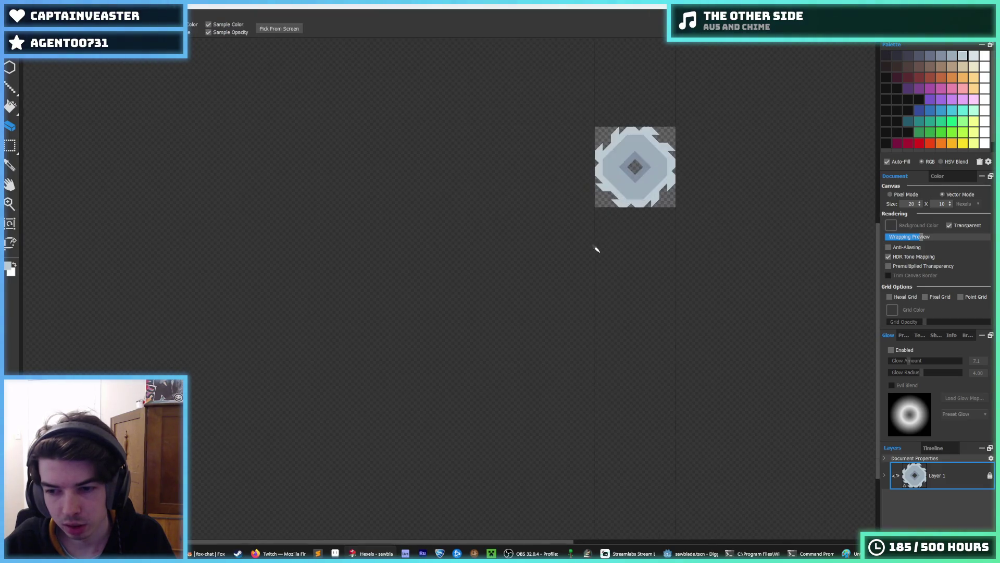
pyautogui.press('b')
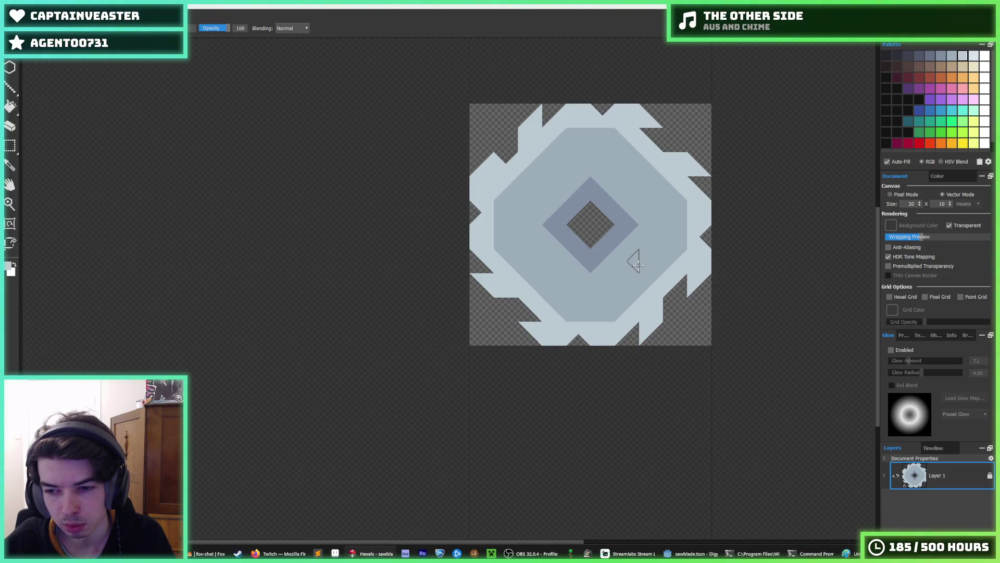
pyautogui.press('e')
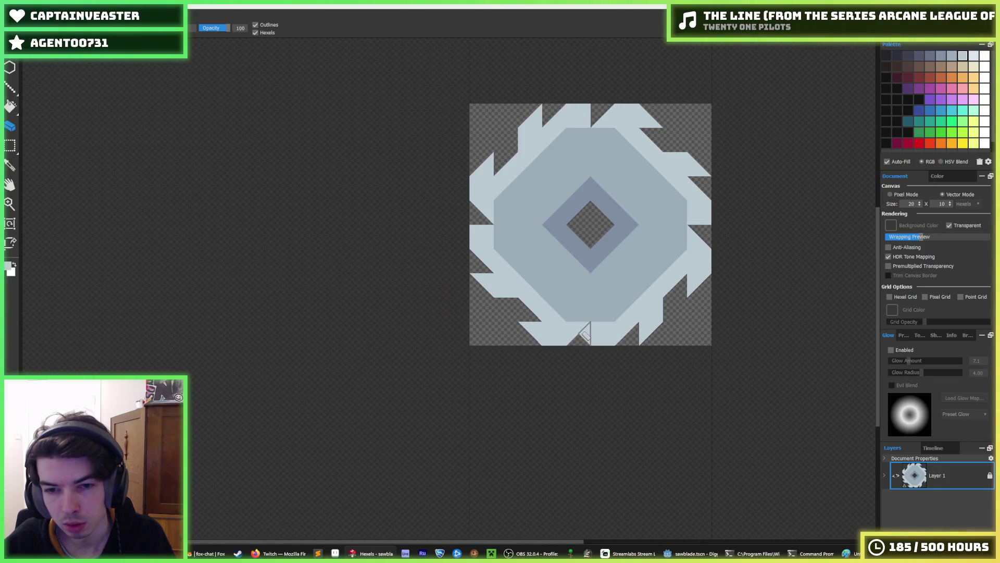
pyautogui.press('i')
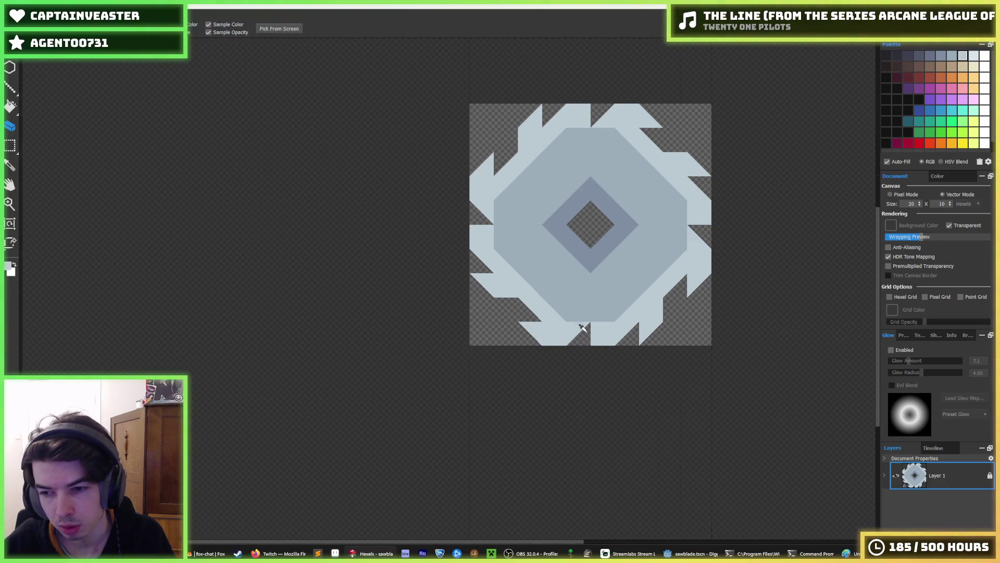
pyautogui.scroll(-3, 587, 330)
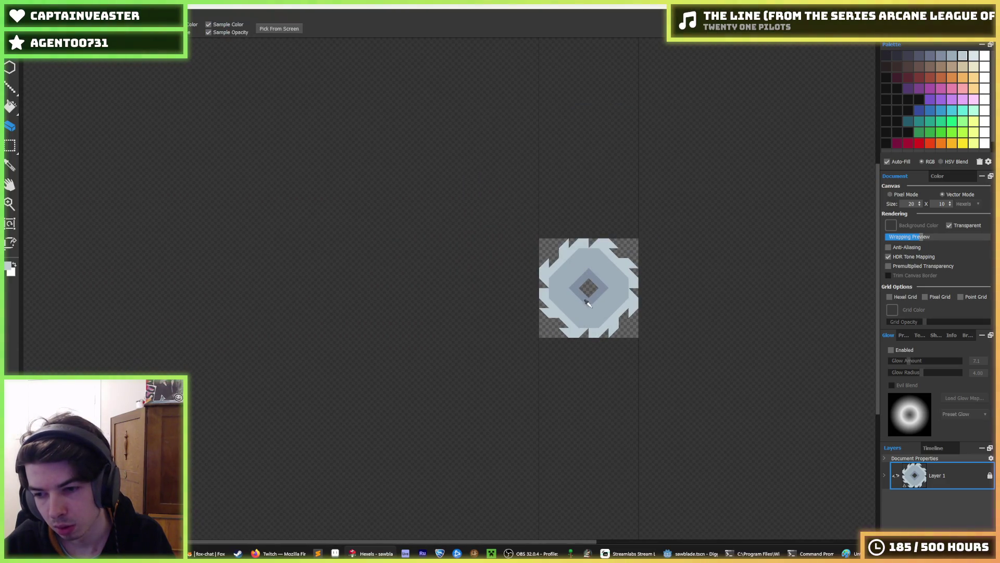
pyautogui.scroll(-5, 592, 293)
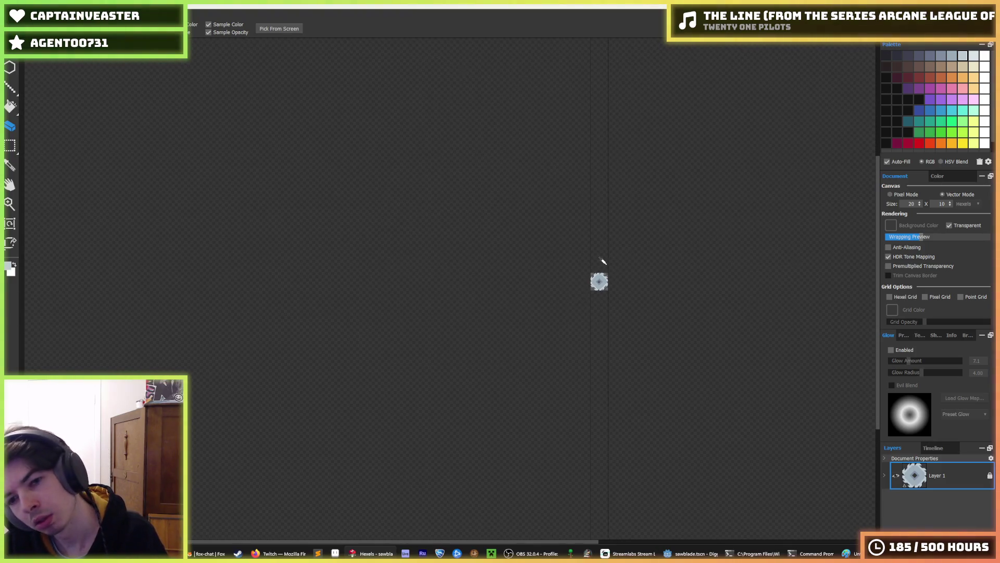
pyautogui.press('e')
pyautogui.scroll(1, 604, 256)
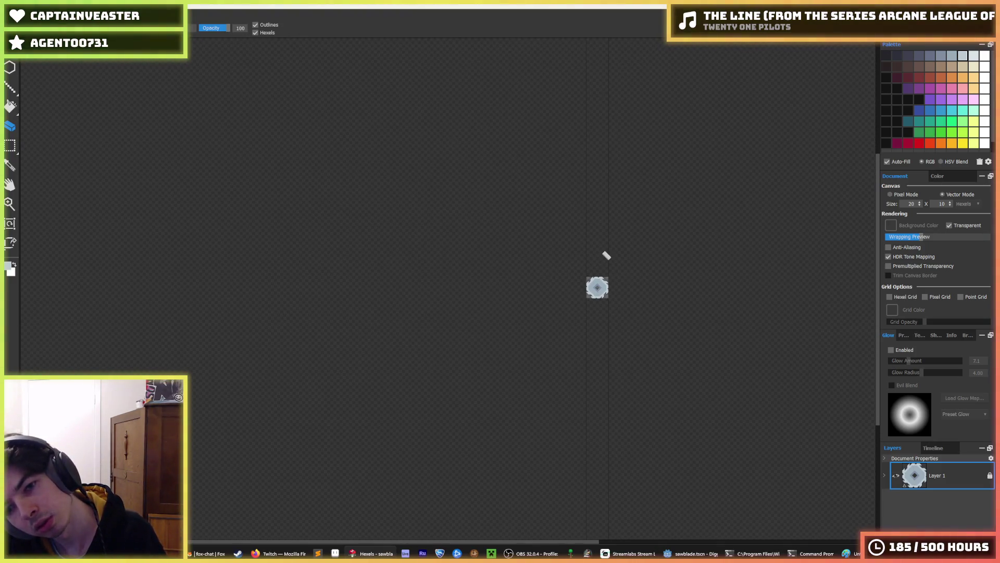
pyautogui.scroll(3, 600, 260)
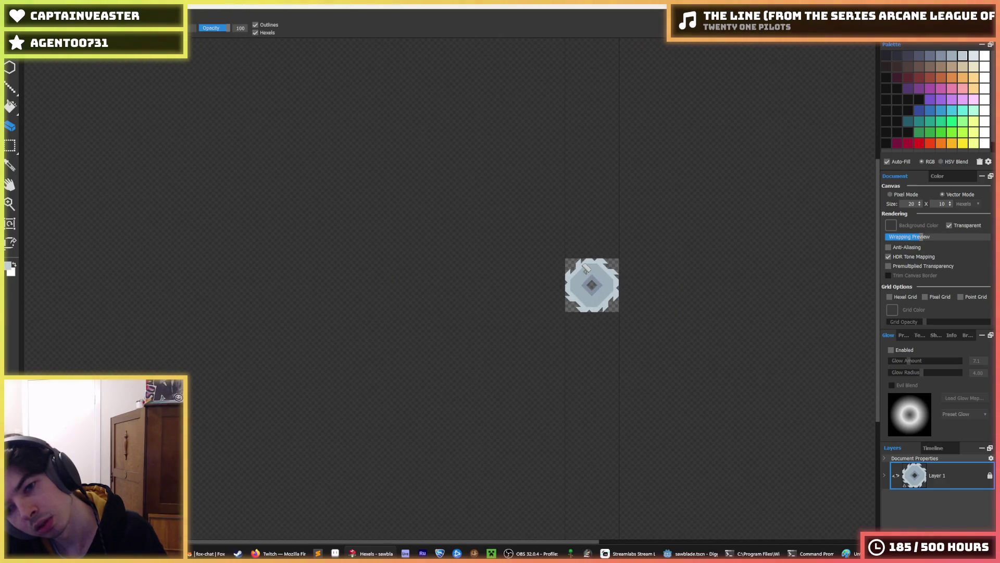
# - Finish the erase touch-ups and export the artwork as sawblade.png
pyautogui.press('i')
pyautogui.scroll(-1, 570, 253)
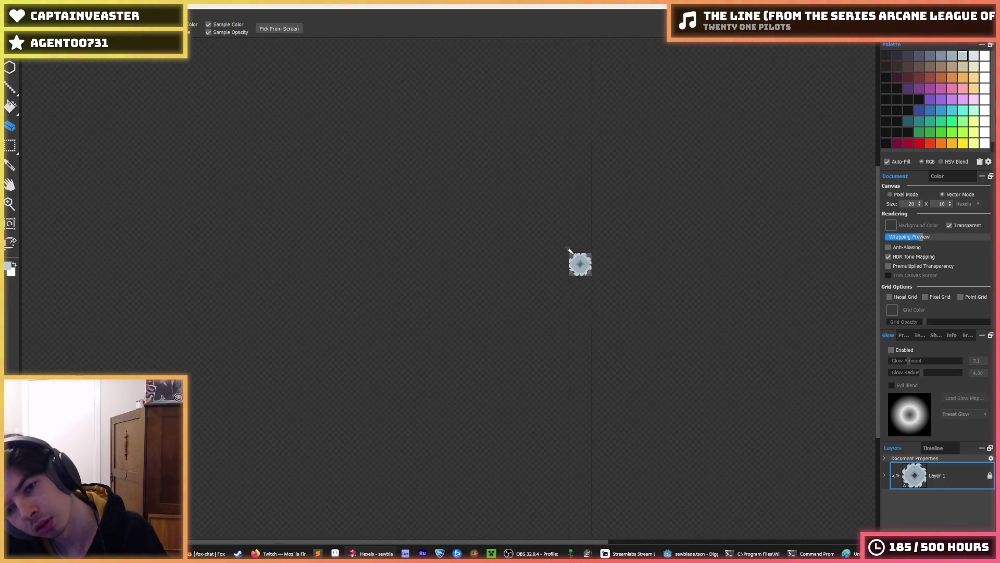
pyautogui.scroll(7, 625, 308)
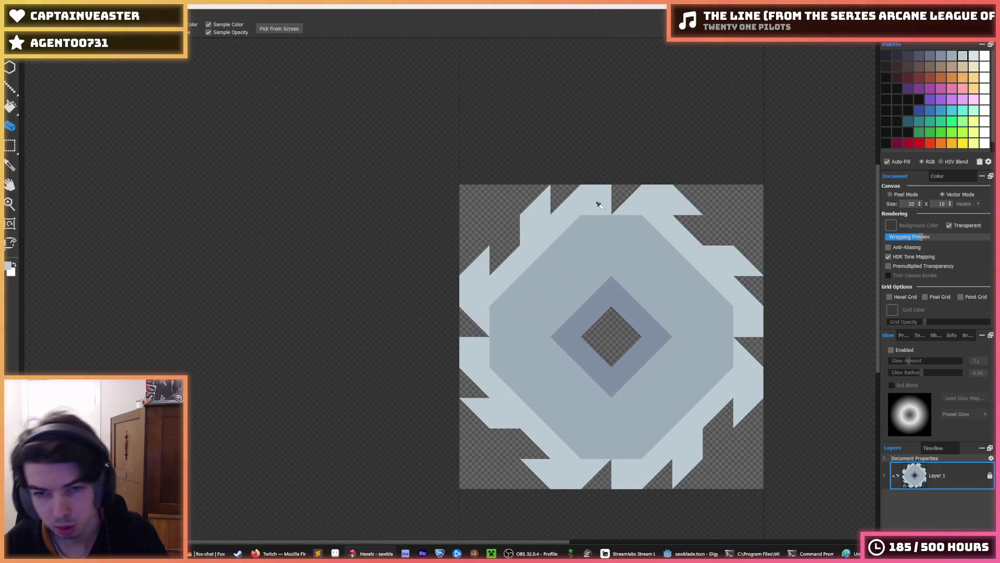
pyautogui.press('e')
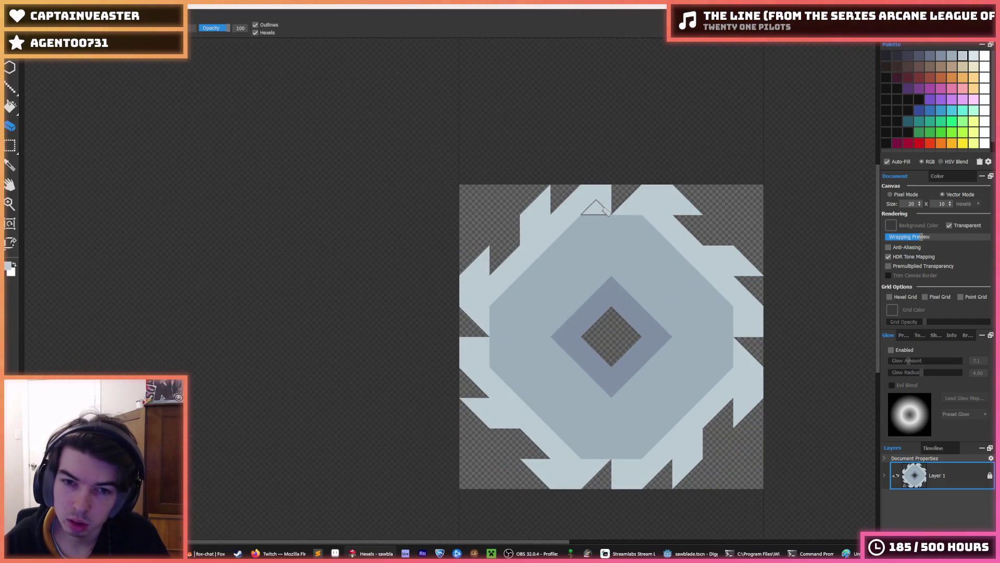
pyautogui.hotkey('ctrl', 'e')
pyautogui.press('Return')
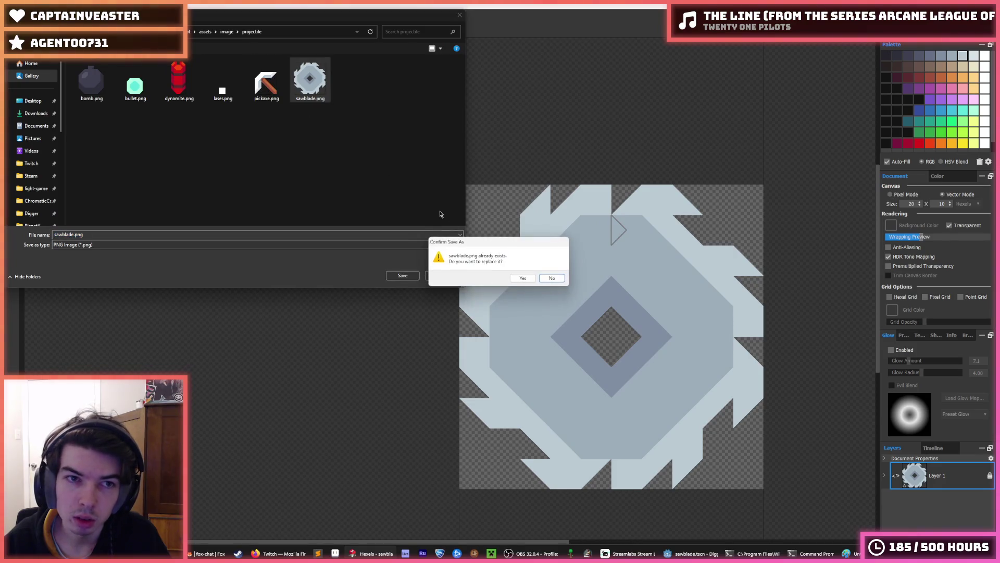
# - Replace the existing sawblade.png, accept the export settings, and return to Godot
pyautogui.click(521, 279)
pyautogui.click(539, 395)
pyautogui.click(693, 553)
# - Test-run the game with the new sawblade sprite, stop it, and return to Hexels
pyautogui.press('F5')
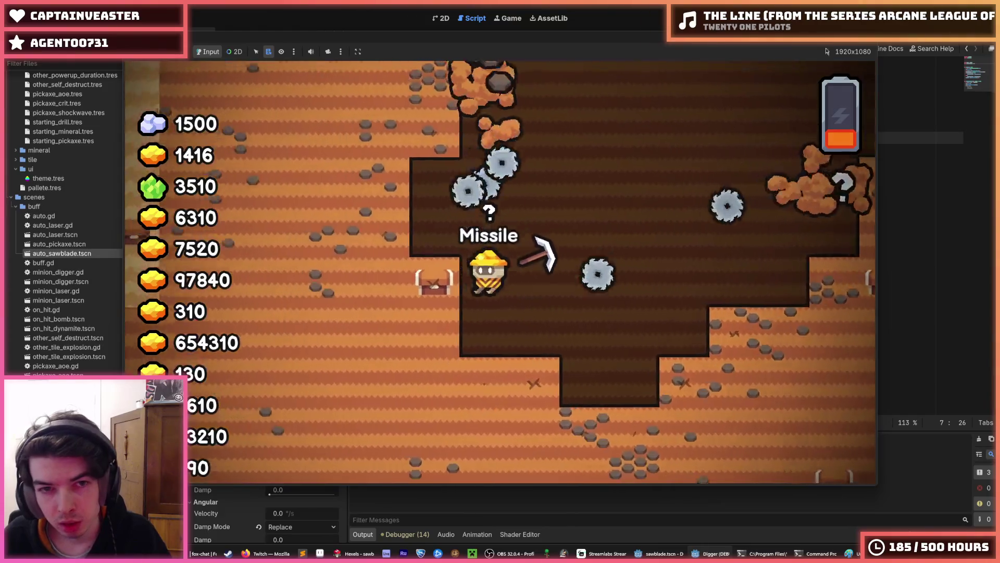
pyautogui.press('F8')
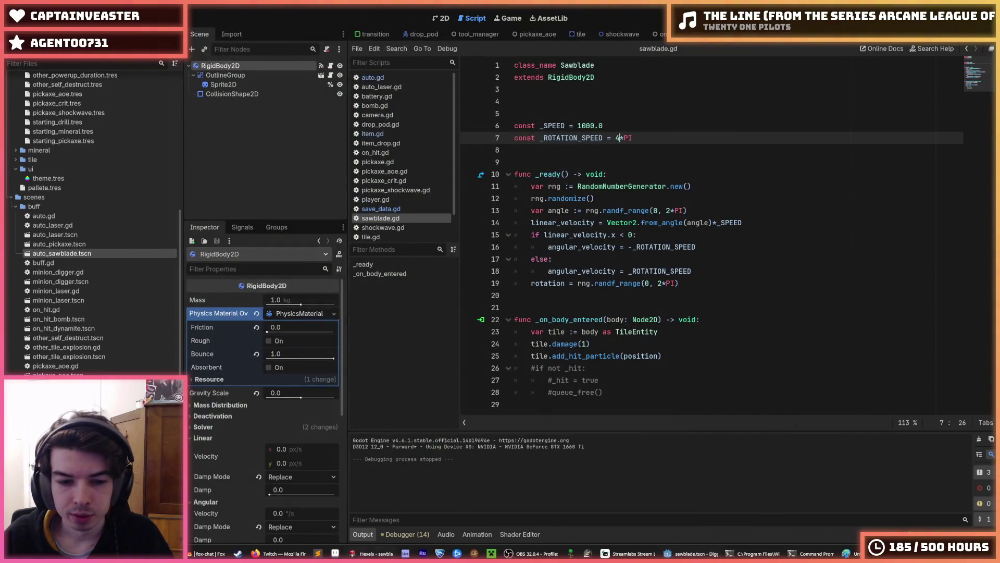
pyautogui.click(371, 553)
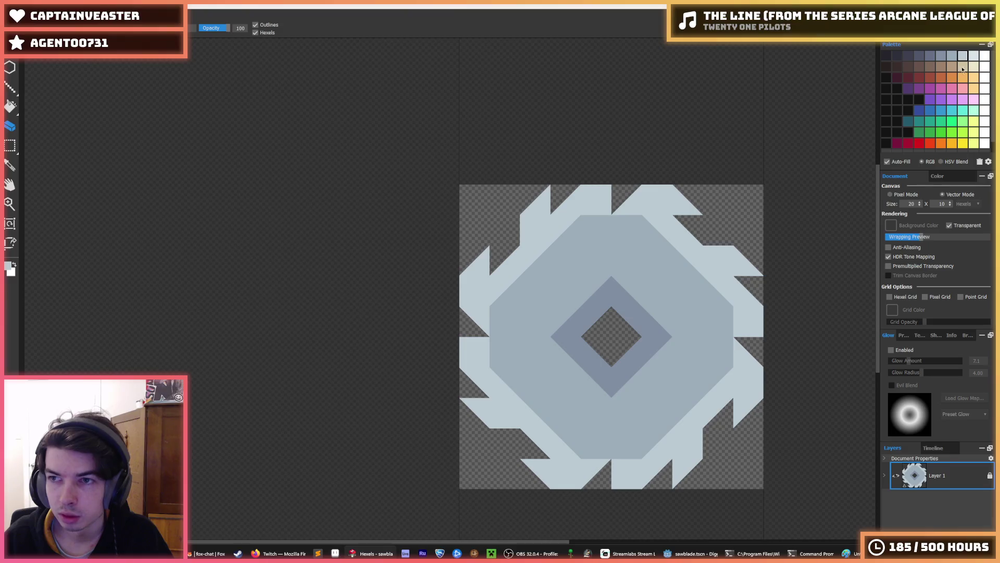
# - Fill the tooth ring, octagon body and inner diamond ring with lighter blue-grey shades
pyautogui.press('f')
pyautogui.click(654, 211)
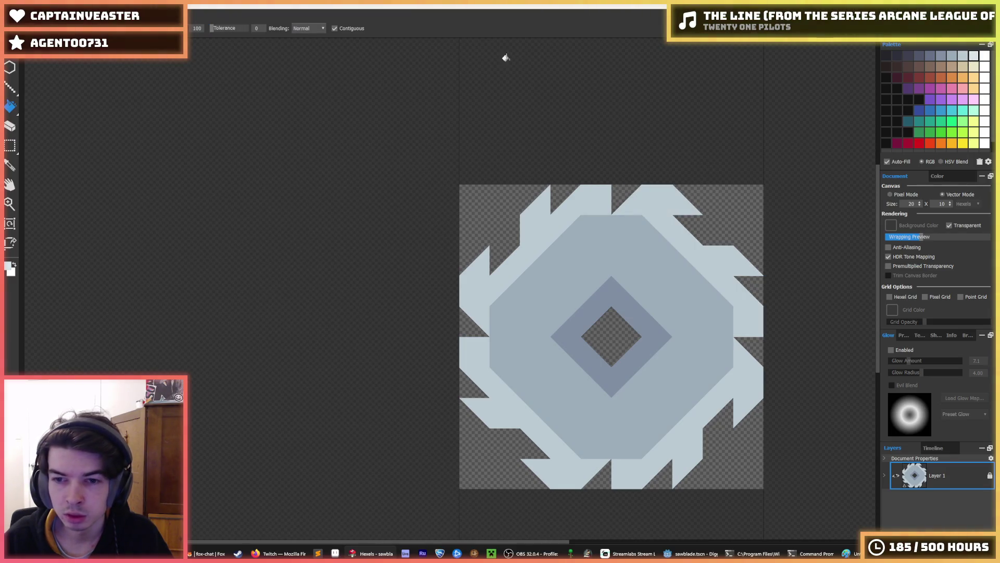
pyautogui.click(552, 205)
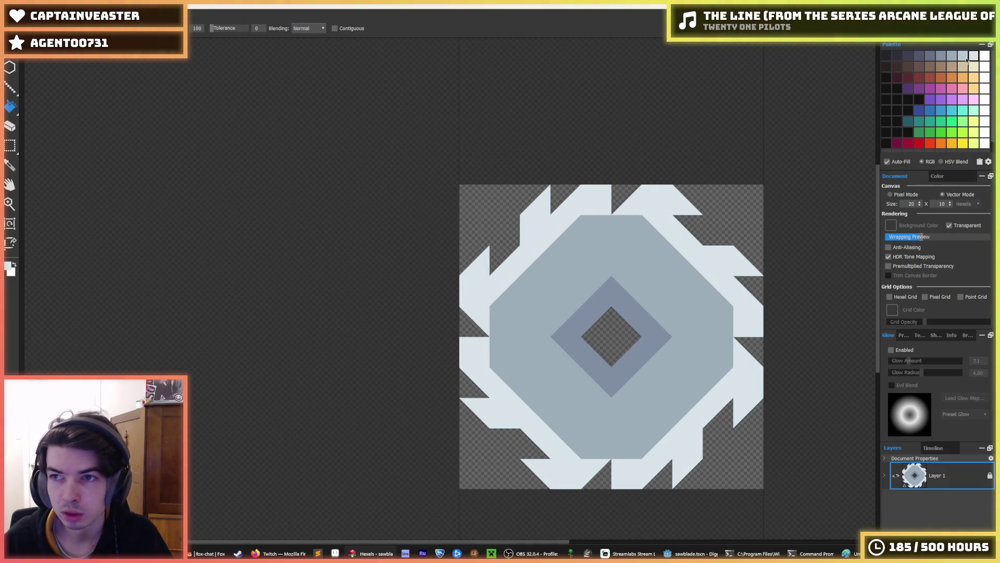
pyautogui.click(638, 241)
pyautogui.scroll(-2, 643, 257)
pyautogui.scroll(3, 677, 281)
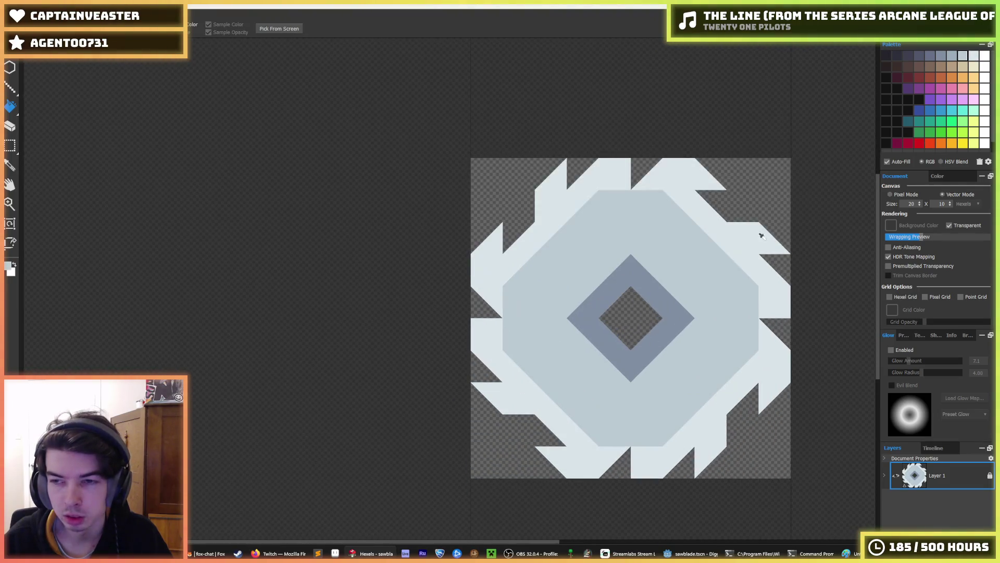
pyautogui.click(643, 283)
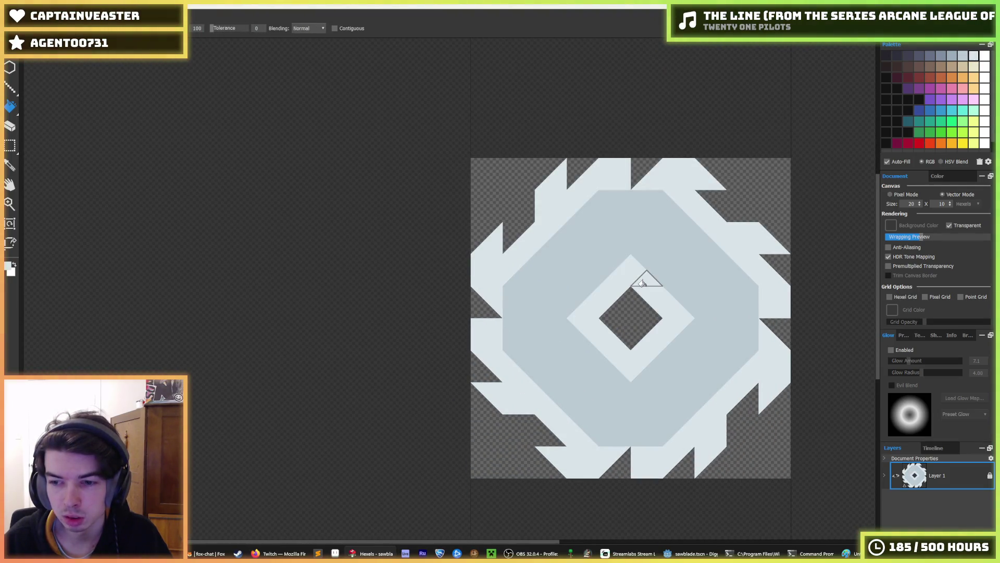
pyautogui.hotkey('ctrl', 'z')
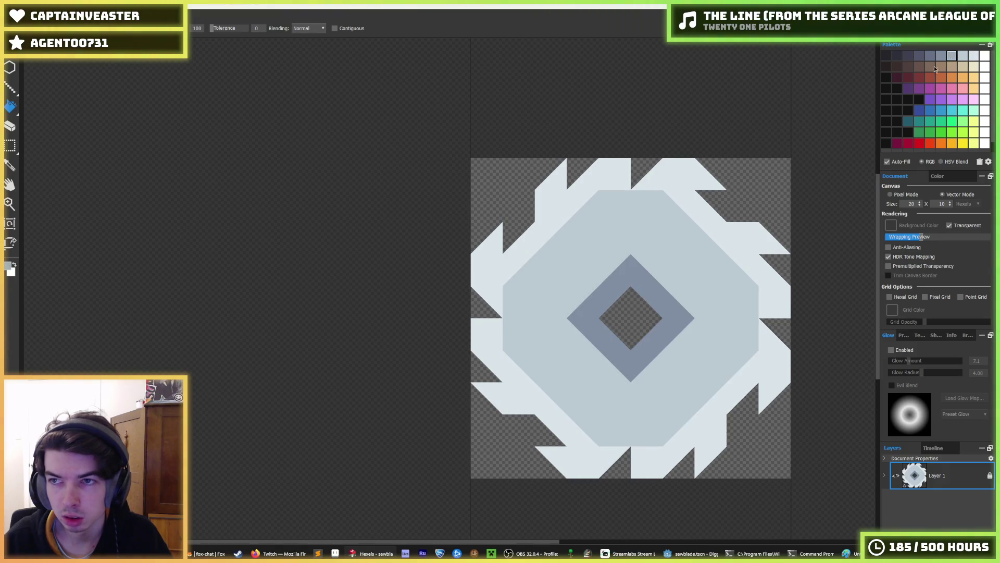
pyautogui.click(630, 287)
# - Re-export the recoloured sawblade over sawblade.png and run the game in Godot
pyautogui.hotkey('ctrl', 'e')
pyautogui.press('Return')
pyautogui.click(522, 279)
pyautogui.click(533, 399)
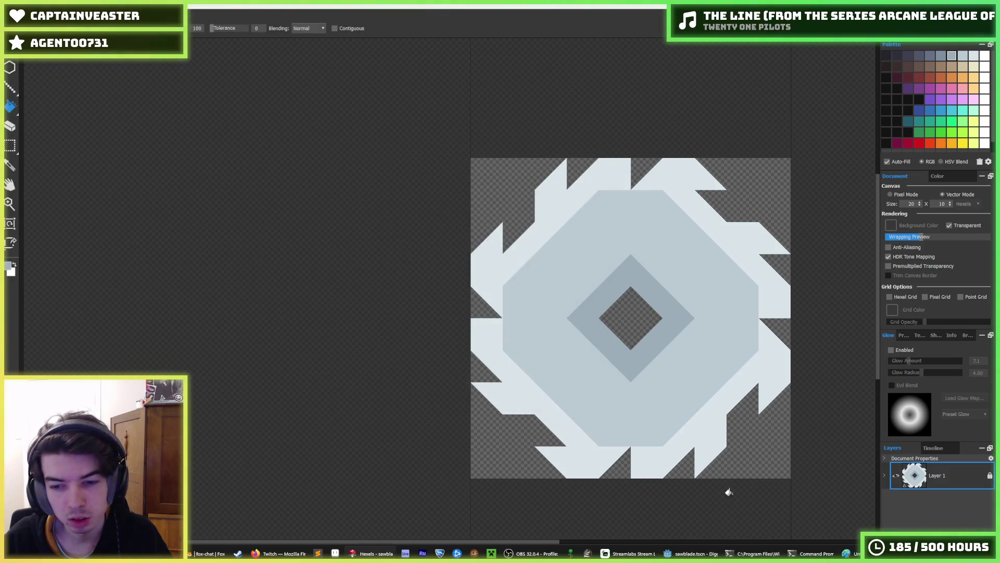
pyautogui.hotkey('alt', 'Tab')
pyautogui.press('F5')
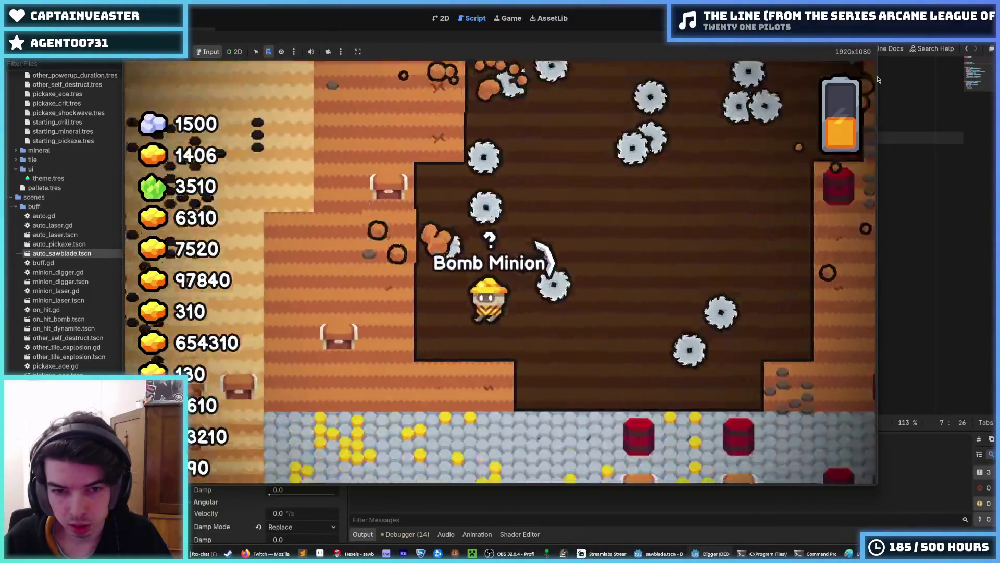
# - Stop the lighter-sawblade test run and bring the Hexels artwork back to front
pyautogui.press('F8')
pyautogui.click(359, 553)
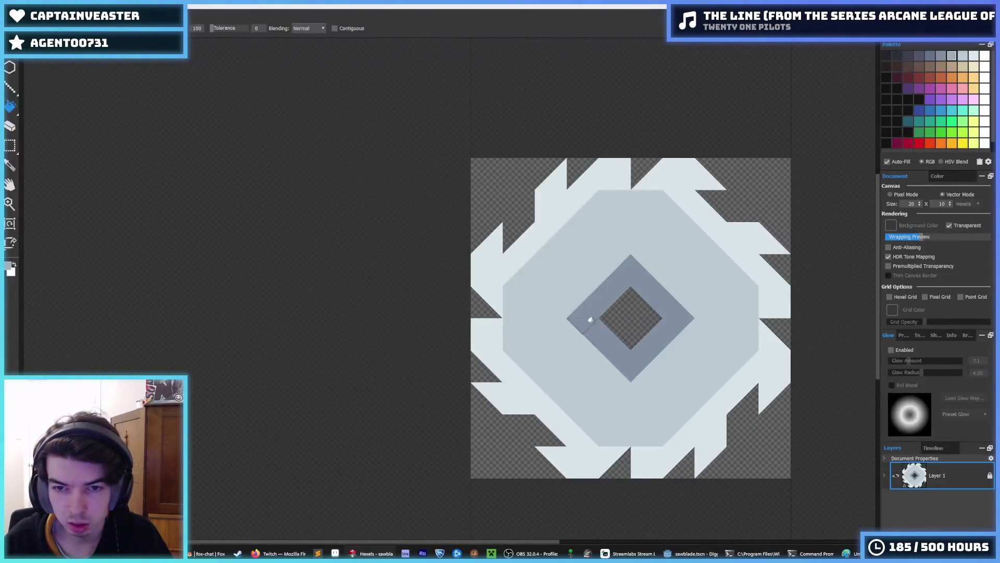
# - Export the sawblade over sawblade.png again and launch the game in Godot with F5
pyautogui.hotkey('ctrl', 'e')
pyautogui.press('Return')
pyautogui.press('Return')
pyautogui.press('Return')
pyautogui.click(690, 553)
pyautogui.press('F5')
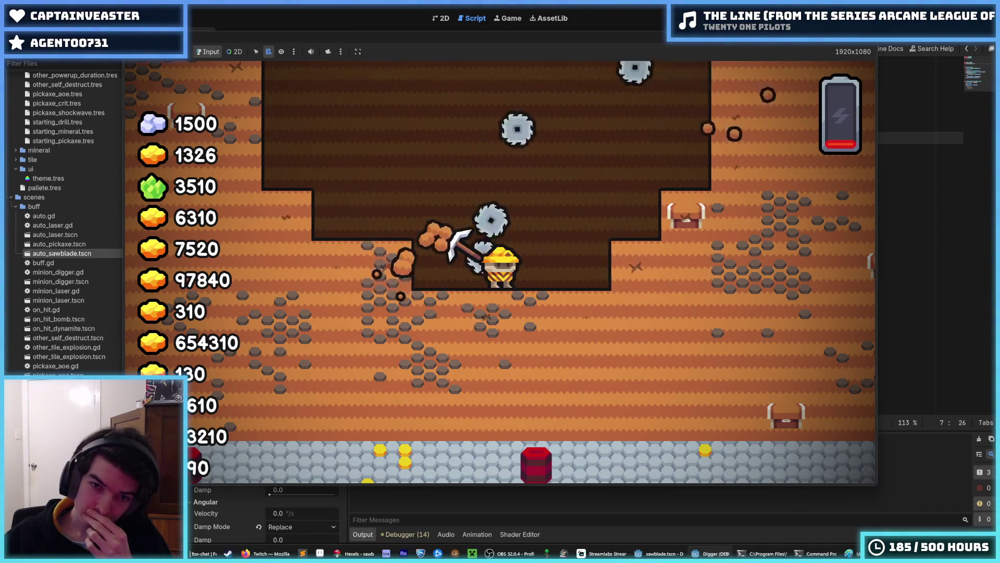
# - Stop the game, review the angular velocity, random rotation and randomize lines in sawblade.gd, then rerun
pyautogui.press('F8')
pyautogui.click(699, 234)
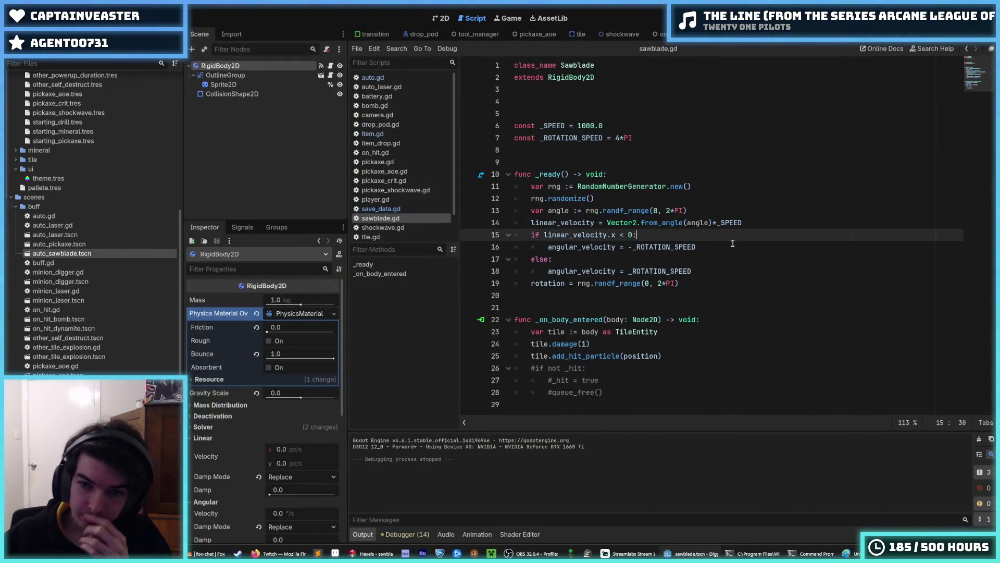
pyautogui.click(696, 247)
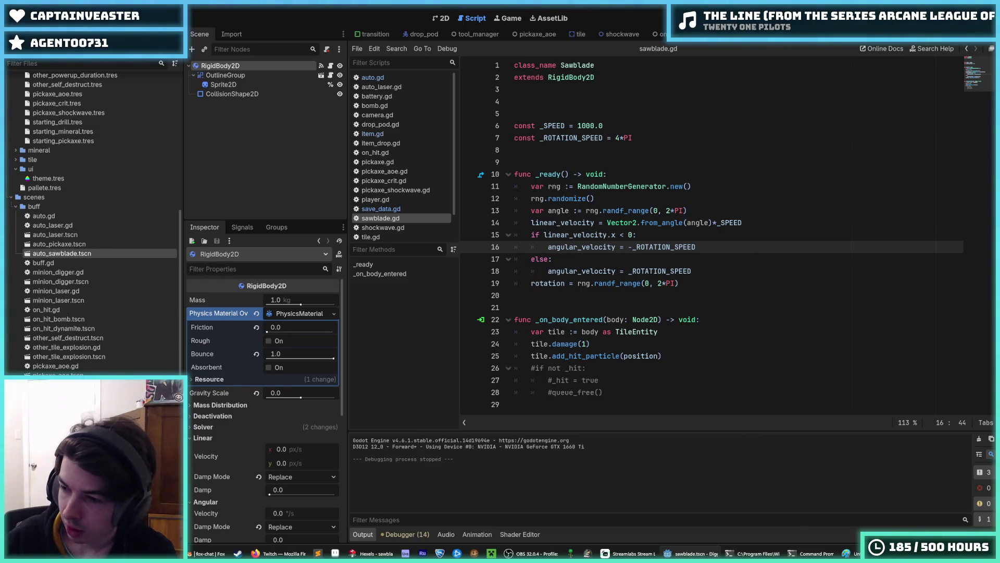
pyautogui.hotkey('alt', 'Tab')
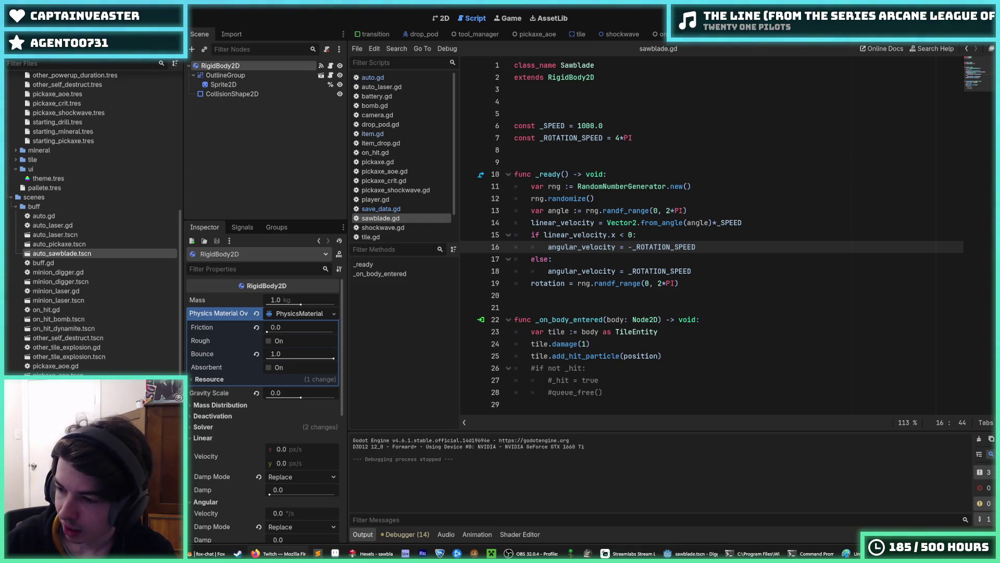
pyautogui.click(686, 282)
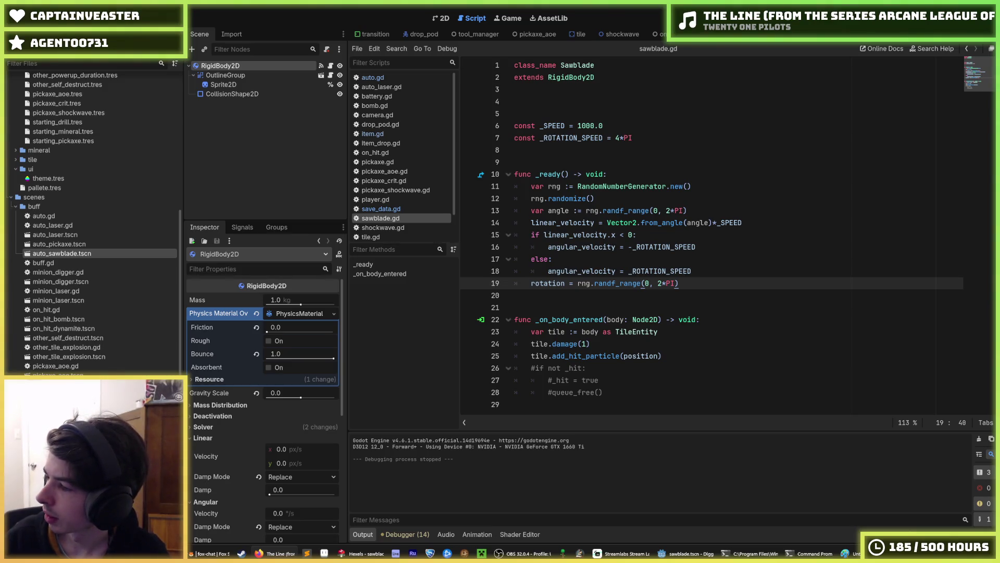
pyautogui.click(782, 201)
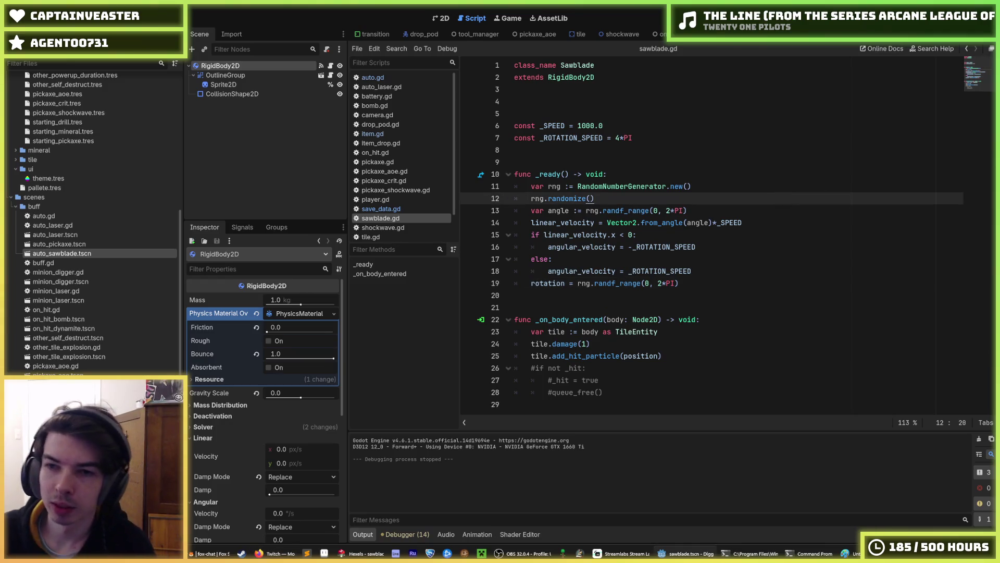
pyautogui.press('F5')
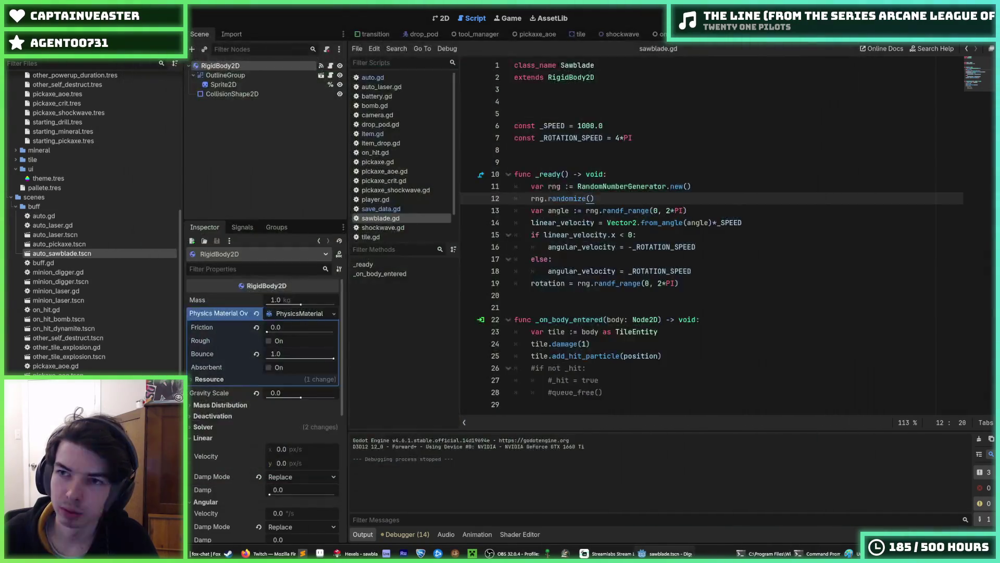
pyautogui.press('F5')
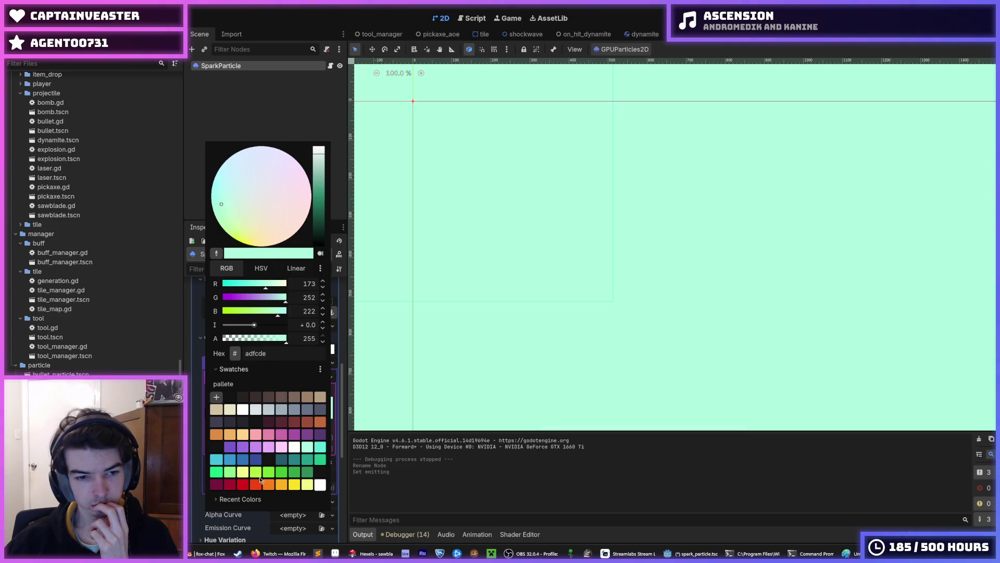
# - Colour the spark gradient points light yellow, yellow and orange
pyautogui.click(307, 487)
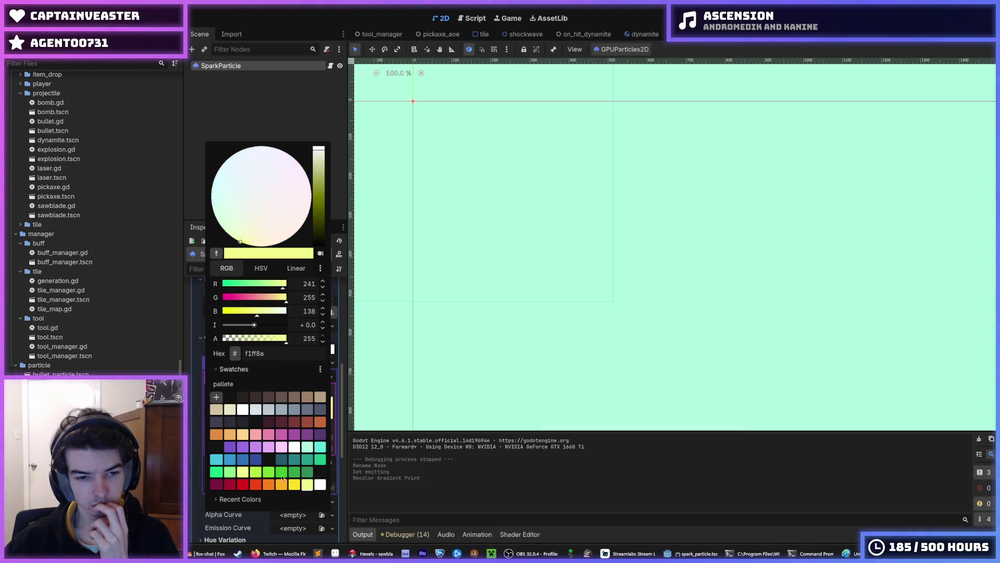
pyautogui.click(199, 427)
pyautogui.click(260, 411)
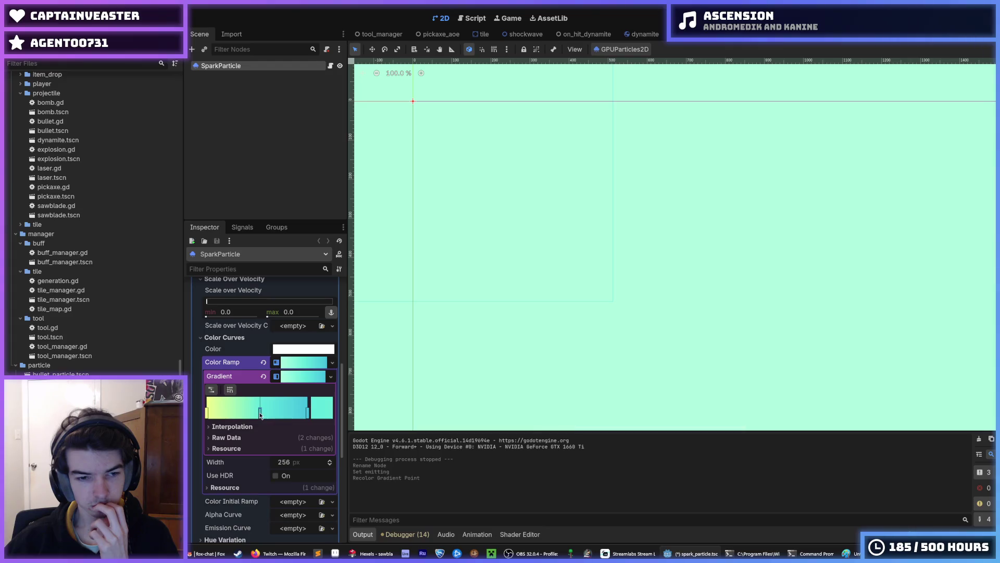
pyautogui.click(323, 411)
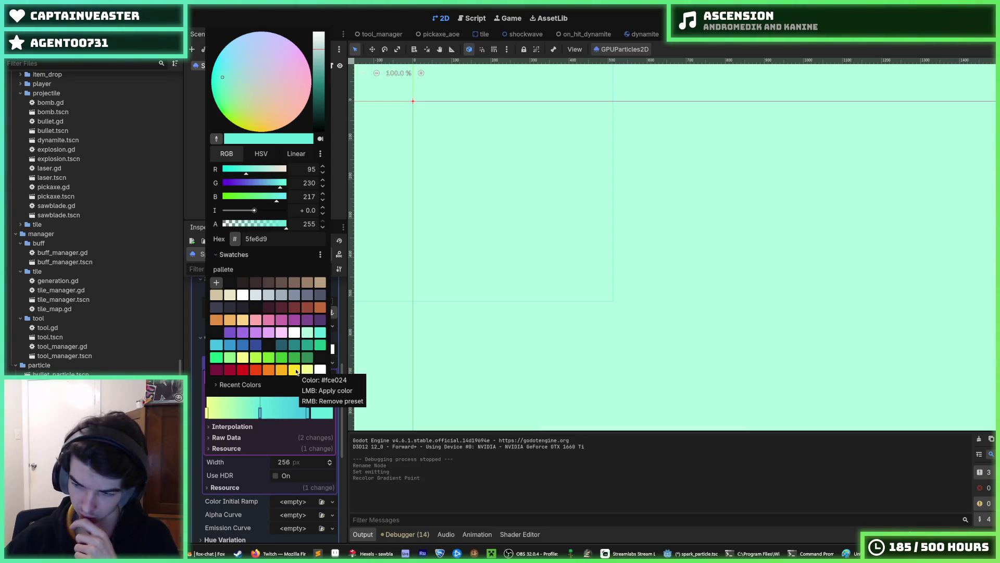
pyautogui.click(297, 371)
pyautogui.click(307, 412)
pyautogui.click(307, 412)
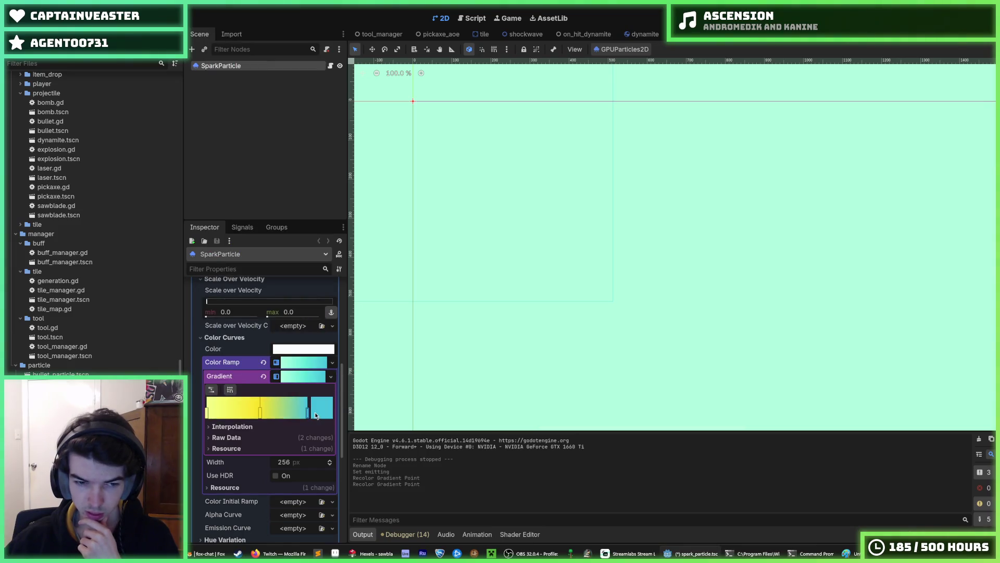
pyautogui.click(322, 409)
pyautogui.click(282, 371)
pyautogui.click(303, 418)
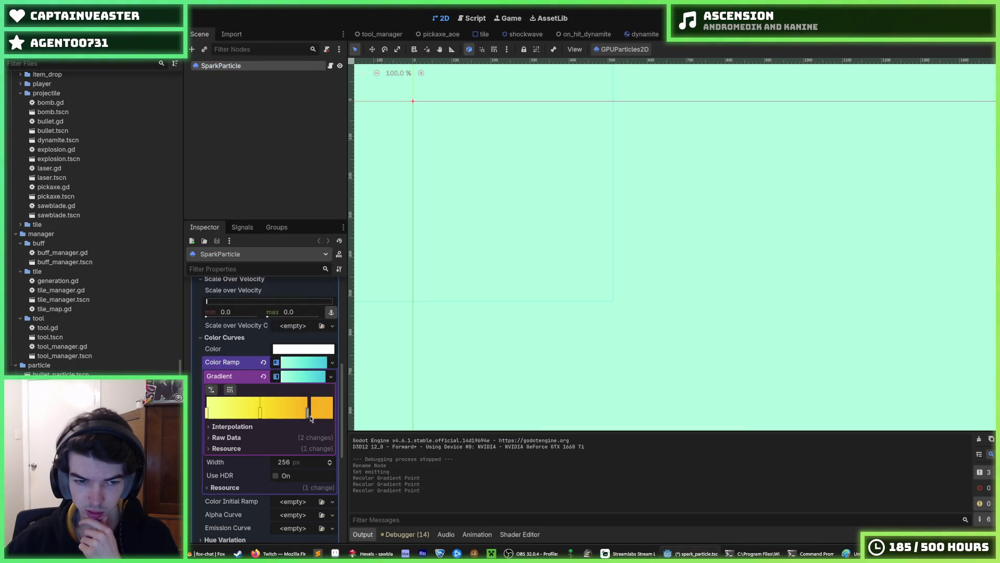
# - Toggle Emitting off and on to preview the yellow-to-orange sparks
pyautogui.scroll(2, 521, 298)
pyautogui.scroll(8, 245, 349)
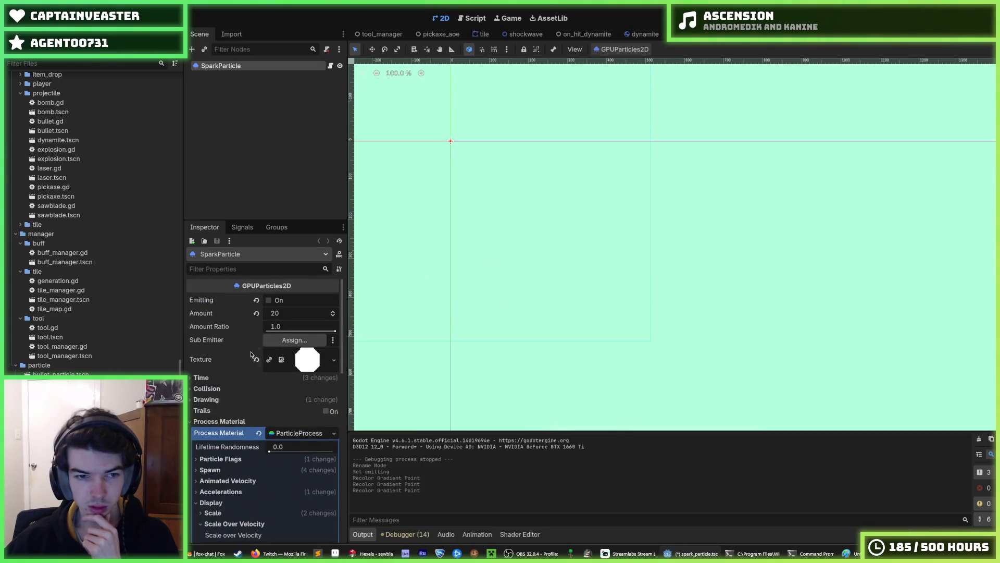
pyautogui.click(270, 301)
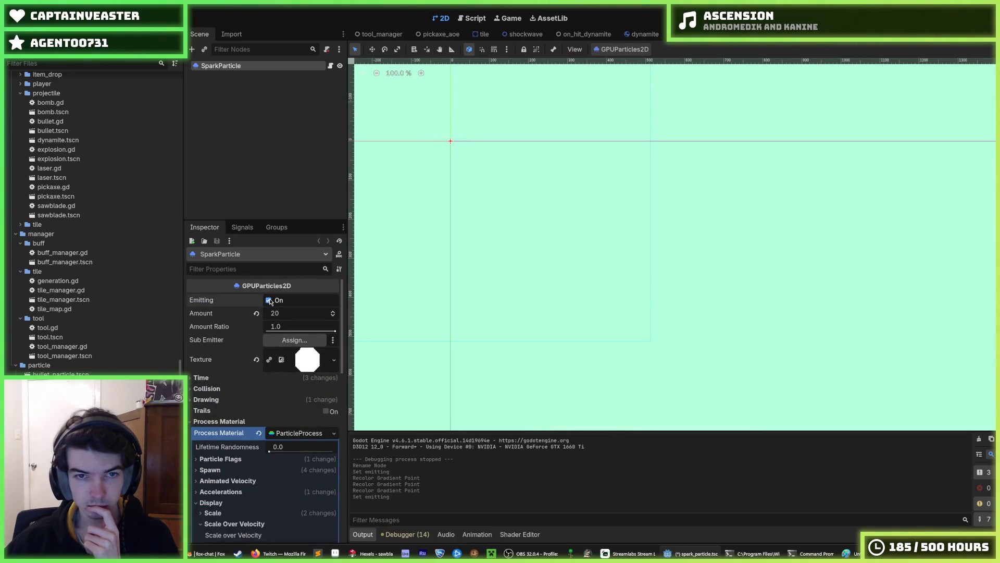
pyautogui.click(270, 301)
pyautogui.click(270, 302)
# - Collapse the Gradient and Color Ramp editors and save the spark particle scene
pyautogui.scroll(-5, 290, 390)
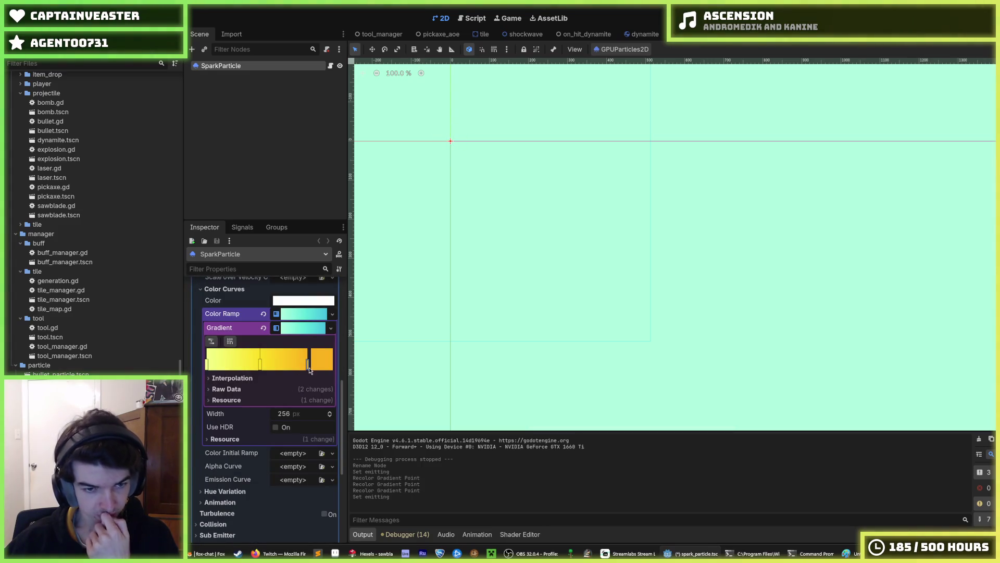
pyautogui.click(298, 330)
pyautogui.click(300, 314)
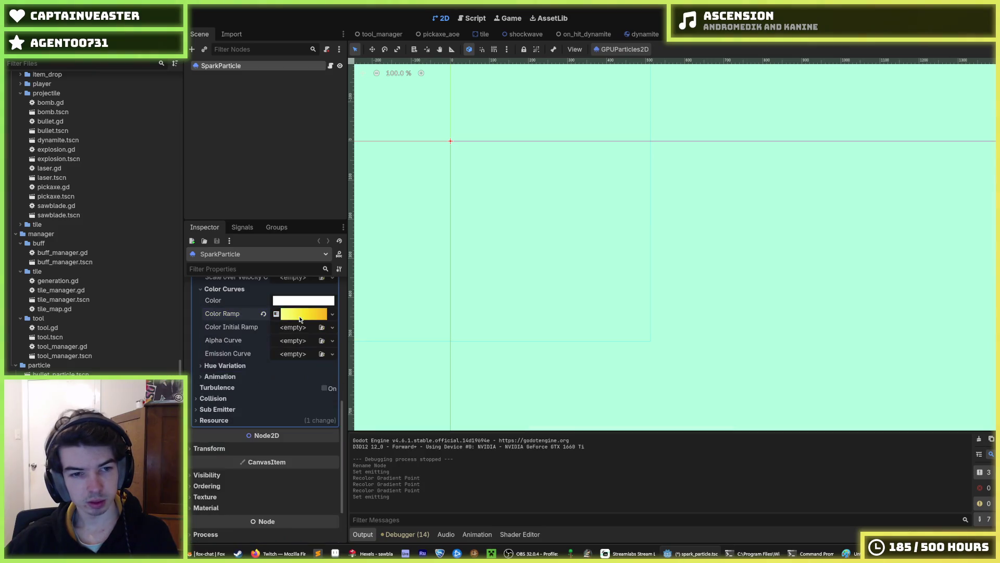
pyautogui.hotkey('ctrl', 's')
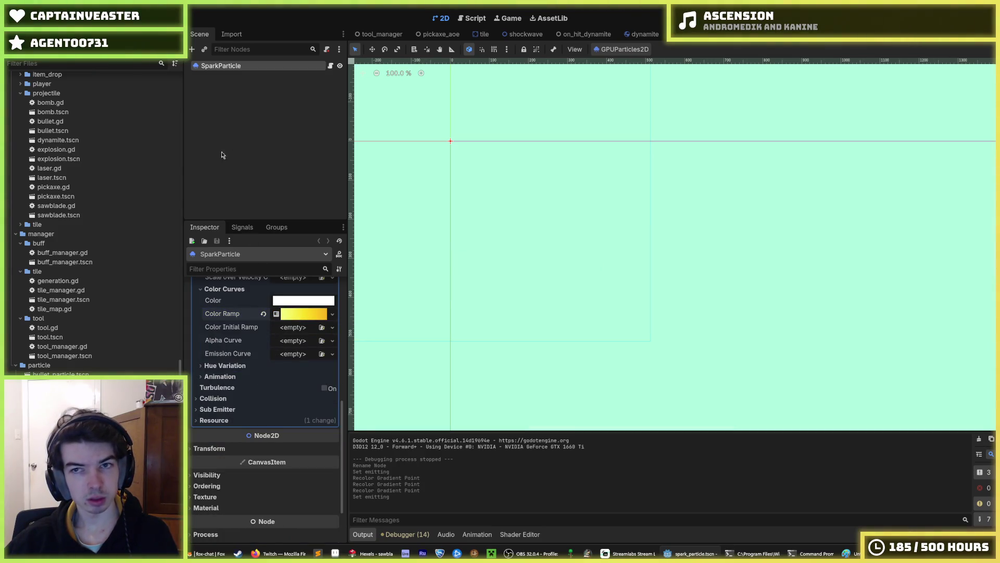
pyautogui.click(330, 66)
pyautogui.hotkey('ctrl', 's')
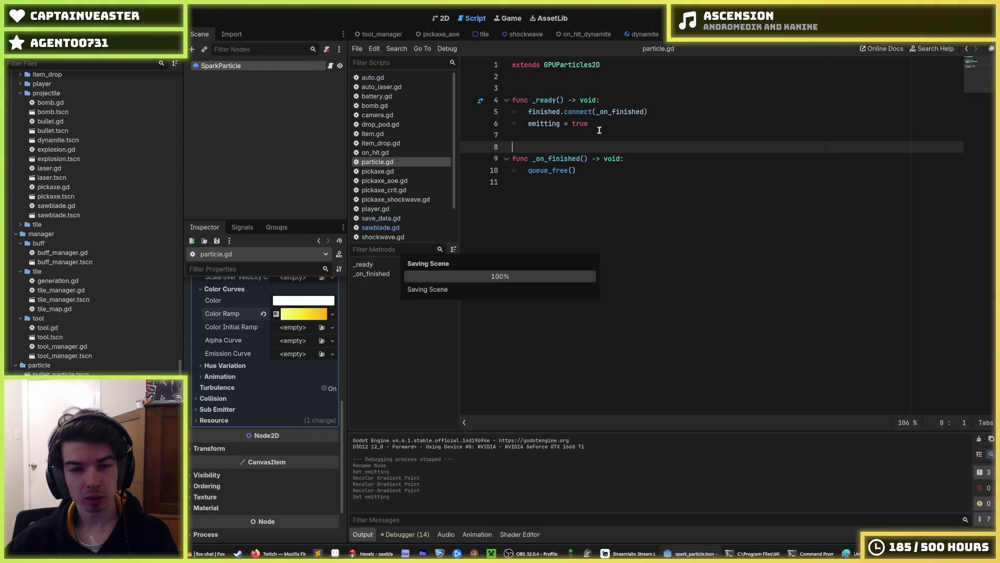
# - Save the particle script, then tidy the blank lines around sawblade.gd's constants and save
pyautogui.click(606, 125)
pyautogui.hotkey('ctrl', 's')
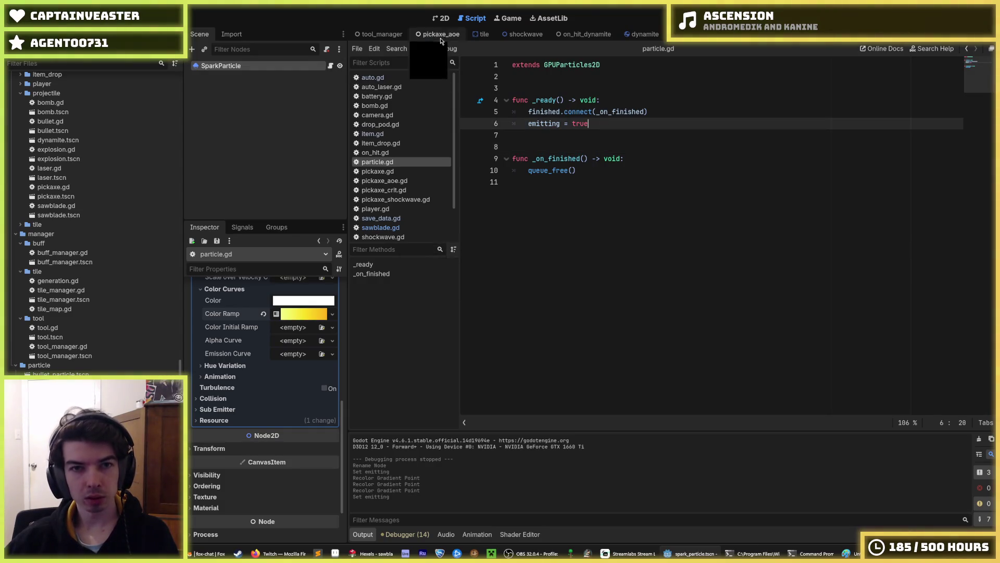
pyautogui.click(786, 36)
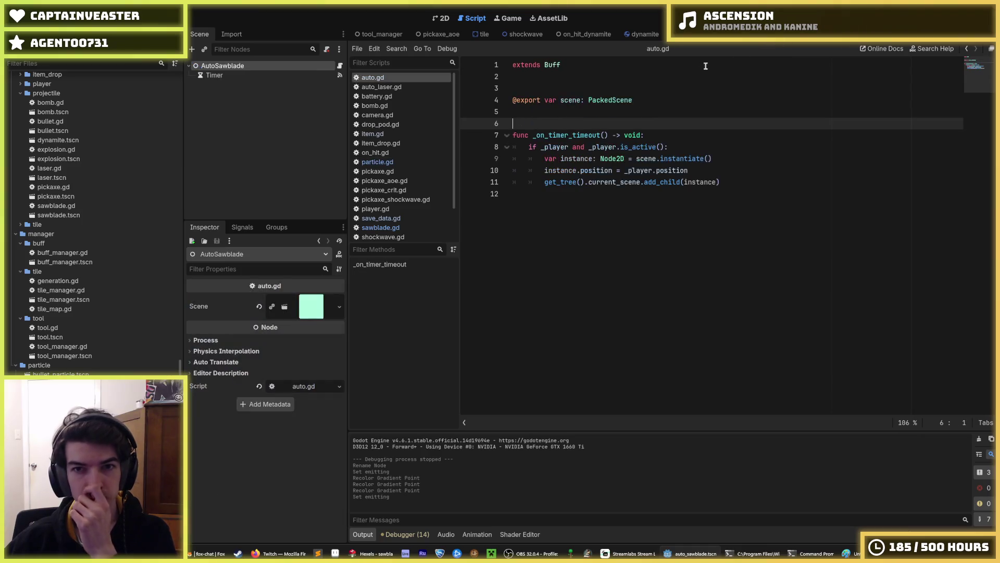
pyautogui.scroll(5, 99, 255)
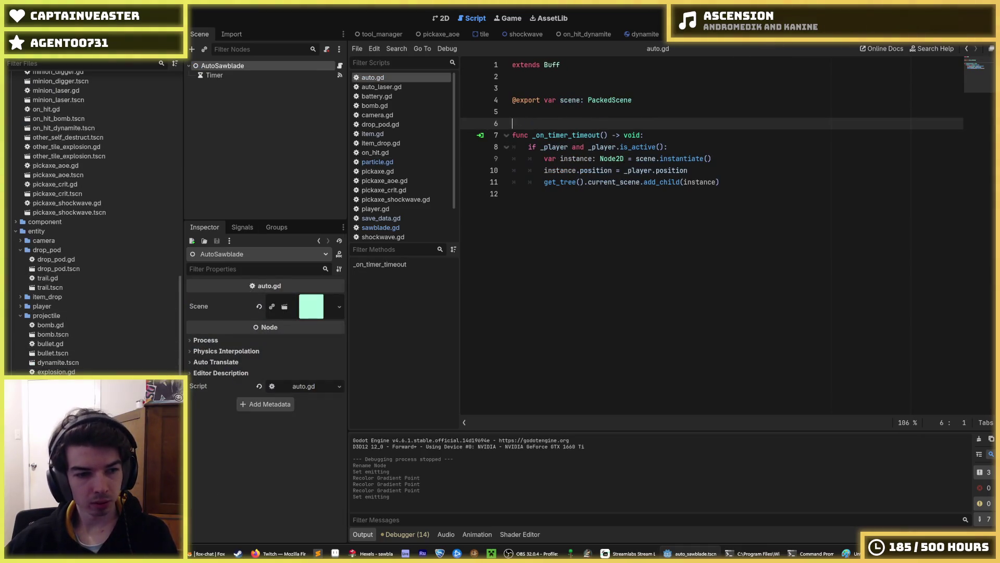
pyautogui.click(756, 33)
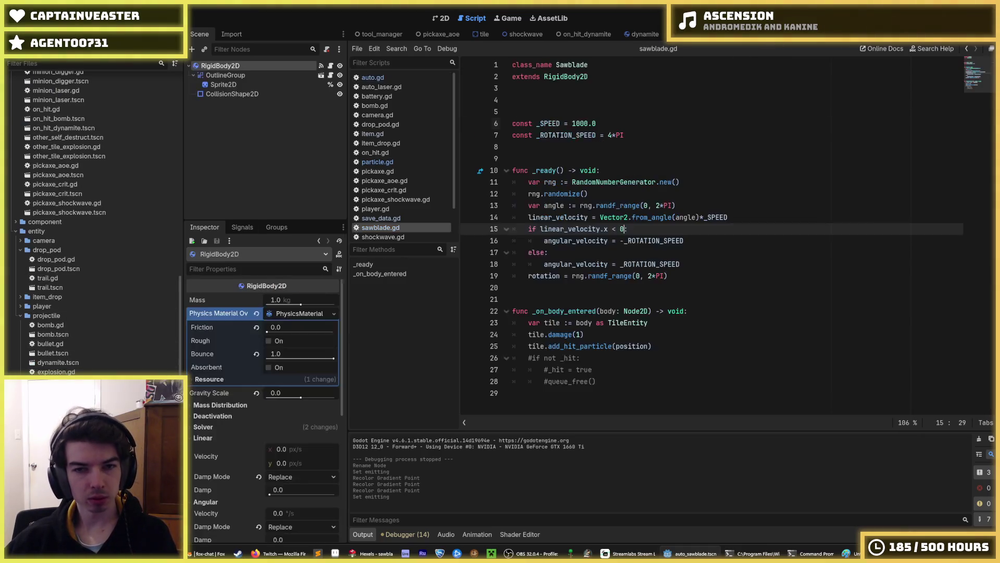
pyautogui.click(648, 133)
pyautogui.click(597, 111)
pyautogui.press('Home')
pyautogui.press('BackSpace')
pyautogui.press('Down')
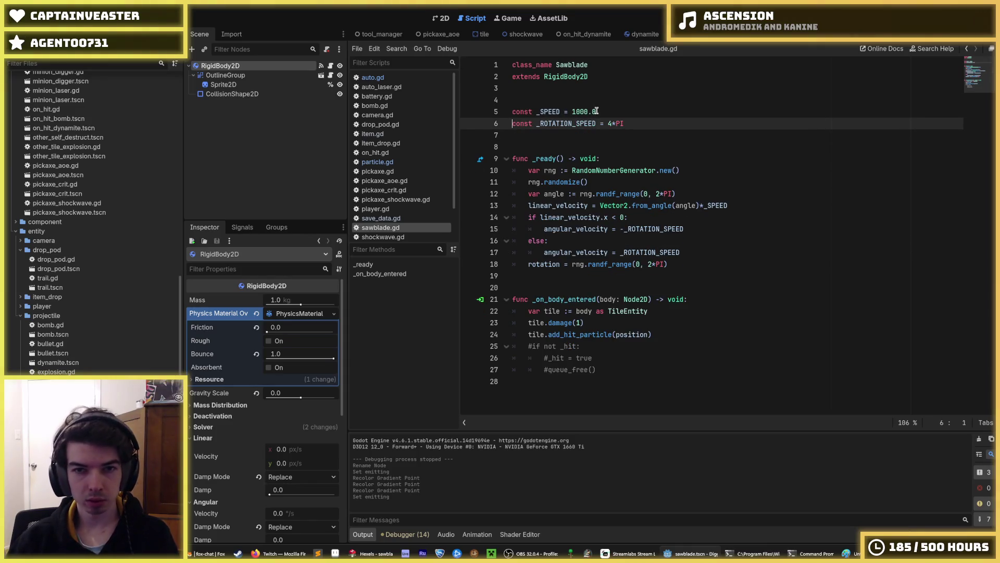
pyautogui.press('Return')
pyautogui.hotkey('ctrl', 's')
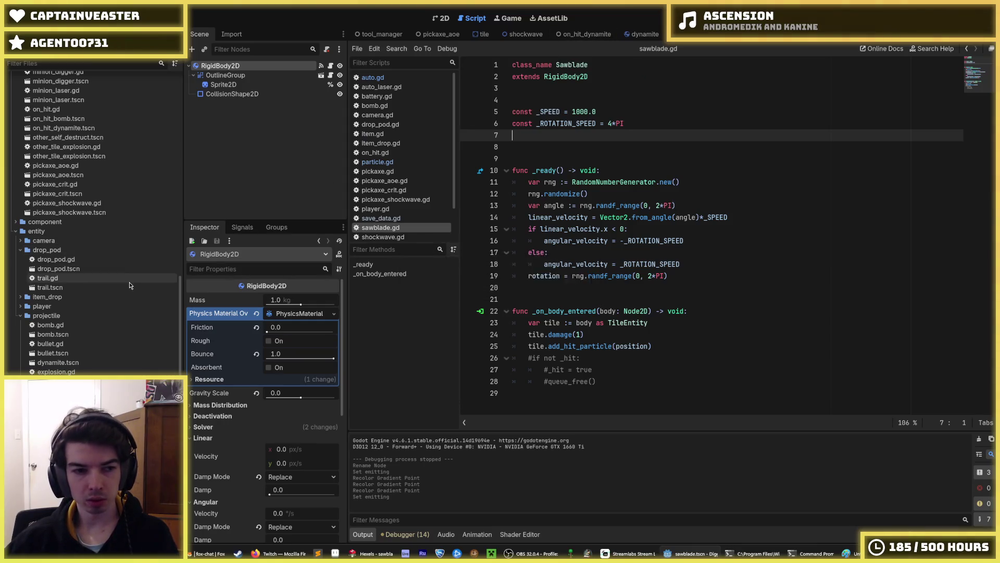
# - Open laser.tscn and select the laser particle preload line in laser.gd
pyautogui.scroll(5, 99, 213)
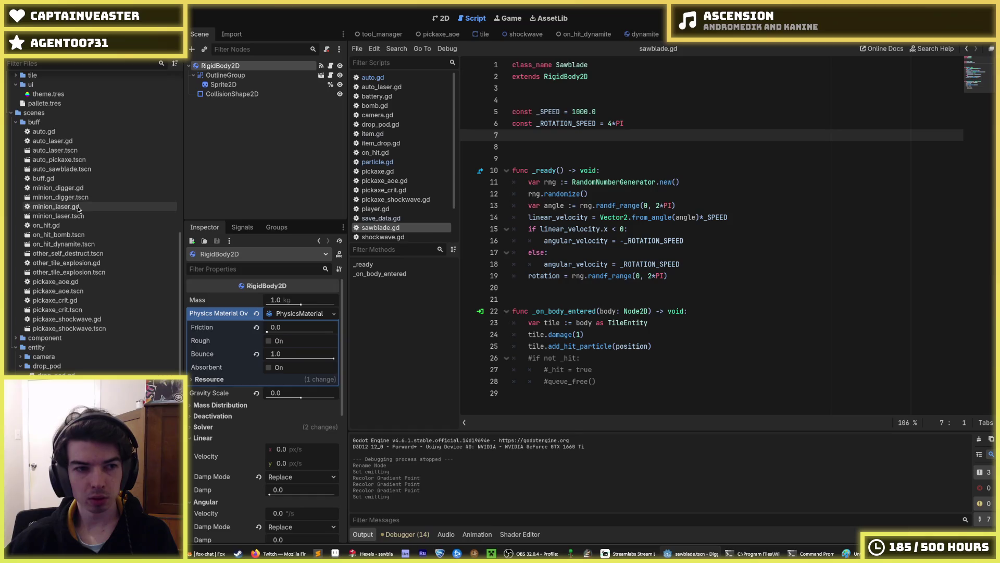
pyautogui.doubleClick(95, 215)
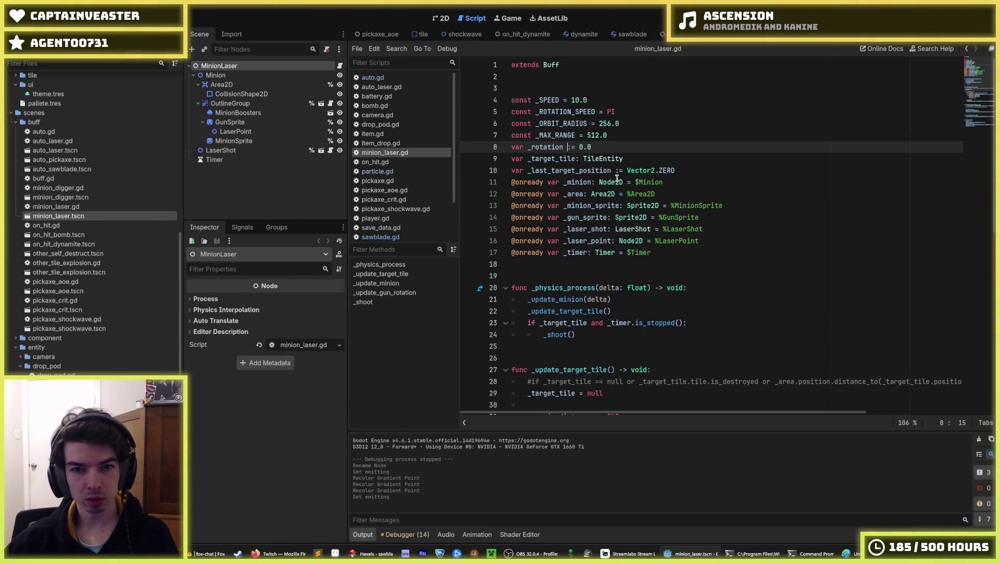
pyautogui.scroll(-6, 624, 179)
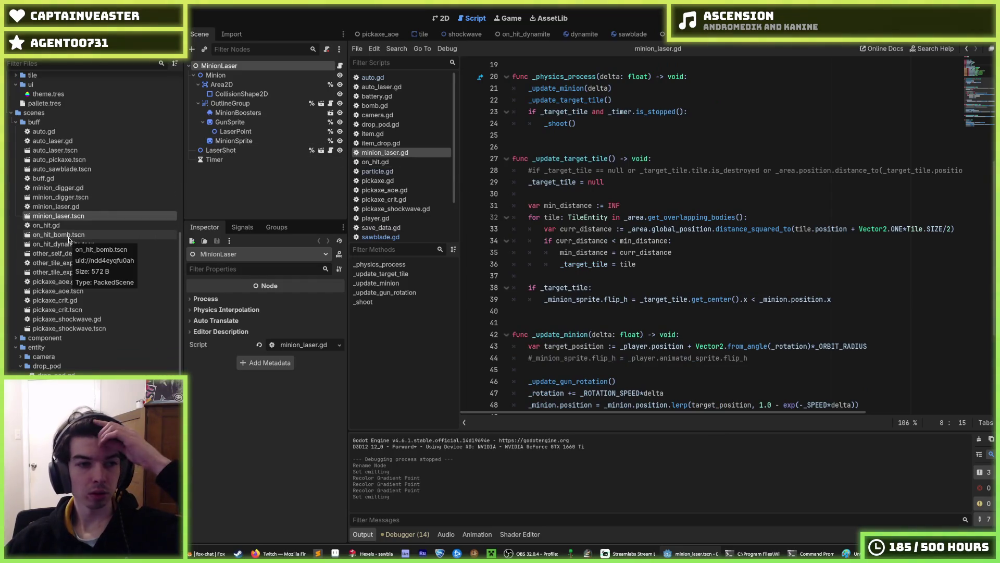
pyautogui.scroll(-8, 106, 213)
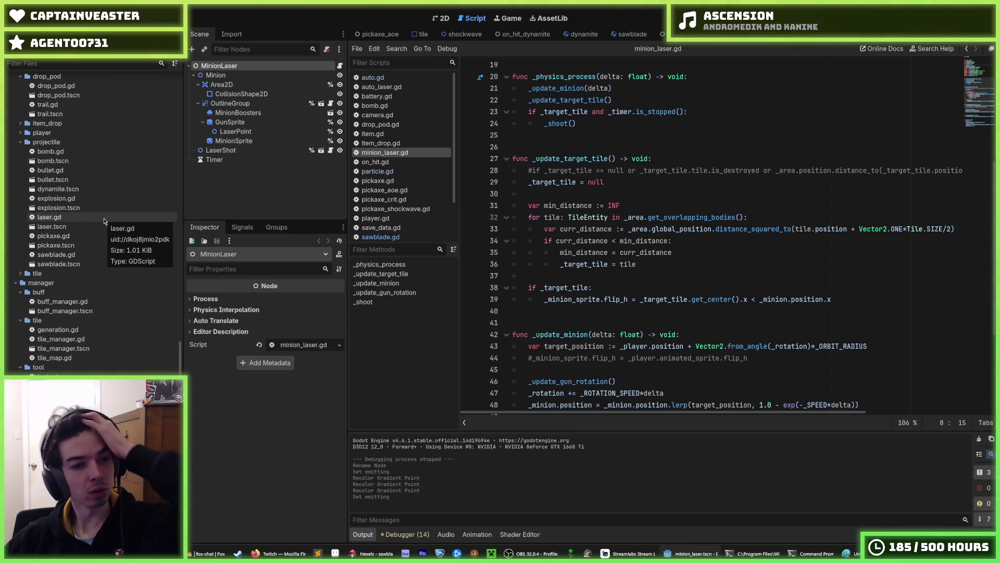
pyautogui.click(86, 226)
pyautogui.doubleClick(86, 227)
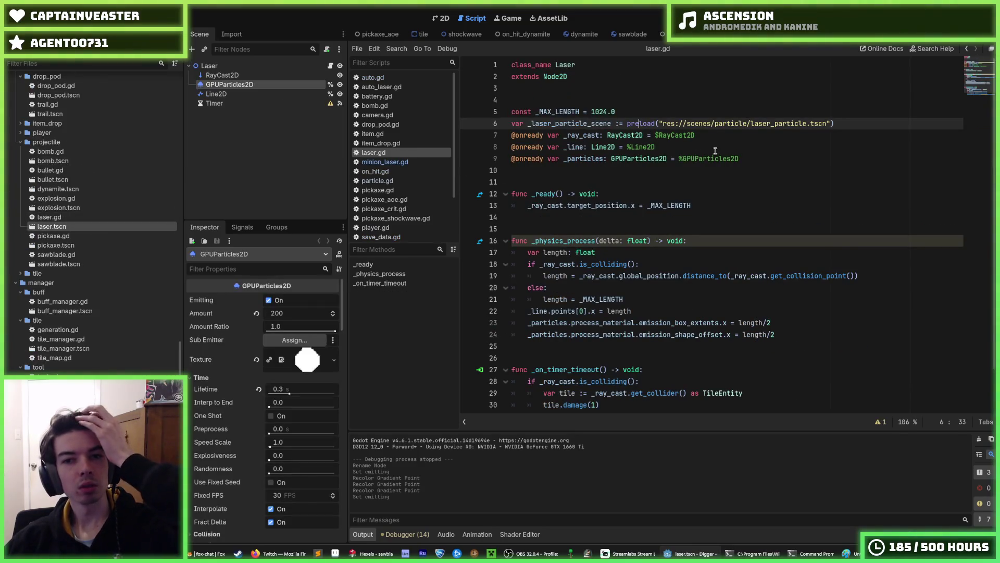
pyautogui.moveTo(825, 120); pyautogui.dragTo(469, 125)
pyautogui.hotkey('ctrl', 'c')
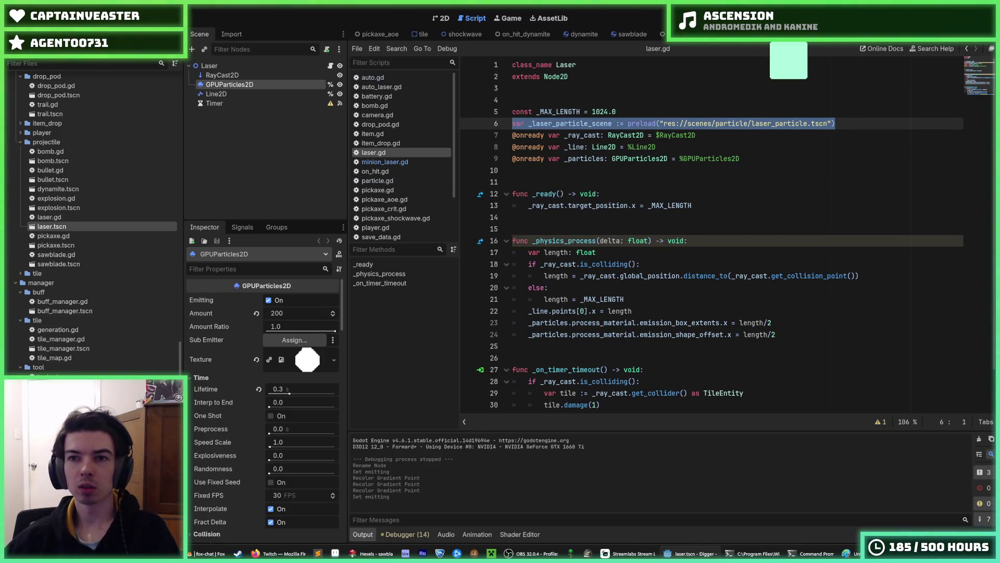
# - Paste the preload line onto line 7 of sawblade.gd and select 'laser' in its name
pyautogui.keyDown('ctrl'); pyautogui.click(677, 123); pyautogui.keyUp('ctrl')
pyautogui.click(660, 35)
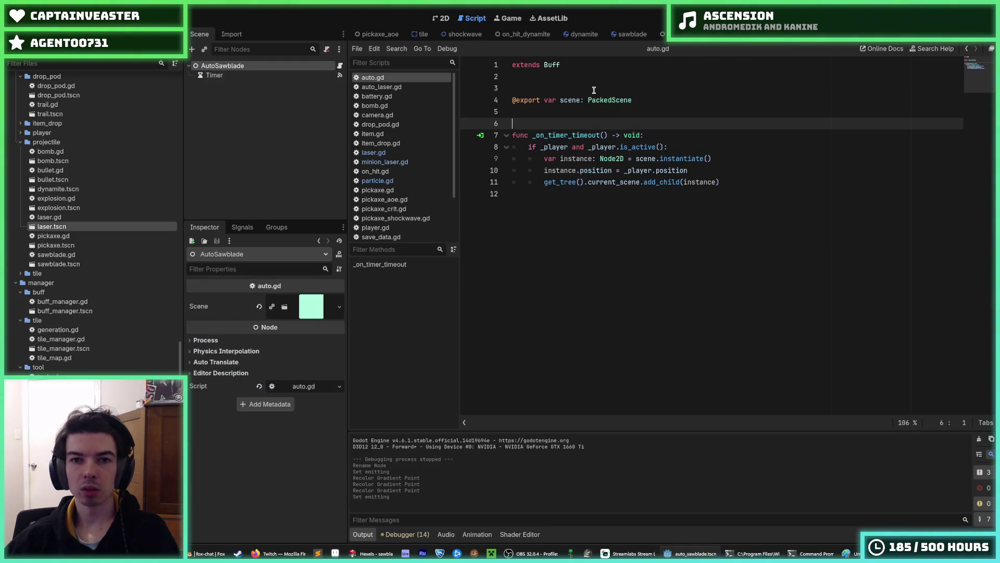
pyautogui.click(627, 35)
pyautogui.hotkey('ctrl', 'v')
pyautogui.moveTo(552, 135); pyautogui.dragTo(532, 136)
# - Rename laser to spark in both the variable name and scene path of the preload line
pyautogui.hotkey('ctrl', 'd')
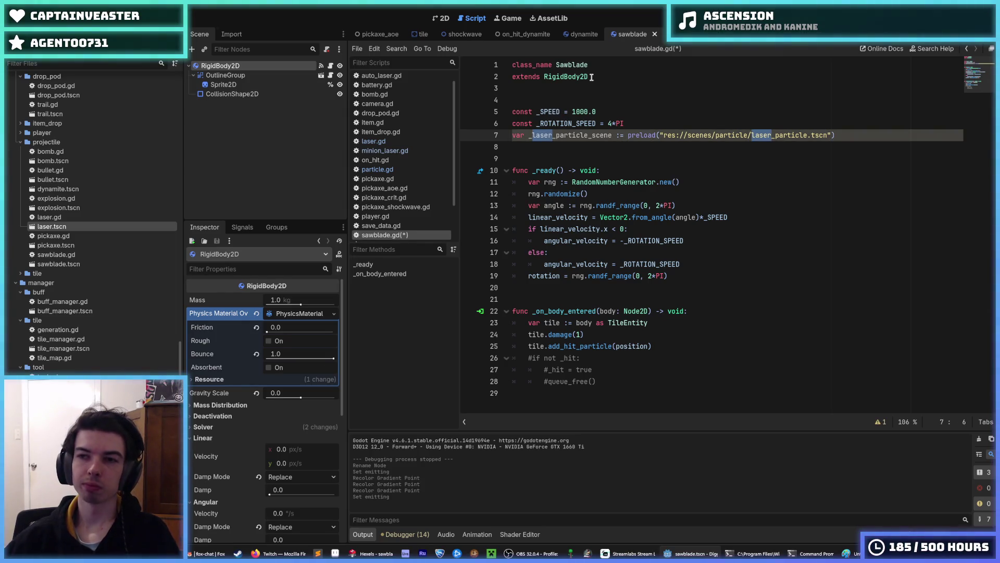
pyautogui.write('spark')
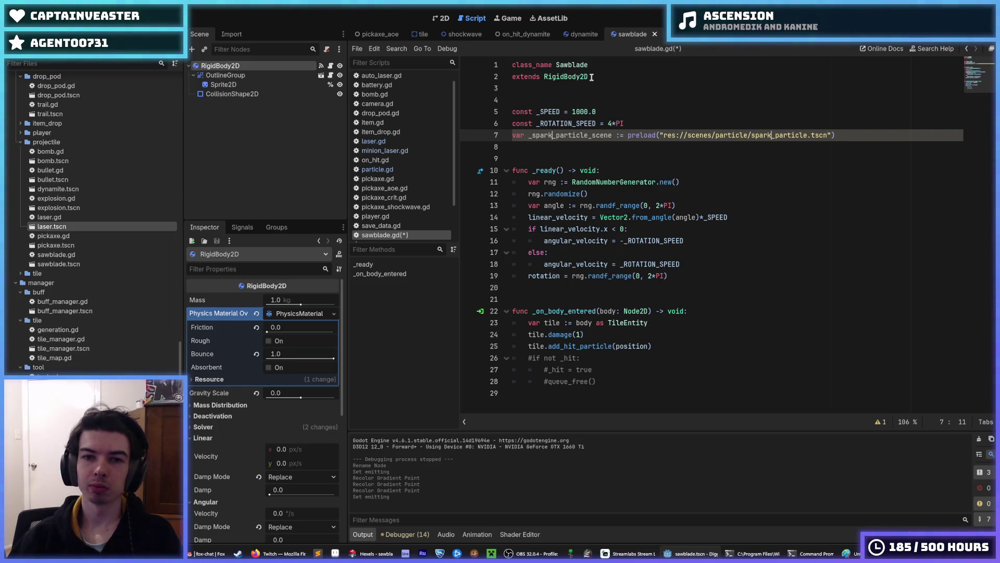
pyautogui.doubleClick(561, 136)
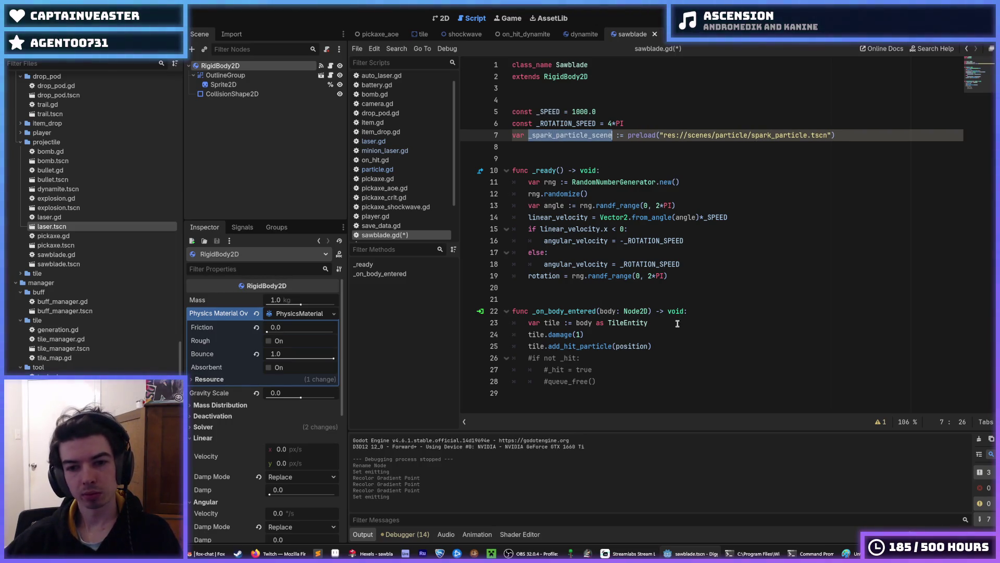
# - Paste laser.gd's three particle-spawning lines below the hit call on line 25, fixing indentation
pyautogui.hotkey('ctrl', 'Tab')
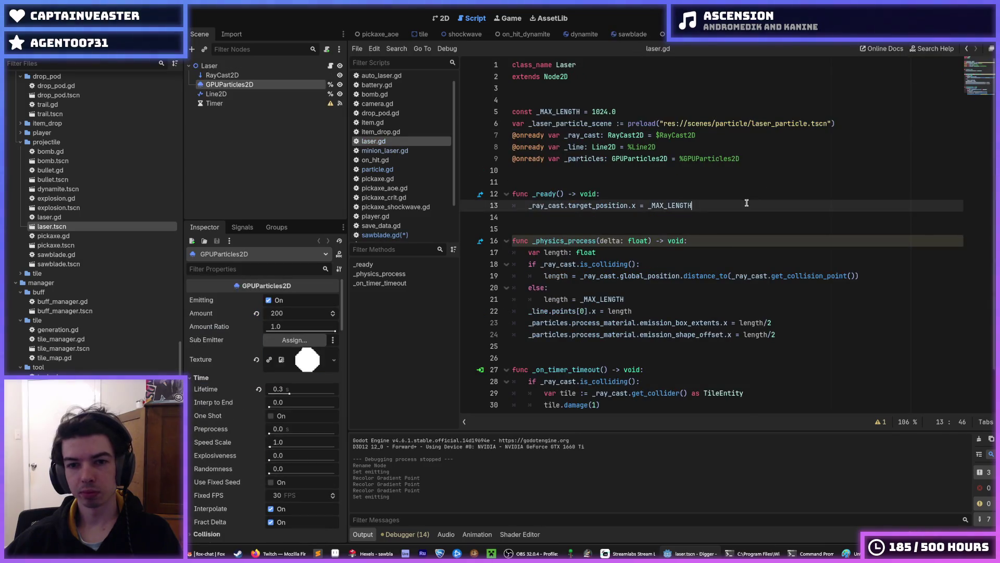
pyautogui.scroll(-2, 730, 246)
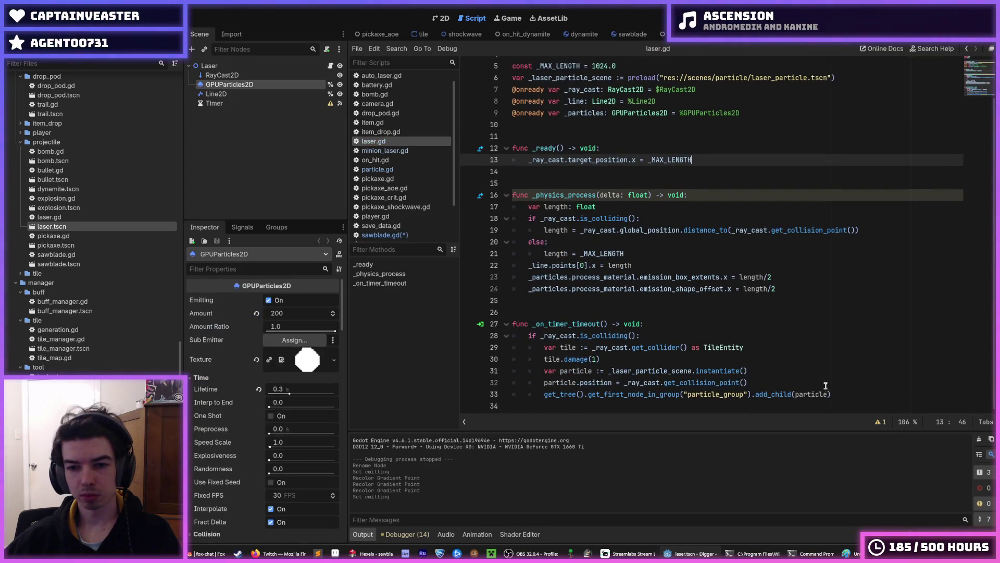
pyautogui.click(859, 392)
pyautogui.moveTo(567, 374); pyautogui.dragTo(545, 371)
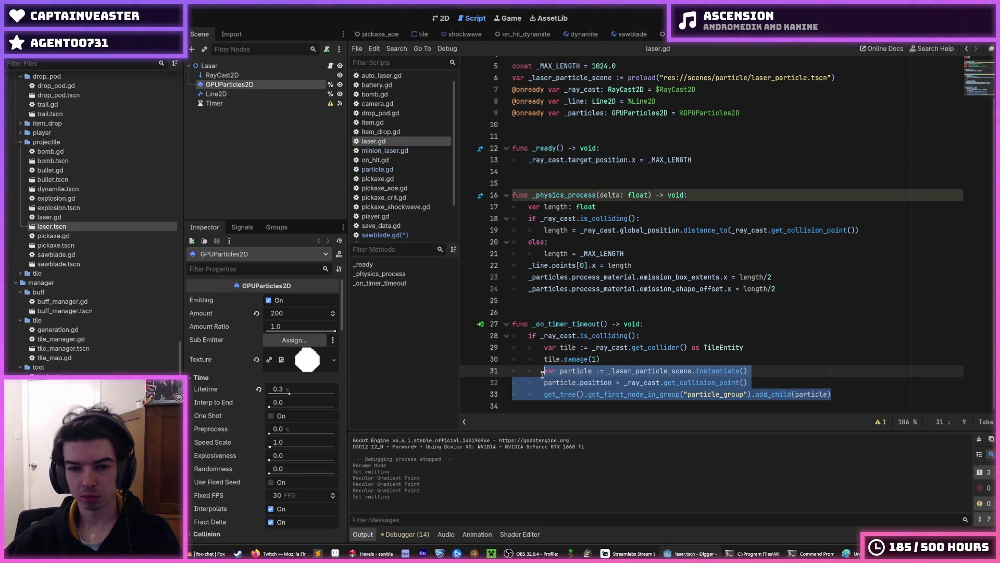
pyautogui.click(625, 39)
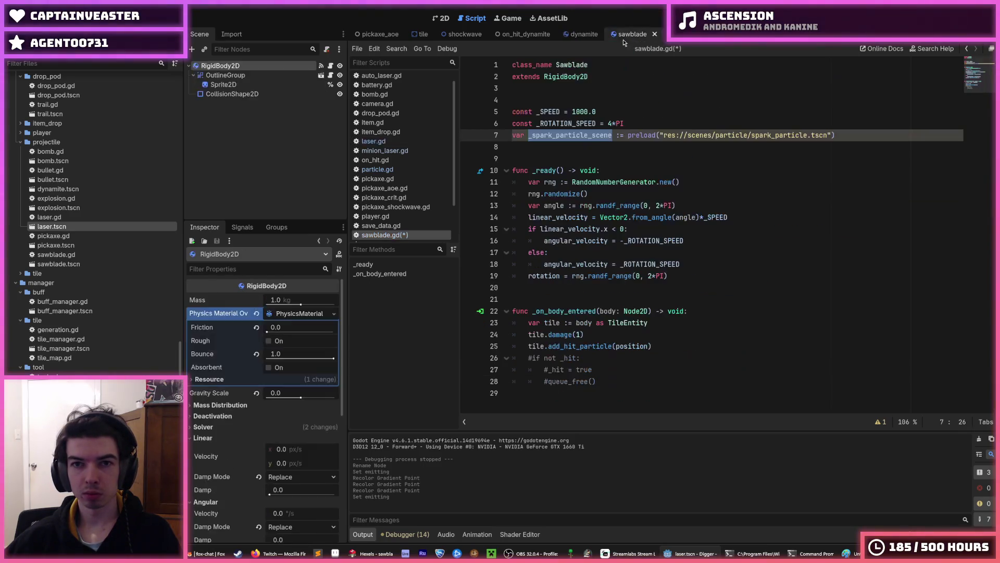
pyautogui.click(675, 347)
pyautogui.press('Return')
pyautogui.write('var particle := _laser_particle_scene.instantiate() \t\tparticle.position = _ray_cast.get_collision_point() \t\tget_tree().get_first_node_in_group("particle_group").add_child(particle)')
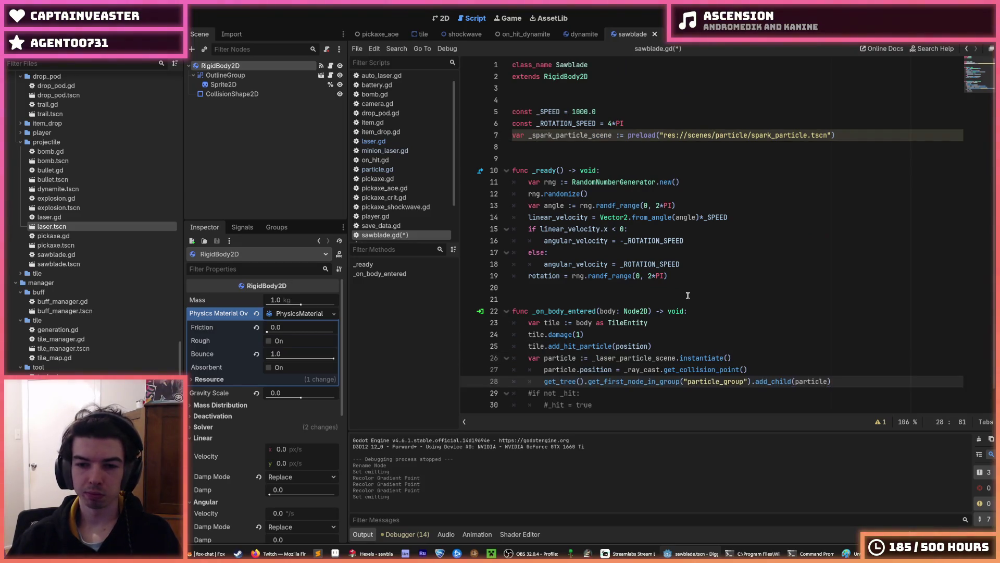
pyautogui.hotkey('shift', 'Up')
pyautogui.hotkey('shift', 'Tab')
# - Change _laser_particle_scene to _spark_particle_scene in the spawn code and save
pyautogui.doubleClick(693, 382)
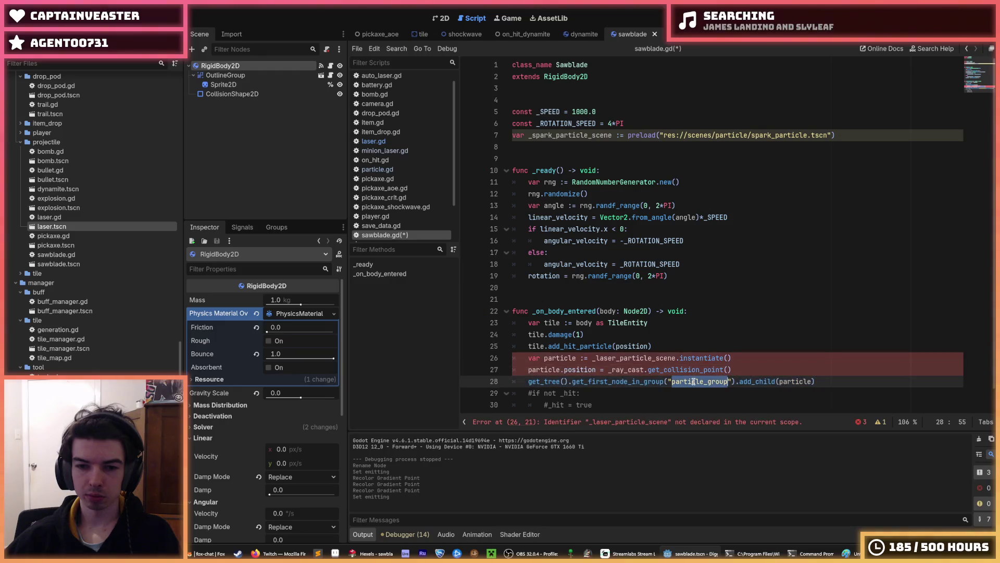
pyautogui.doubleClick(698, 357)
pyautogui.click(614, 358)
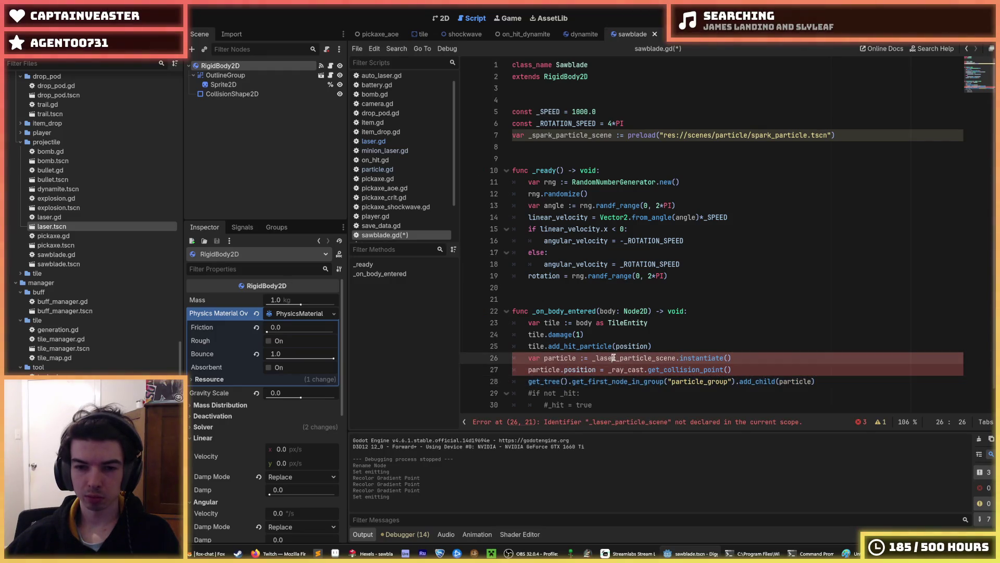
pyautogui.moveTo(616, 357); pyautogui.dragTo(601, 356)
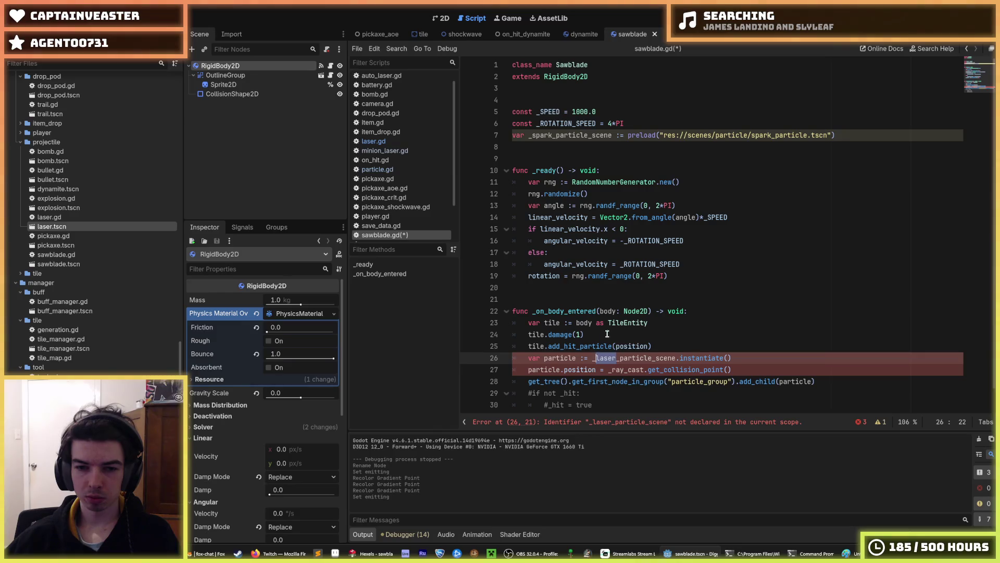
pyautogui.write('spark')
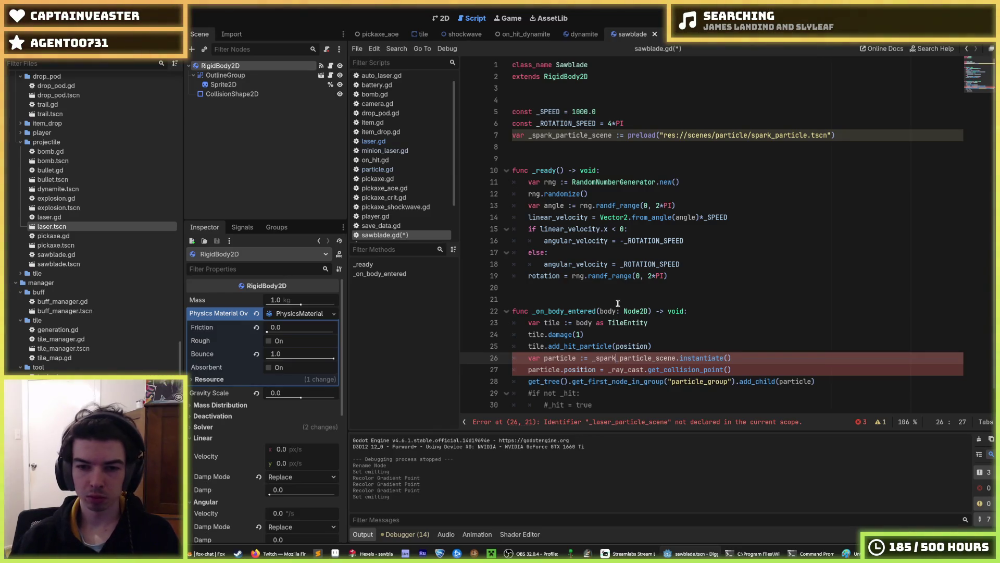
pyautogui.hotkey('ctrl', 's')
# - Set the spark's spawn position to the sawblade's position, then run the game
pyautogui.click(753, 368)
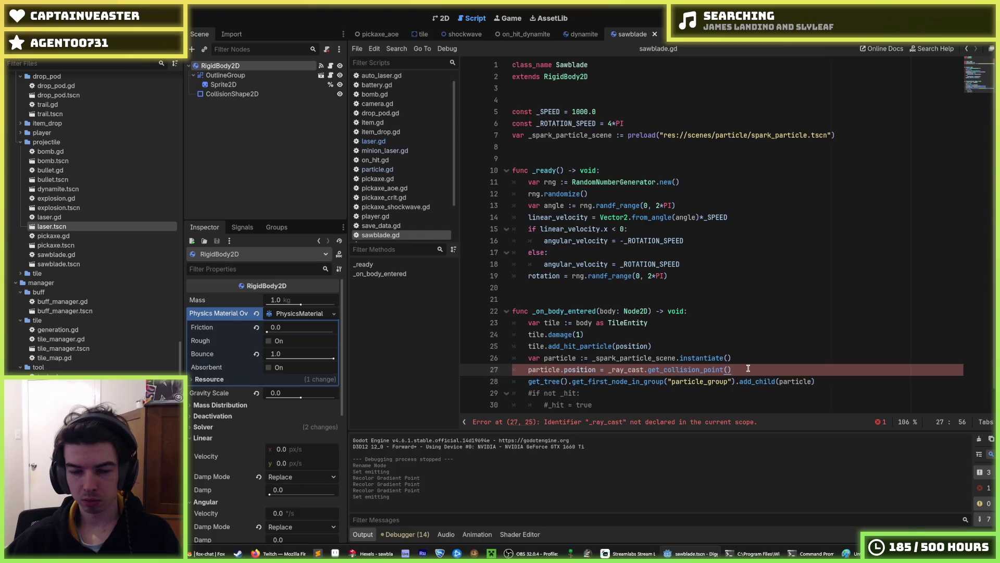
pyautogui.hotkey('shift', 'Up')
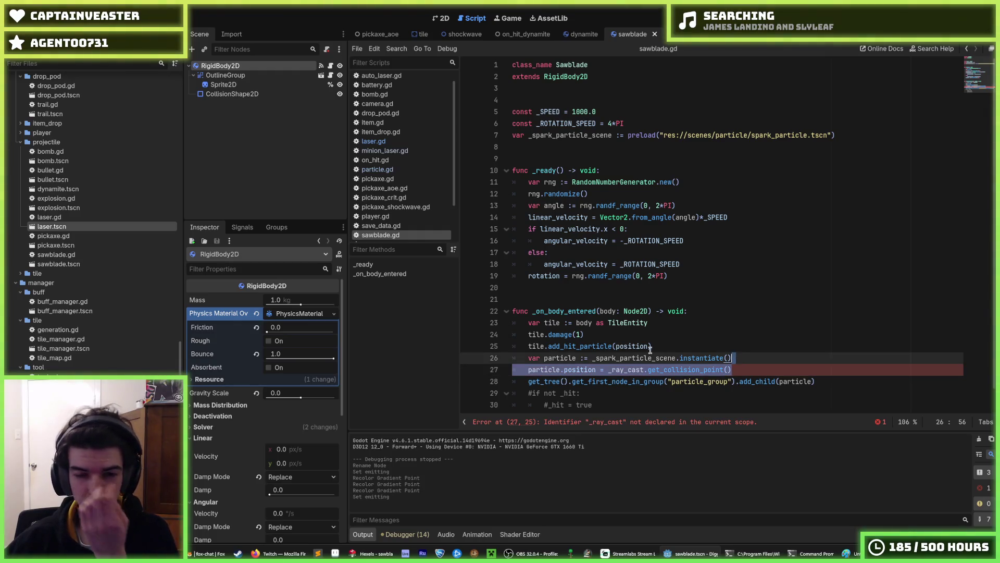
pyautogui.scroll(-1, 658, 350)
pyautogui.doubleClick(644, 324)
pyautogui.hotkey('ctrl', 'c')
pyautogui.moveTo(735, 347); pyautogui.dragTo(608, 347)
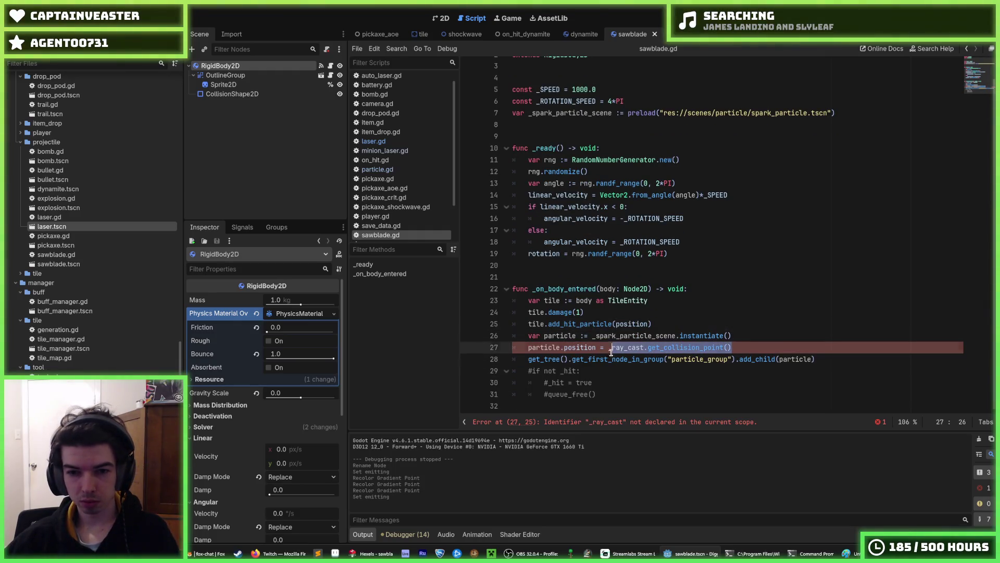
pyautogui.hotkey('ctrl', 'v')
pyautogui.scroll(1, 703, 328)
pyautogui.click(703, 328)
pyautogui.click(707, 358)
pyautogui.press('F5')
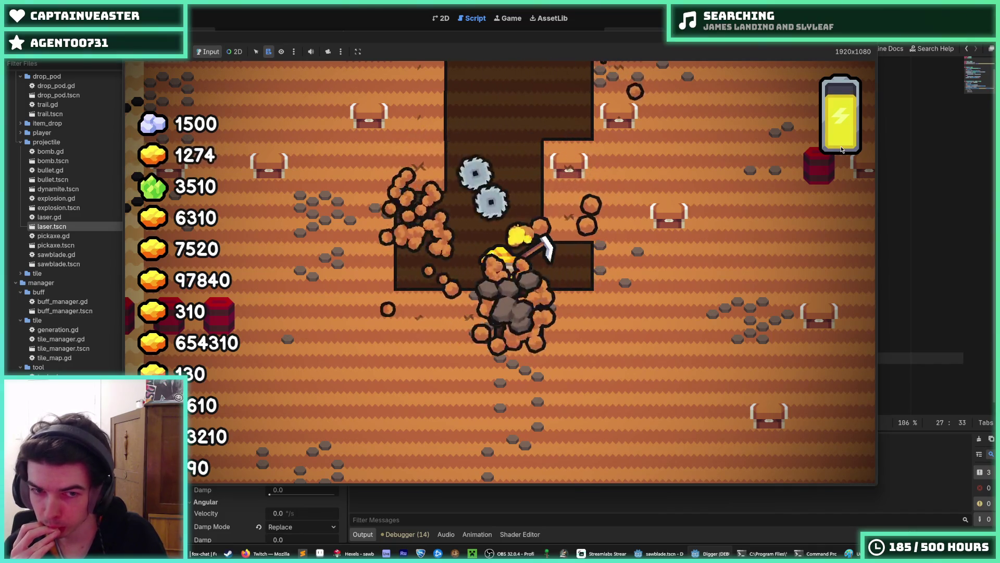
# - Stop the game and comment out the tile.add_hit_particle call on line 25 of sawblade.gd
pyautogui.press('F8')
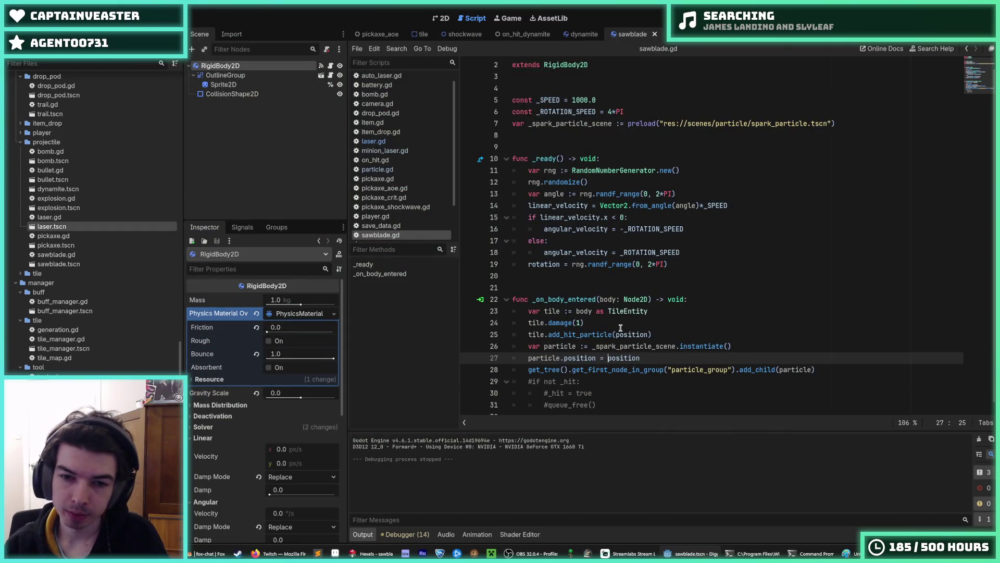
pyautogui.press('Up')
pyautogui.press('Up')
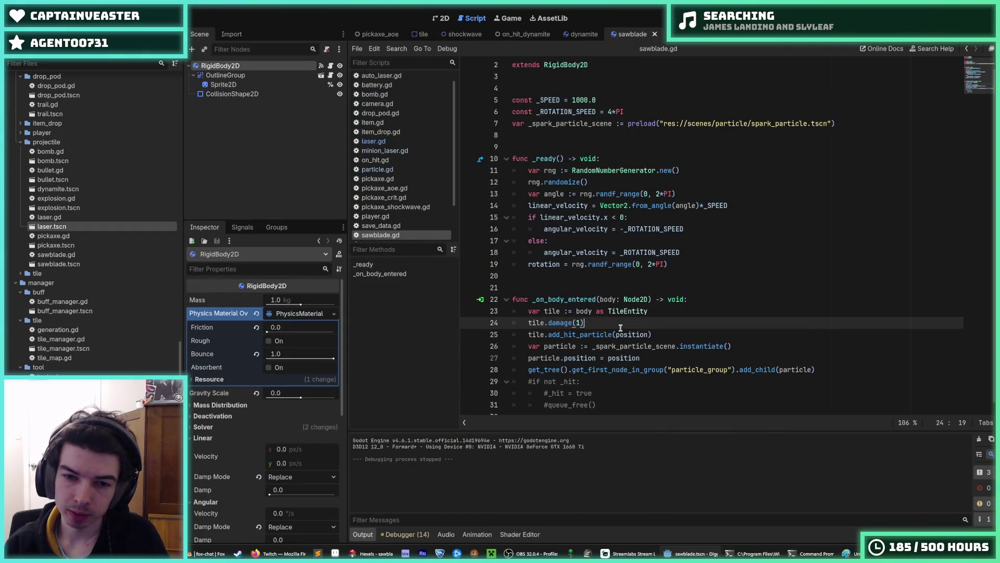
pyautogui.click(620, 327)
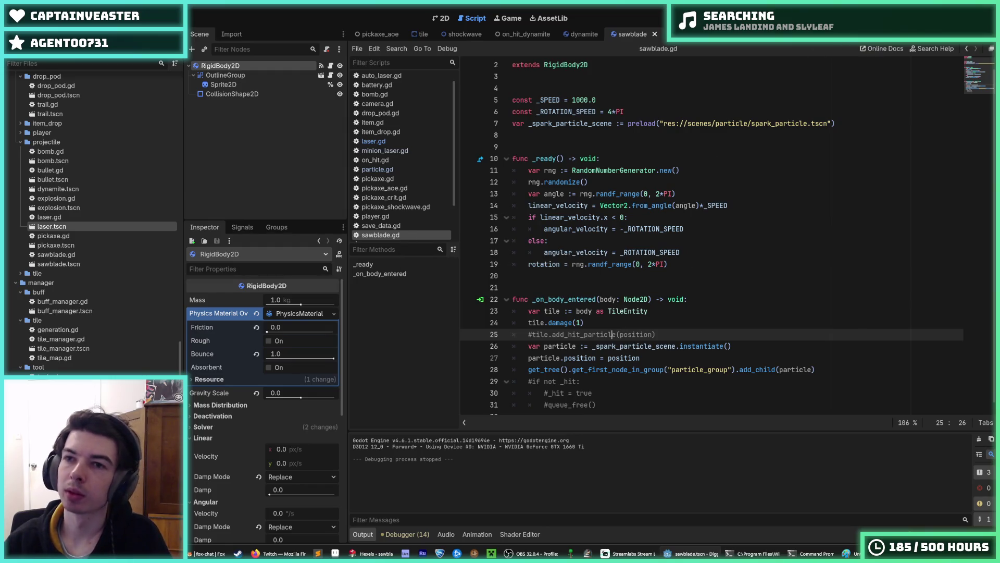
# - Test-run the game to check the sawblade sparks, stop it, and save the scene
pyautogui.press('F5')
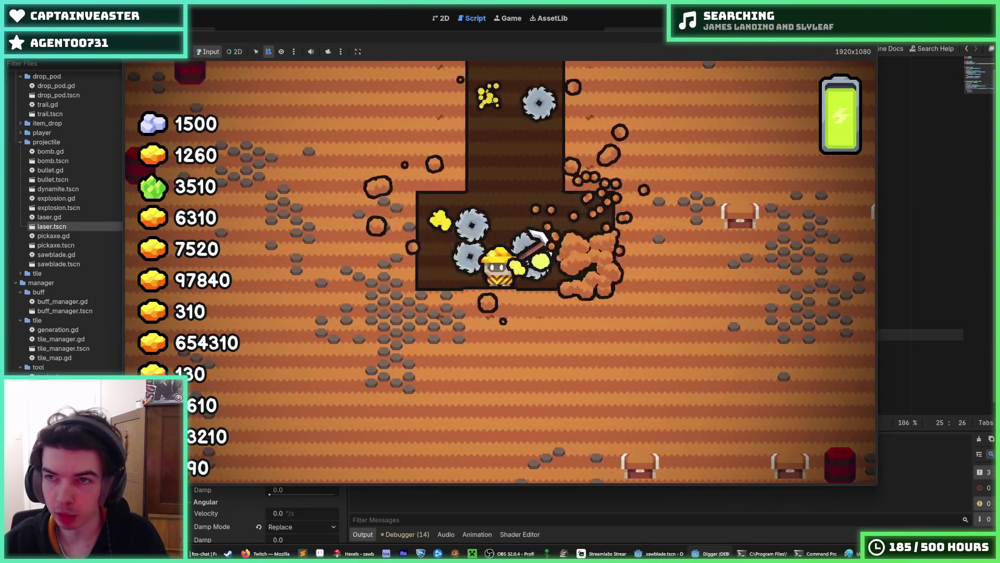
pyautogui.press('F8')
pyautogui.hotkey('ctrl', 's')
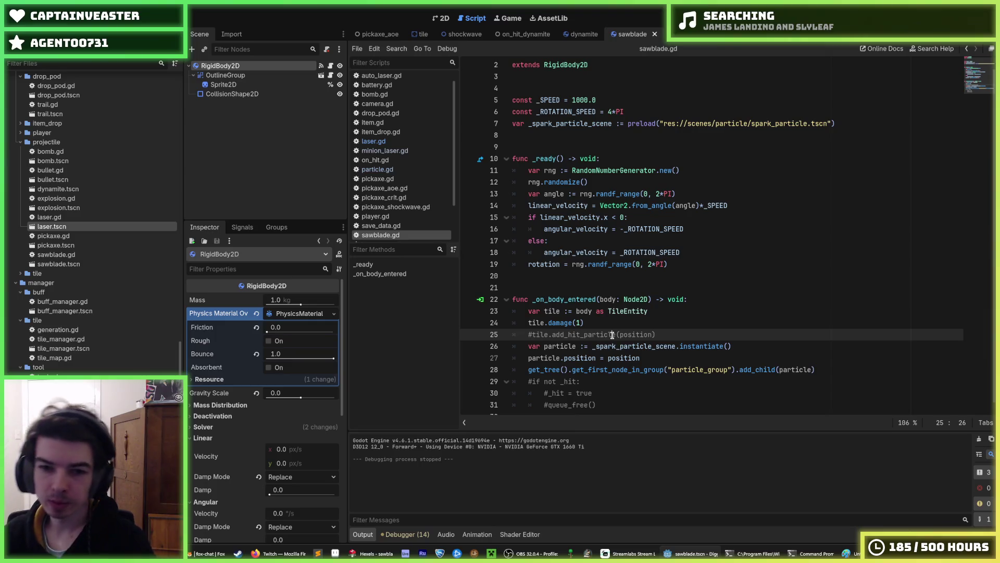
# - Review the hit-particle code on lines 22–24 of sawblade.gd, selecting the body and tile parameters
pyautogui.doubleClick(609, 299)
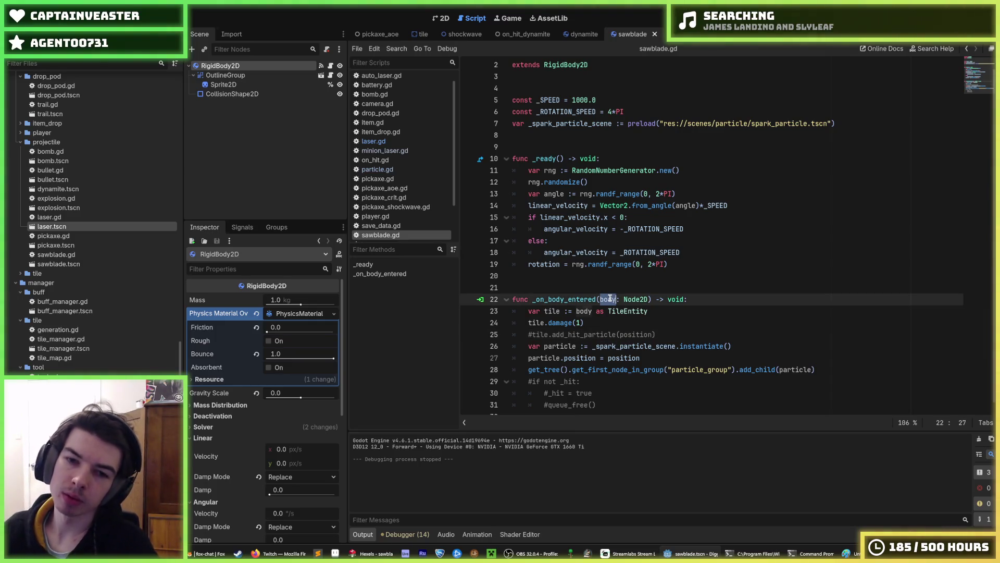
pyautogui.click(594, 314)
pyautogui.press('Up')
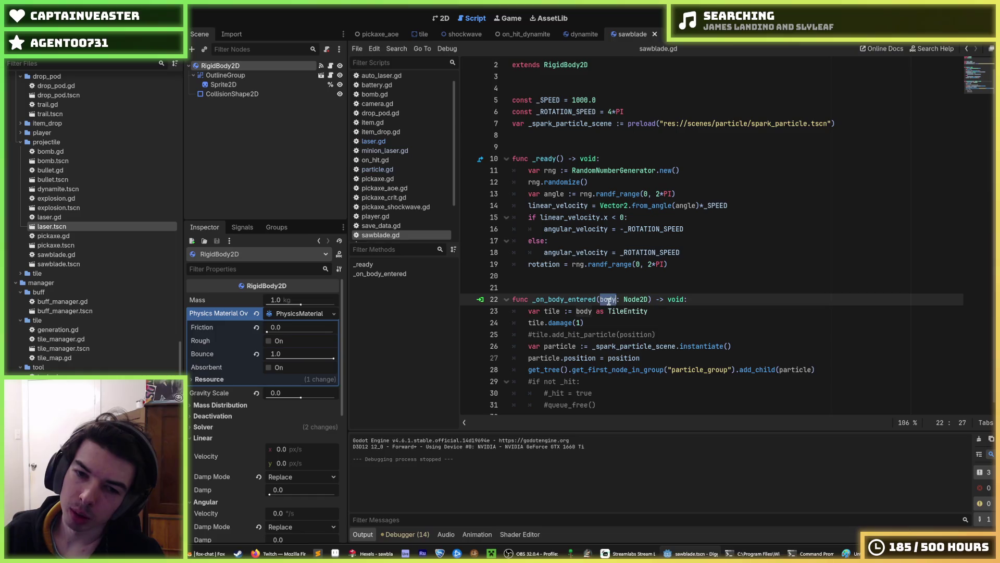
pyautogui.click(711, 293)
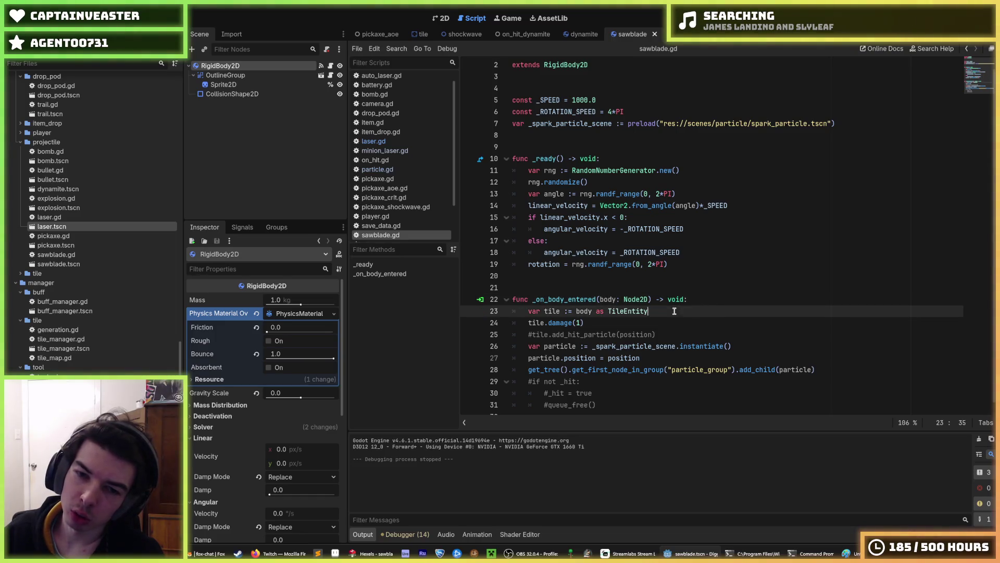
pyautogui.press('Down')
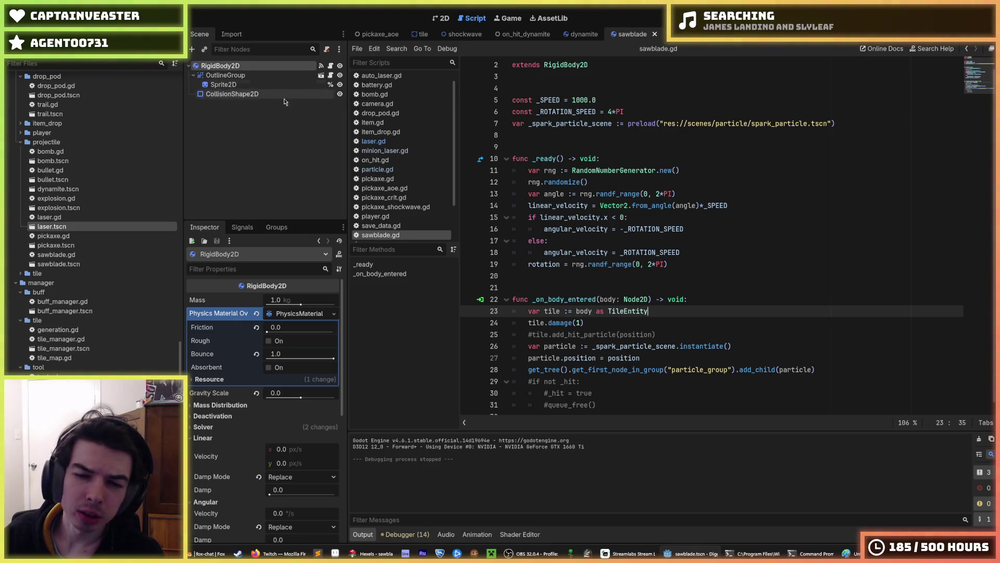
pyautogui.doubleClick(553, 312)
pyautogui.rightClick(557, 312)
pyautogui.click(558, 342)
pyautogui.click(559, 338)
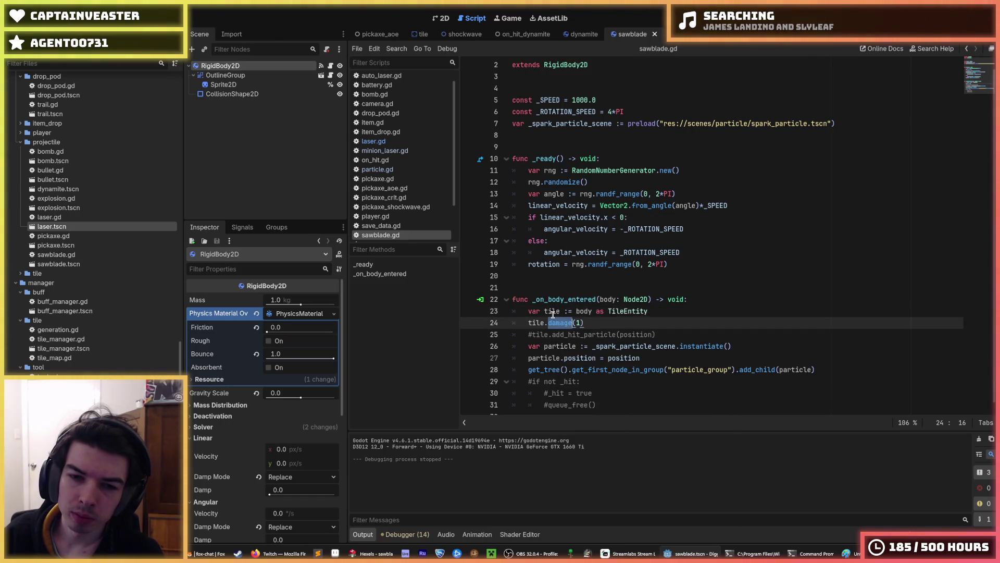
pyautogui.doubleClick(552, 311)
pyautogui.rightClick(555, 316)
pyautogui.click(571, 369)
pyautogui.click(688, 322)
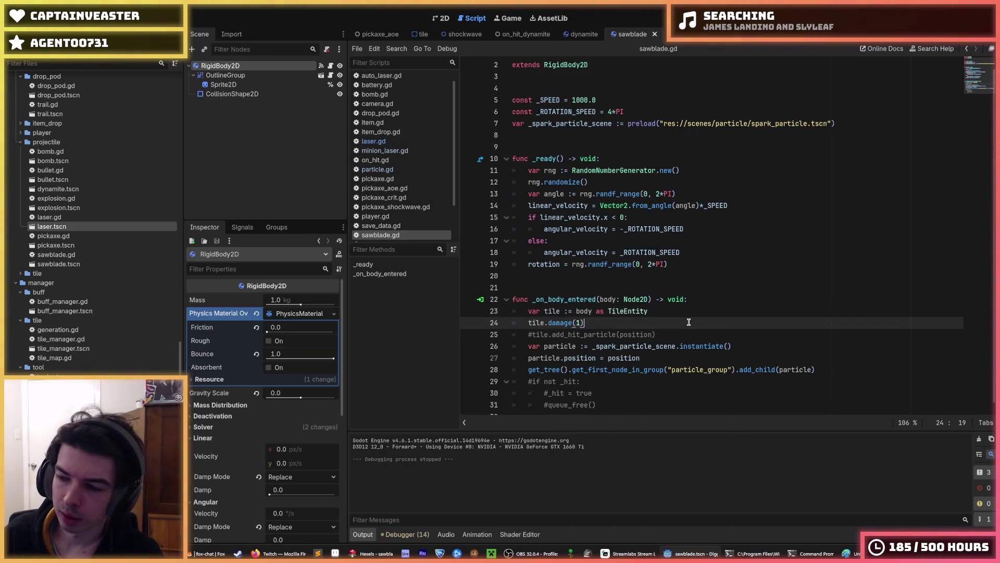
# - Compare the laser scene's particle code, then expand the spark particle's Color Ramp gradient in 2D view
pyautogui.hotkey('ctrl', 'Tab')
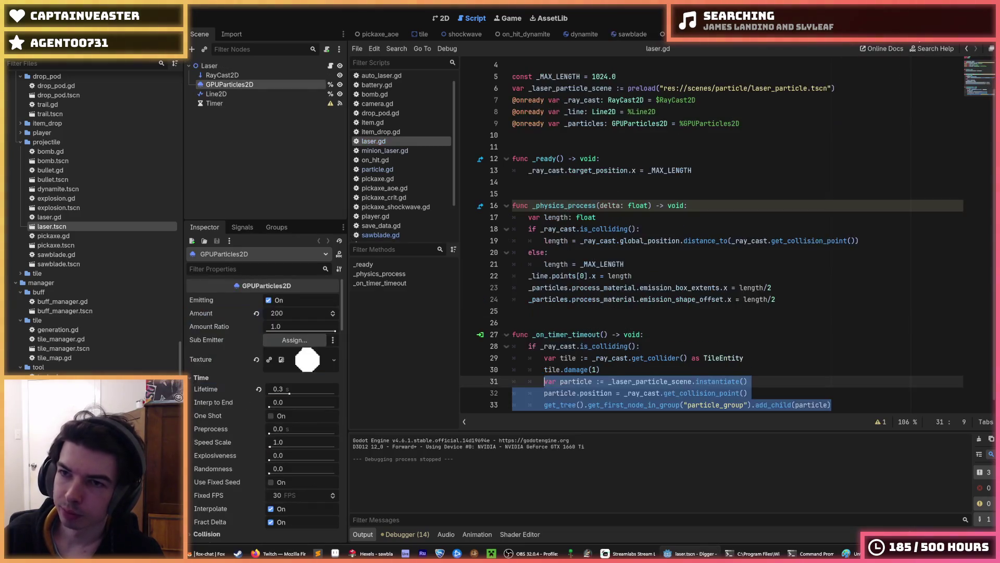
pyautogui.click(761, 364)
pyautogui.scroll(-1, 761, 367)
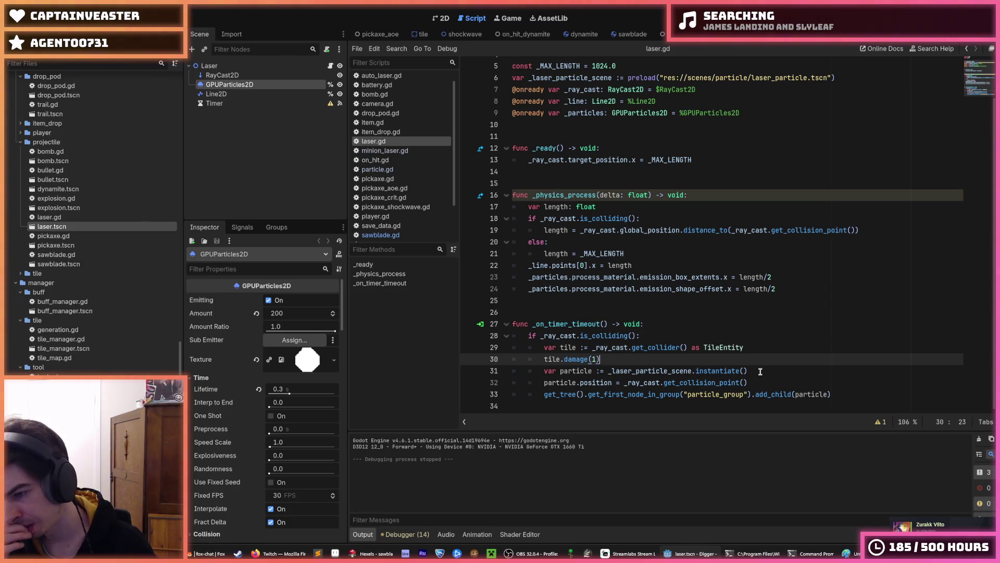
pyautogui.hotkey('ctrl', 'Tab')
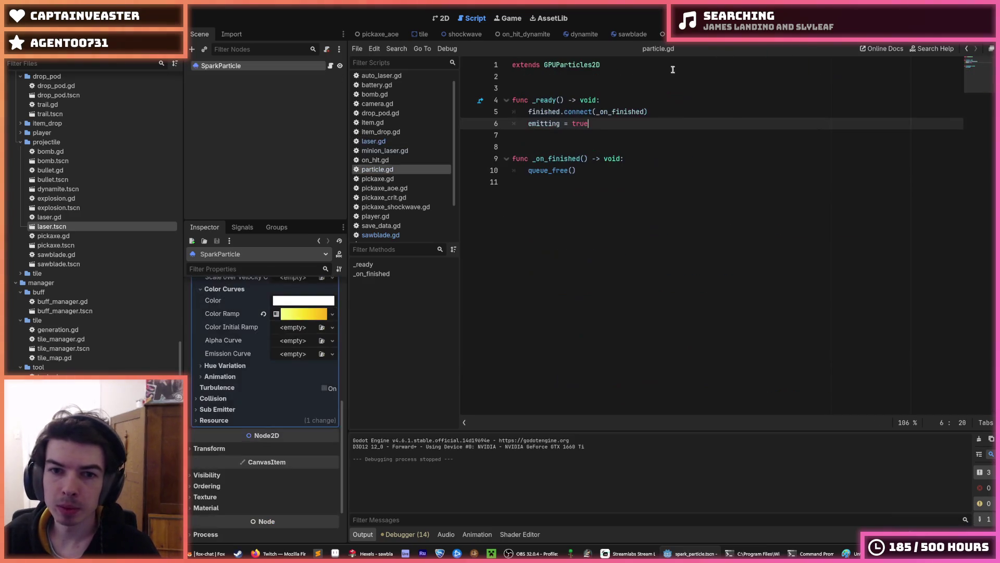
pyautogui.click(441, 19)
pyautogui.click(284, 315)
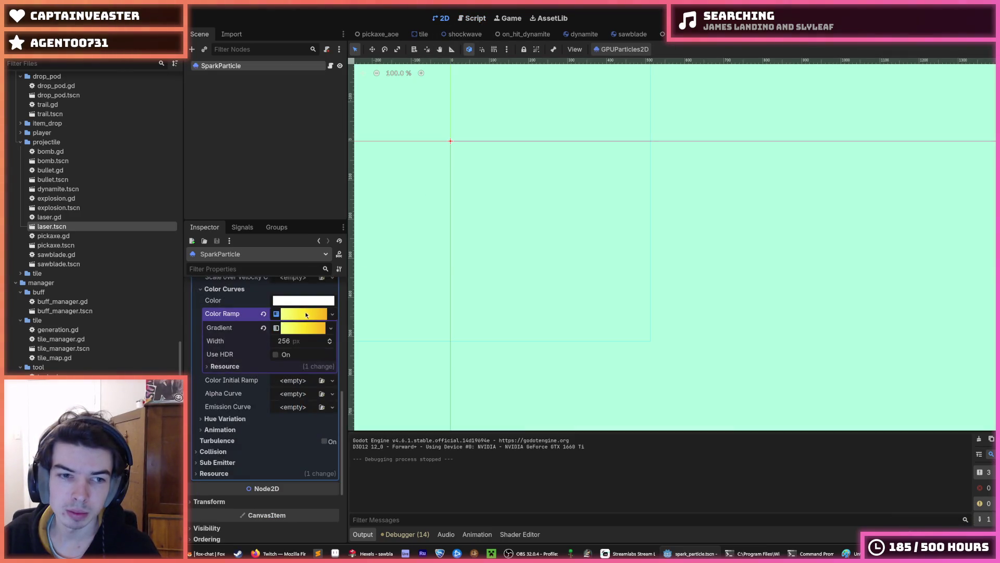
pyautogui.click(308, 328)
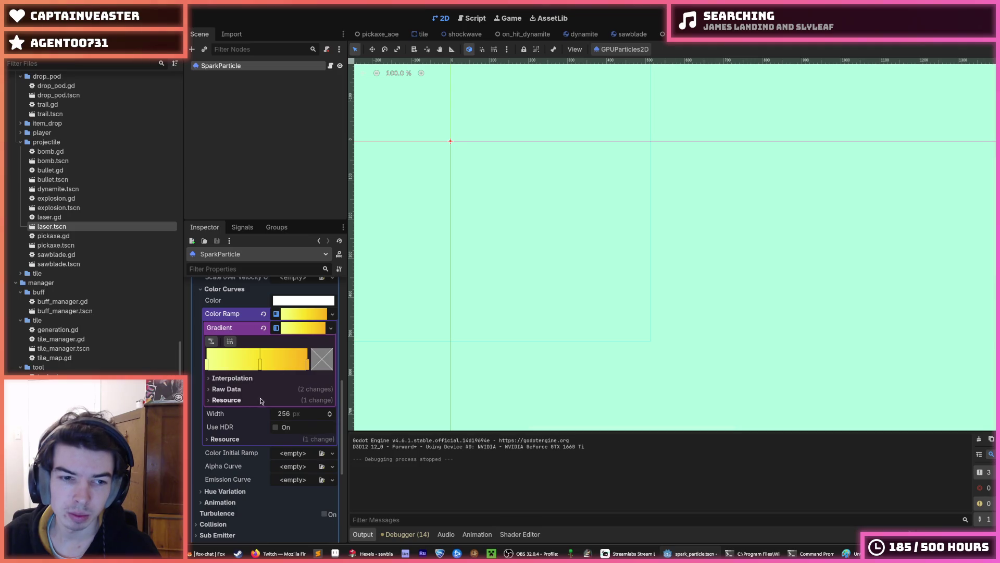
pyautogui.click(233, 378)
pyautogui.click(235, 378)
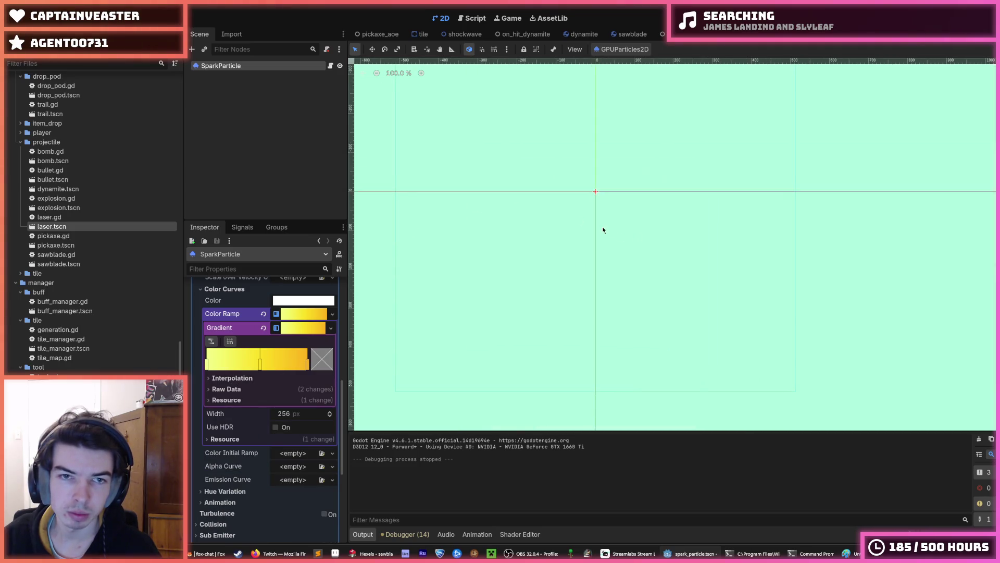
# - Turn off One Shot and re-enable Emitting so the sparks preview continuously
pyautogui.scroll(10, 248, 317)
pyautogui.click(268, 301)
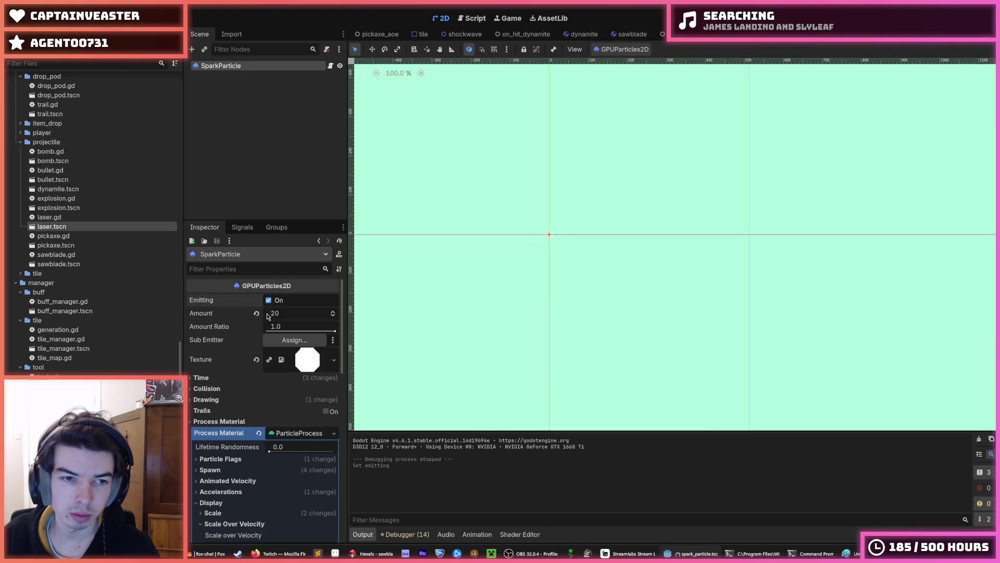
pyautogui.click(228, 380)
pyautogui.click(270, 416)
pyautogui.click(268, 301)
pyautogui.scroll(12, 532, 232)
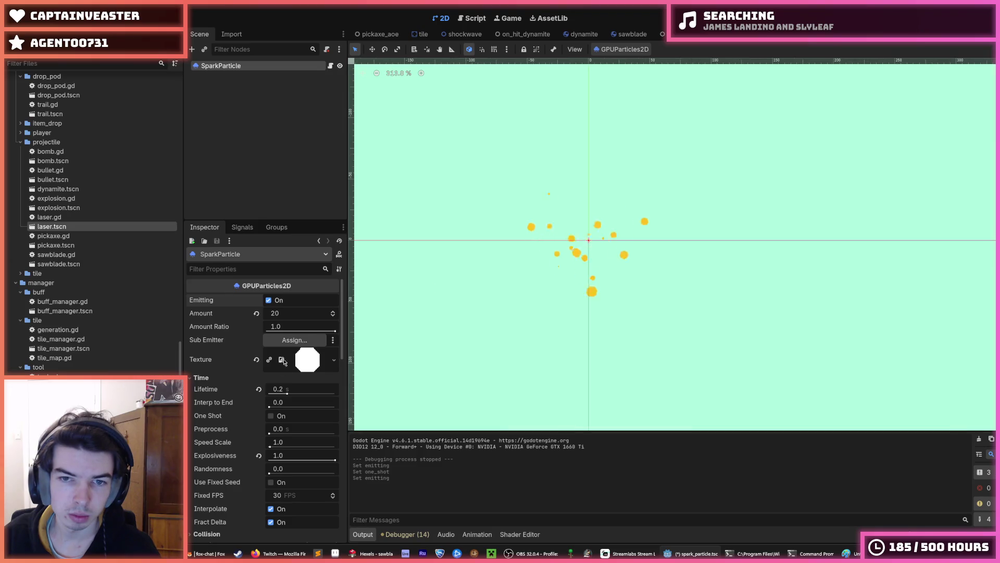
pyautogui.scroll(-15, 285, 381)
pyautogui.scroll(2, 285, 381)
# - Add a white stop at the gradient start and shift the stops into a pale-yellow-to-orange blend
pyautogui.moveTo(207, 411)
pyautogui.mouseDown()
pyautogui.moveTo(289, 413)
pyautogui.moveTo(255, 412)
pyautogui.mouseUp()
pyautogui.click(208, 411)
pyautogui.doubleClick(316, 414)
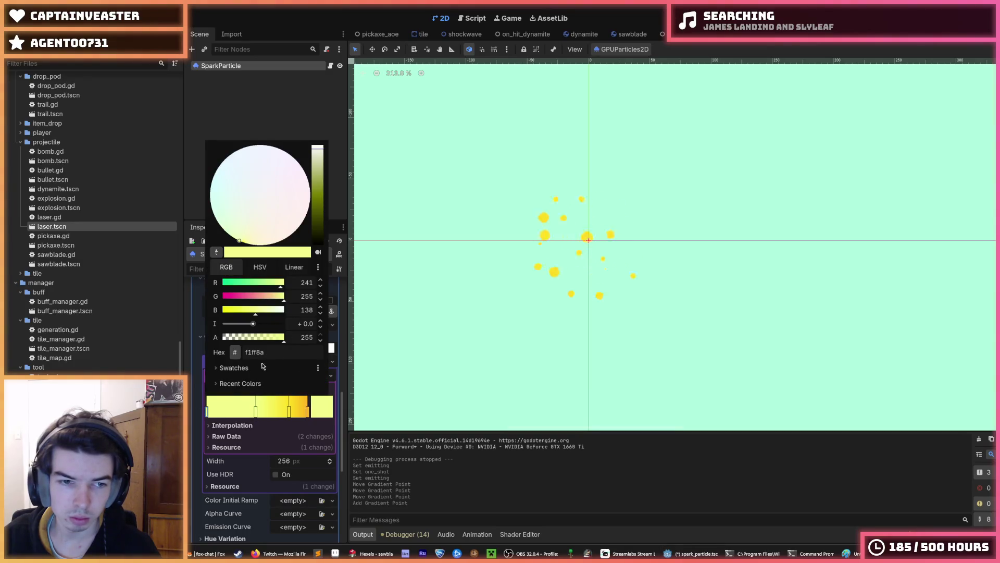
pyautogui.click(229, 367)
pyautogui.click(245, 409)
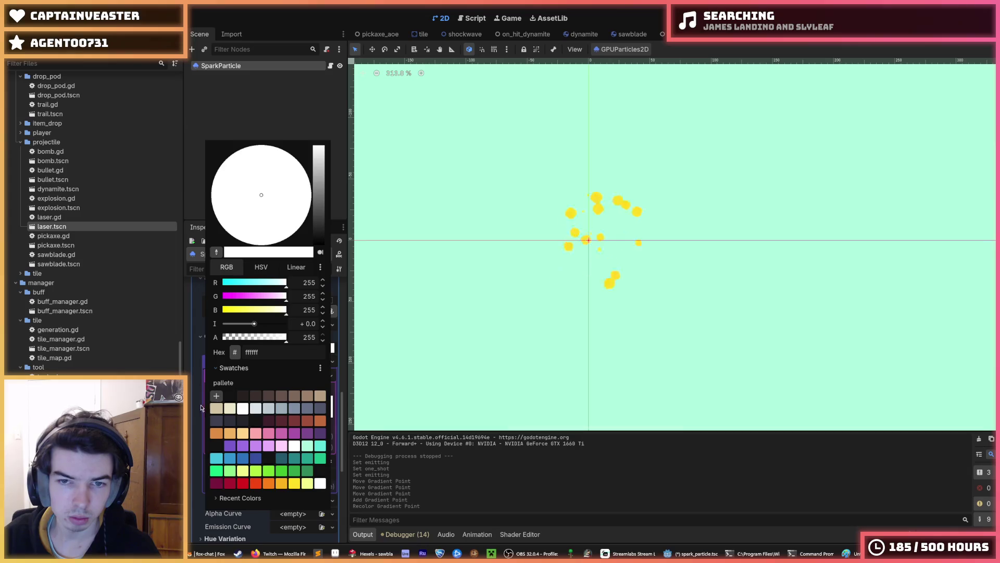
pyautogui.click(205, 409)
pyautogui.moveTo(316, 411); pyautogui.dragTo(307, 411)
pyautogui.click(289, 413)
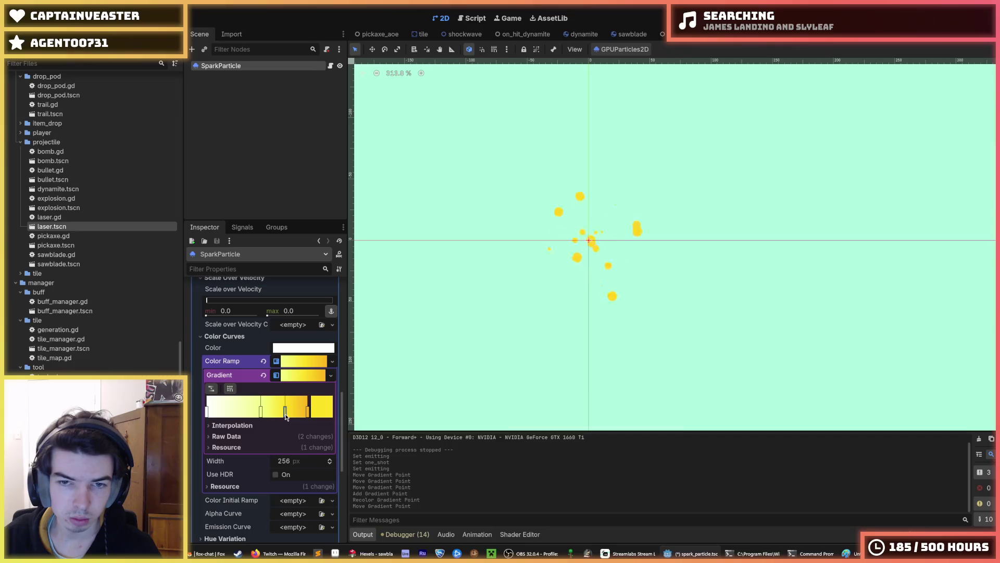
pyautogui.click(309, 412)
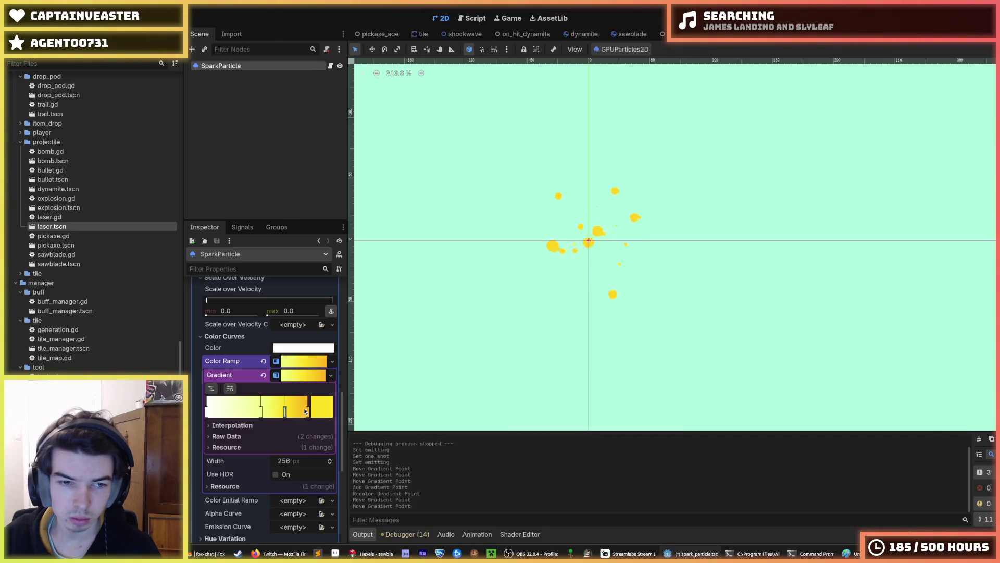
pyautogui.scroll(-5, 281, 414)
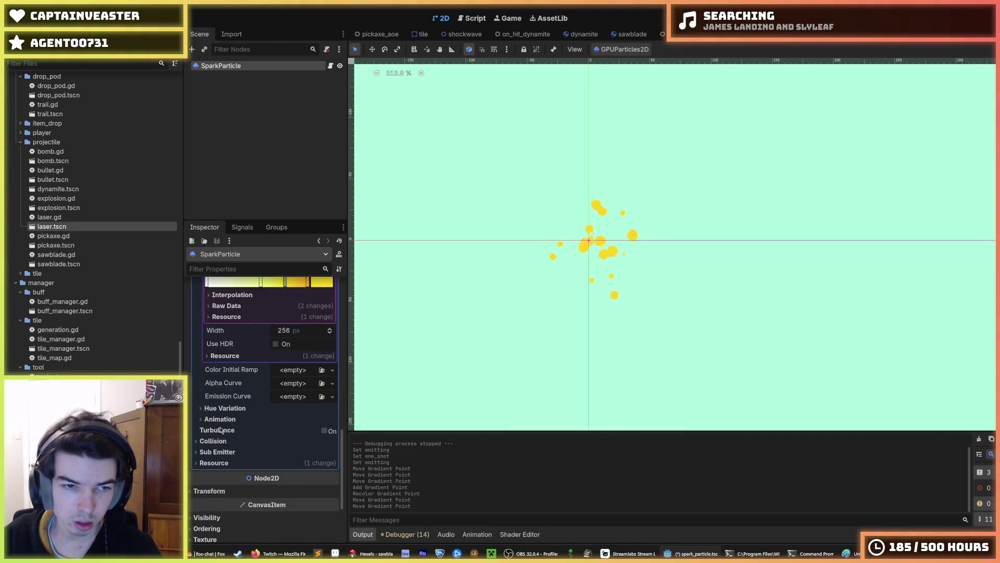
pyautogui.scroll(8, 290, 431)
pyautogui.scroll(5, 289, 432)
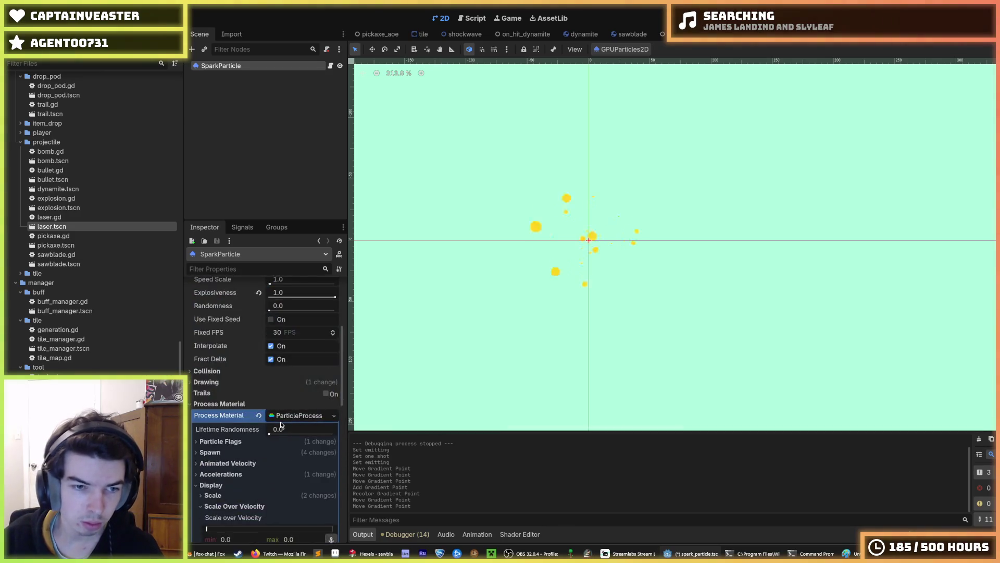
pyautogui.scroll(-4, 296, 411)
# - Open the Scale Curve editor, lower the start to 0.3 and raise the end to about 0.47
pyautogui.click(249, 408)
pyautogui.click(240, 397)
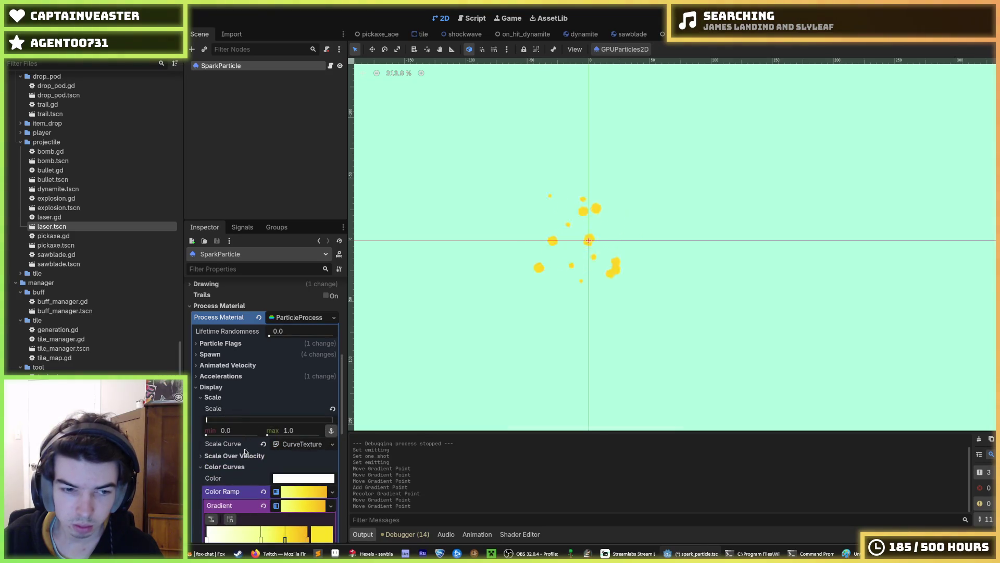
pyautogui.click(287, 445)
pyautogui.click(299, 484)
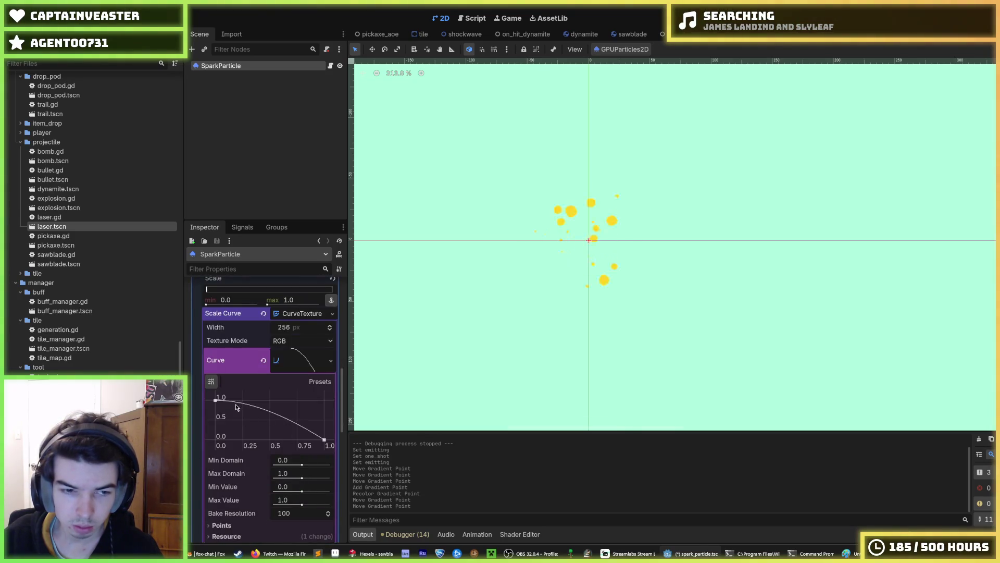
pyautogui.moveTo(214, 401); pyautogui.dragTo(203, 448)
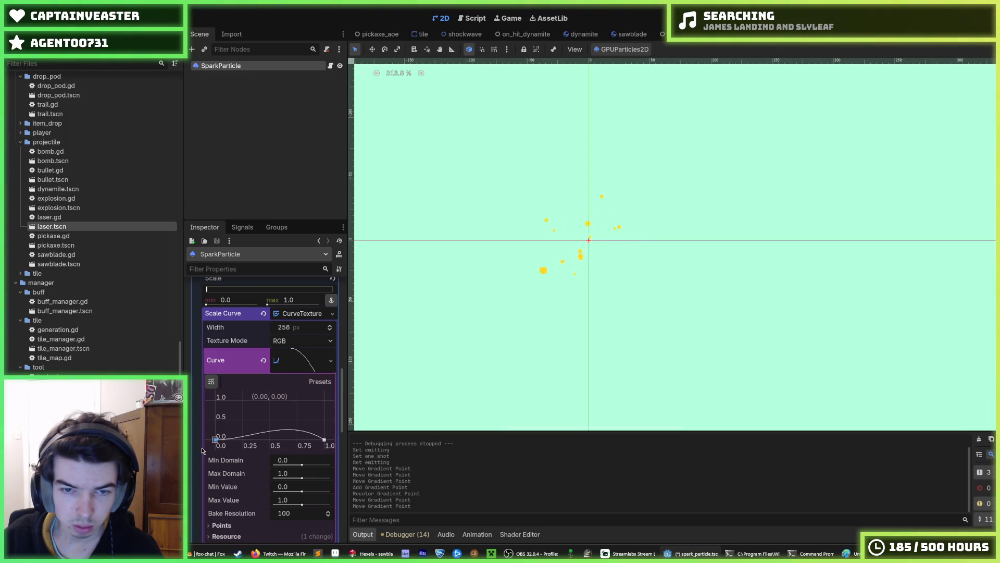
pyautogui.moveTo(324, 439); pyautogui.dragTo(330, 436)
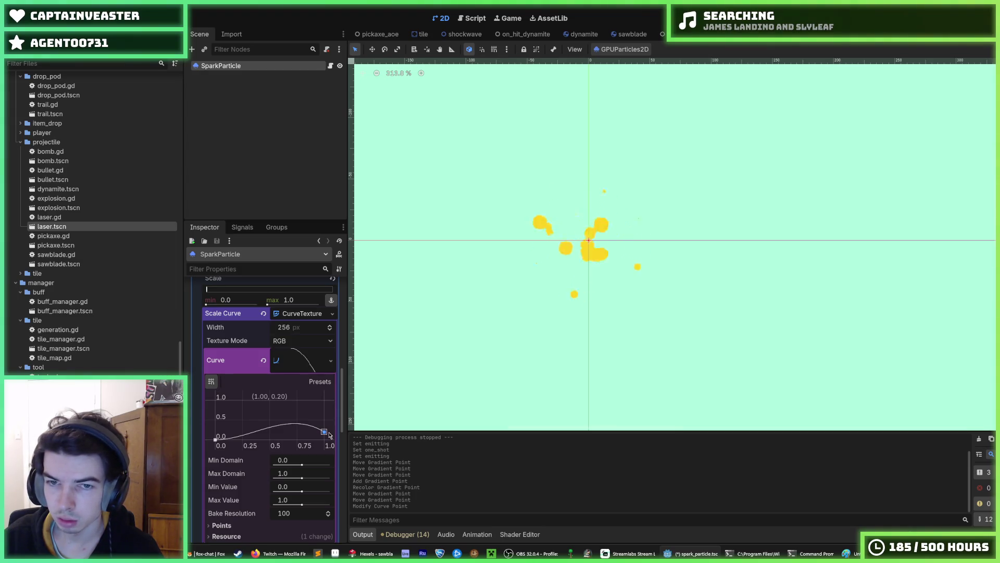
pyautogui.scroll(-2, 490, 354)
pyautogui.scroll(2, 518, 317)
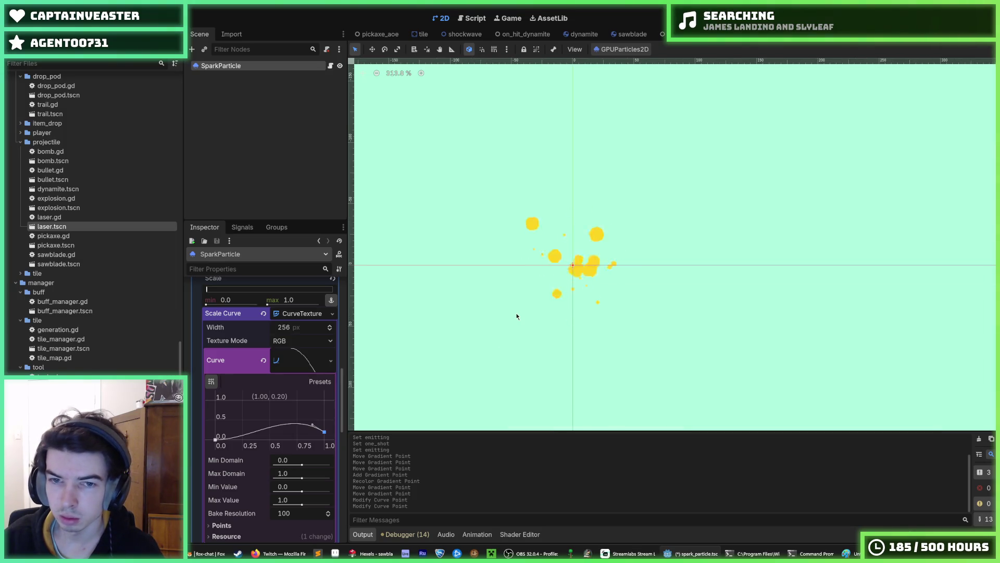
pyautogui.moveTo(324, 431)
pyautogui.mouseDown()
pyautogui.moveTo(332, 422)
pyautogui.moveTo(334, 433)
pyautogui.moveTo(308, 428)
pyautogui.moveTo(330, 432)
pyautogui.mouseUp()
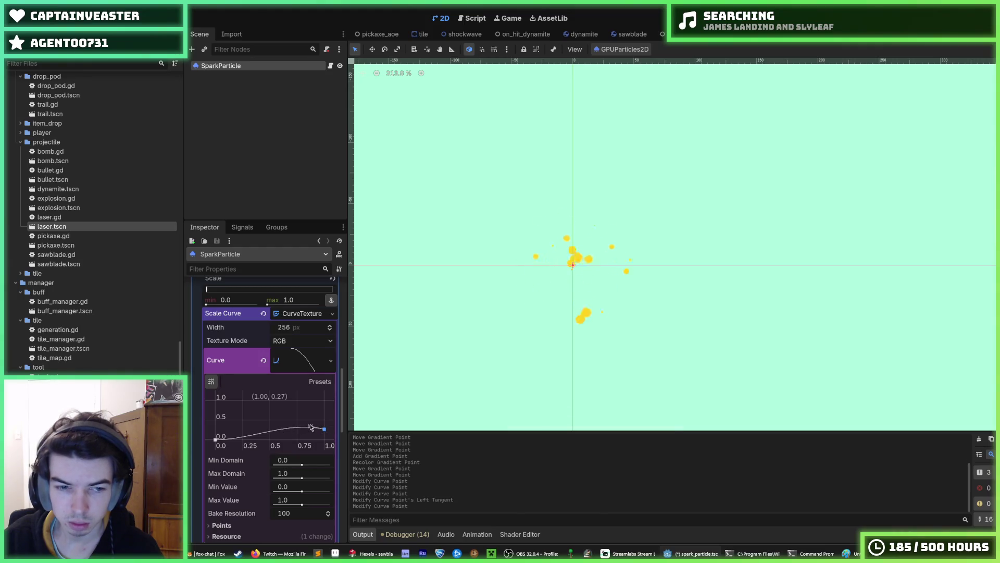
# - Bend the curve start upward and pull the end point down to zero
pyautogui.moveTo(223, 439); pyautogui.dragTo(236, 438)
pyautogui.moveTo(325, 429); pyautogui.dragTo(308, 426)
pyautogui.click(327, 427)
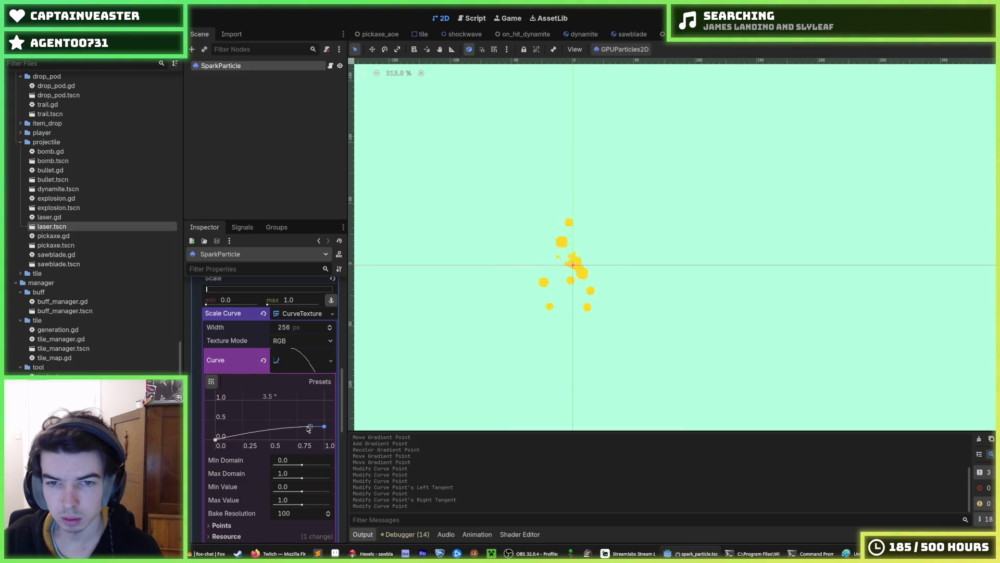
pyautogui.moveTo(324, 426)
pyautogui.mouseDown()
pyautogui.moveTo(324, 439)
pyautogui.moveTo(316, 433)
pyautogui.mouseUp()
# - Add a peak point at about (0.90, 0.50) and make the start tangent linear
pyautogui.click(319, 430)
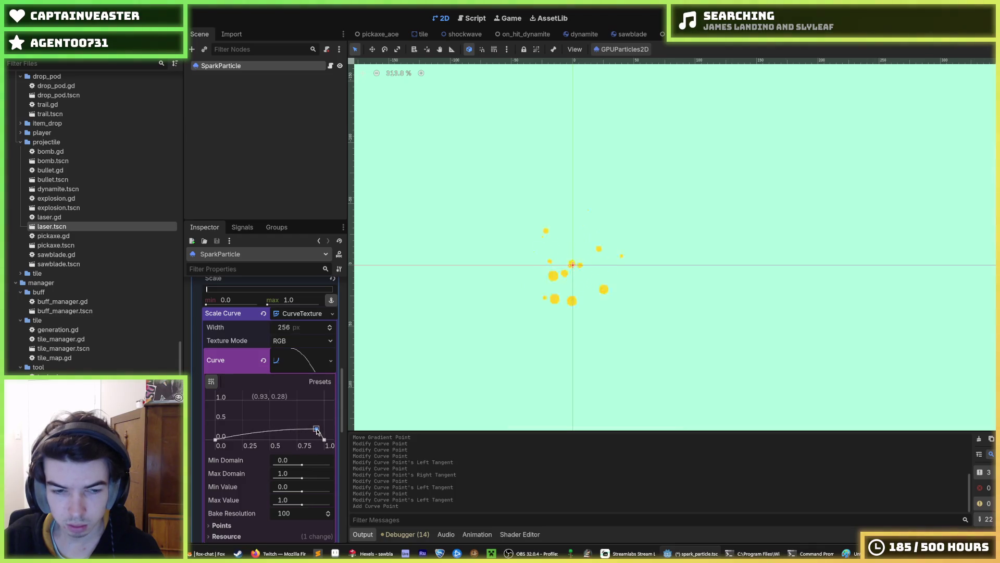
pyautogui.moveTo(320, 431); pyautogui.dragTo(312, 426)
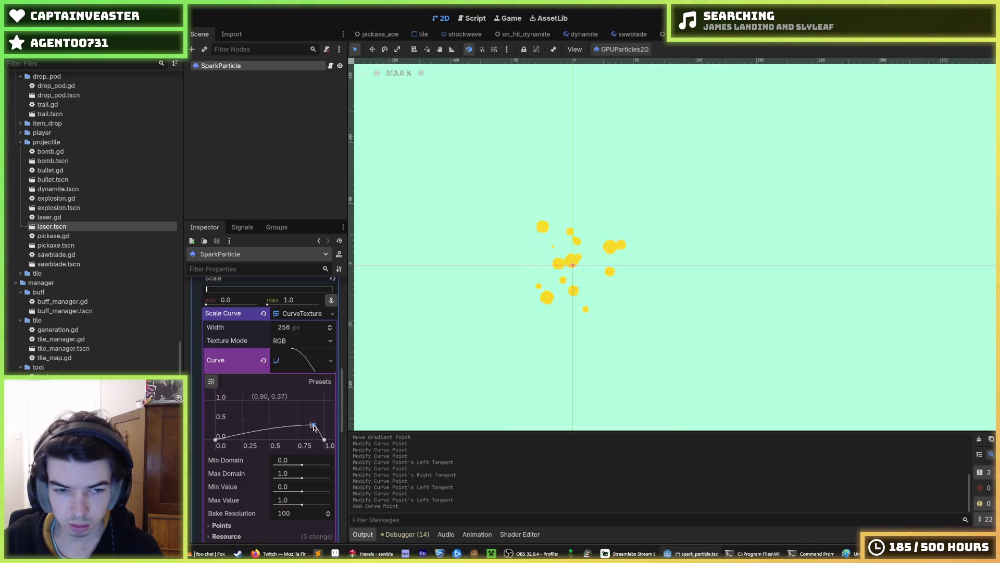
pyautogui.click(216, 439)
pyautogui.moveTo(231, 439); pyautogui.dragTo(245, 442)
pyautogui.rightClick(233, 441)
pyautogui.moveTo(313, 427)
pyautogui.mouseDown()
pyautogui.moveTo(283, 420)
pyautogui.moveTo(331, 424)
pyautogui.mouseUp()
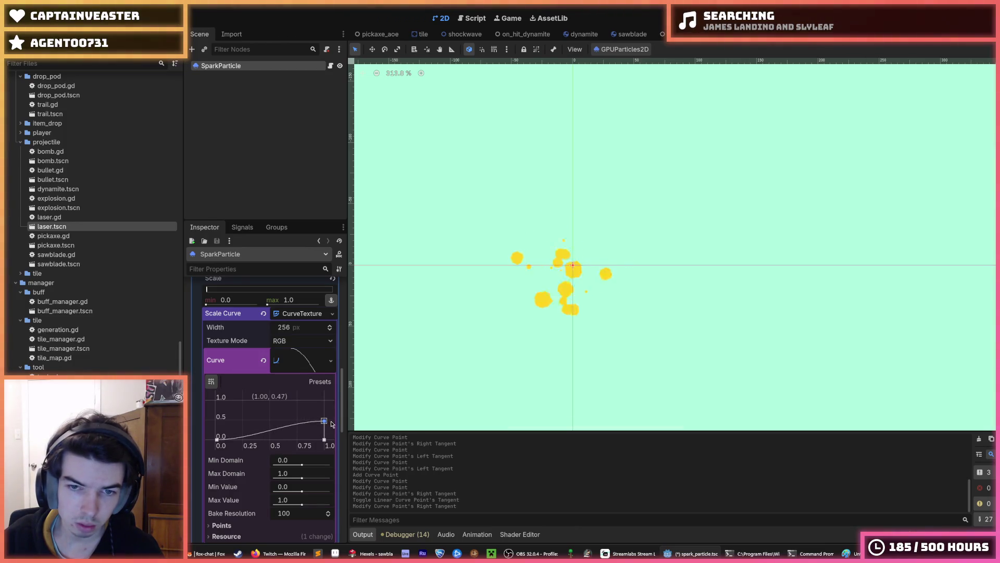
pyautogui.moveTo(327, 424); pyautogui.dragTo(318, 422)
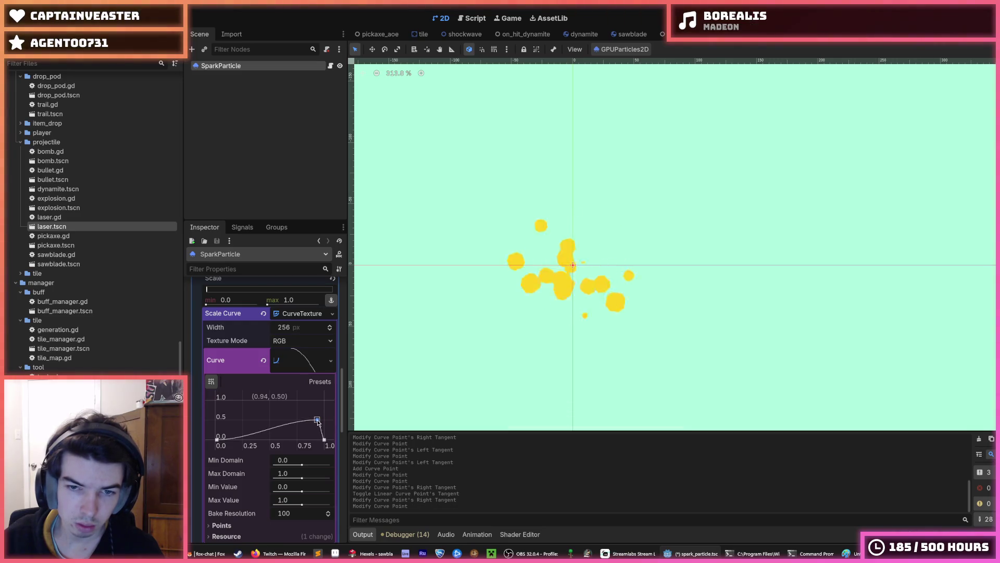
pyautogui.moveTo(317, 419); pyautogui.dragTo(314, 421)
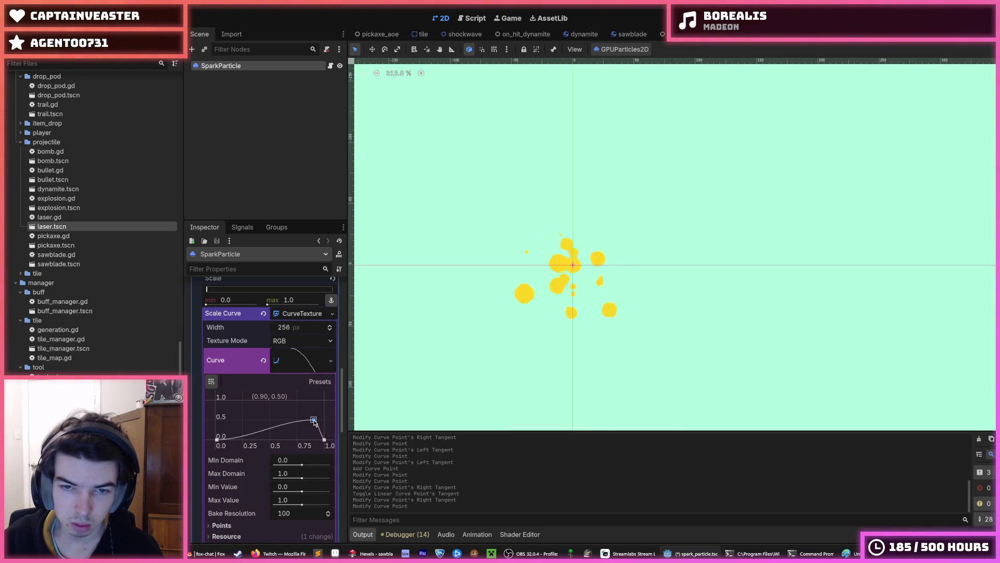
pyautogui.scroll(-5, 455, 337)
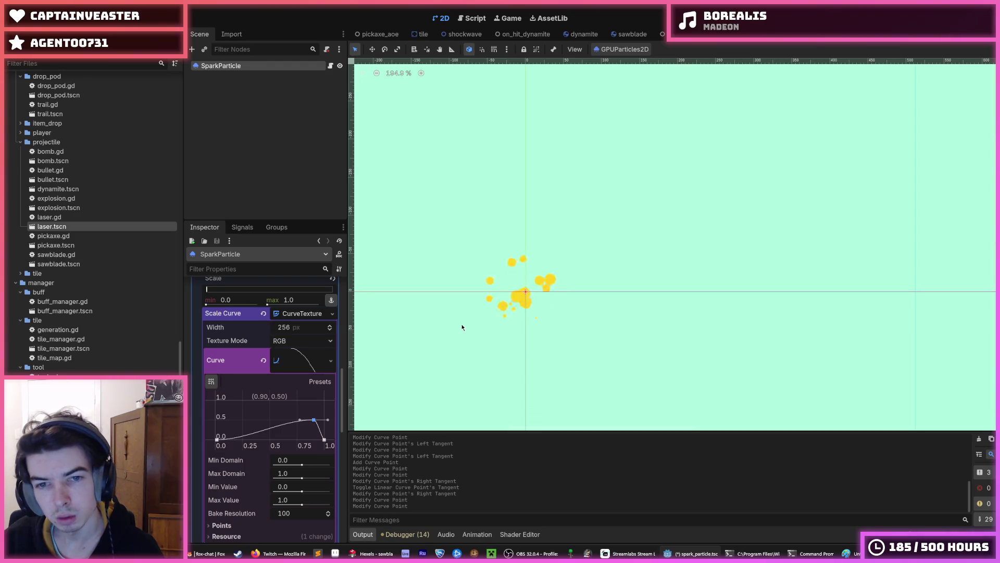
# - Set the spark particle's Lifetime to 0.25 seconds
pyautogui.scroll(15, 282, 409)
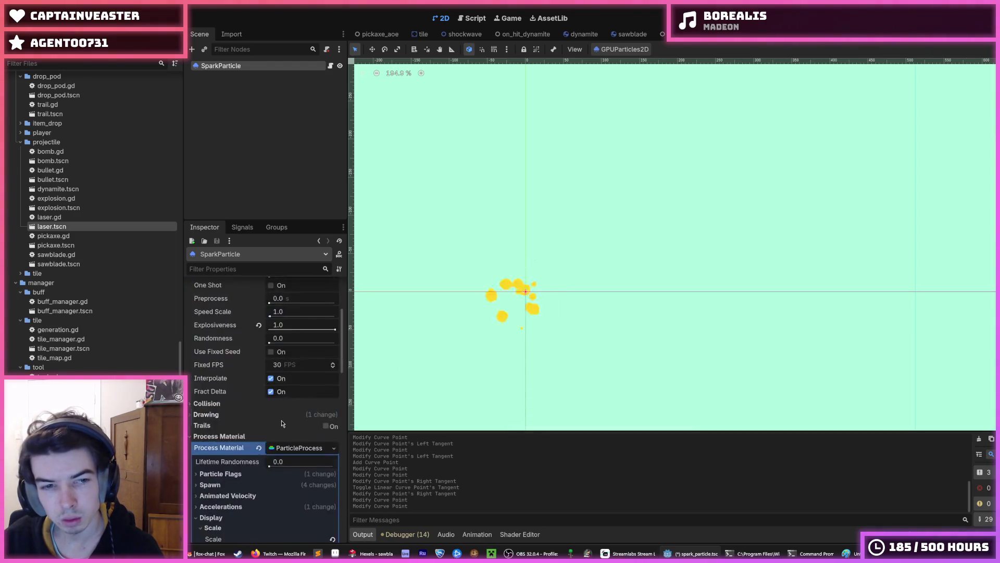
pyautogui.click(293, 389)
pyautogui.write('3')
pyautogui.press('Return')
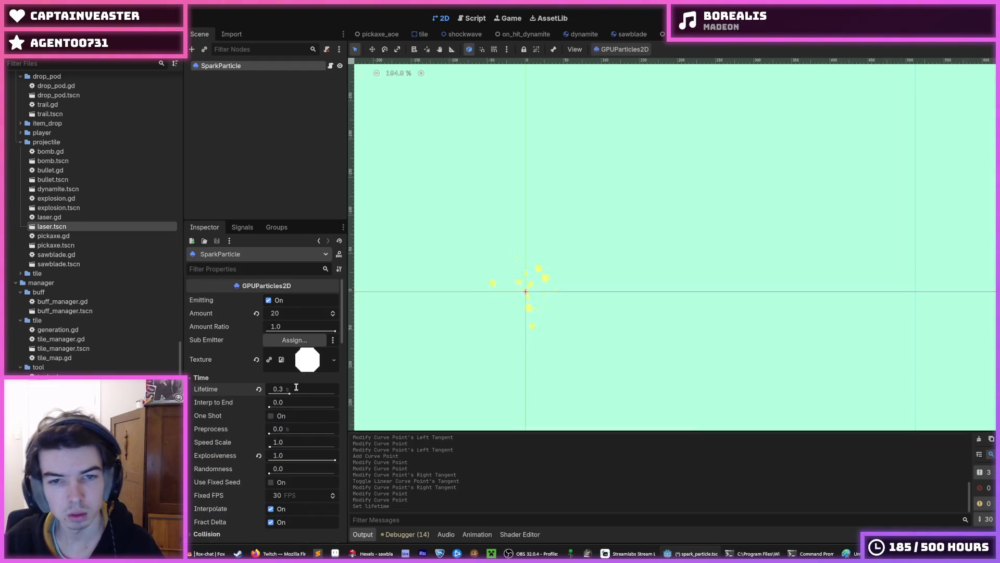
pyautogui.scroll(-10, 294, 395)
pyautogui.scroll(7, 282, 412)
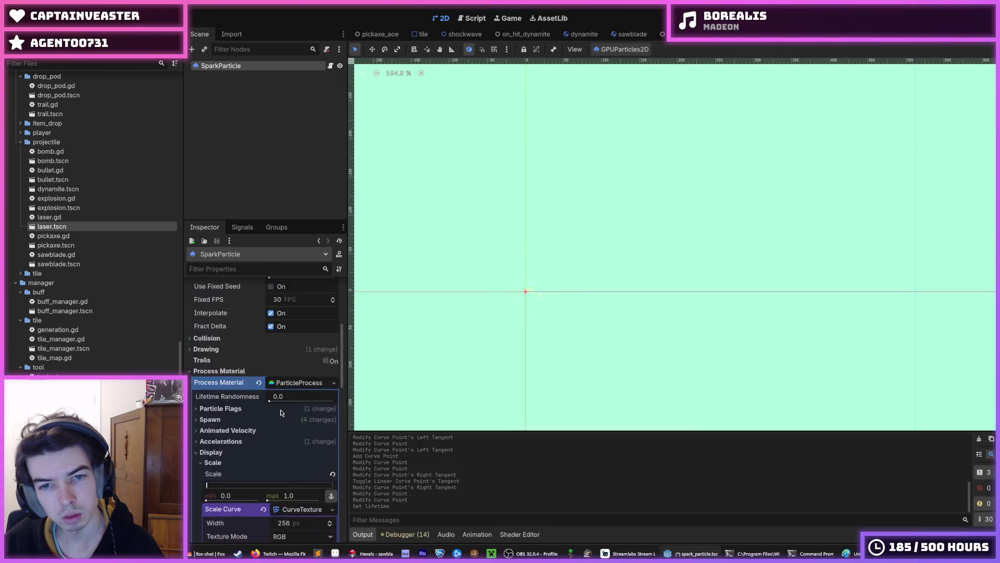
pyautogui.scroll(4, 284, 408)
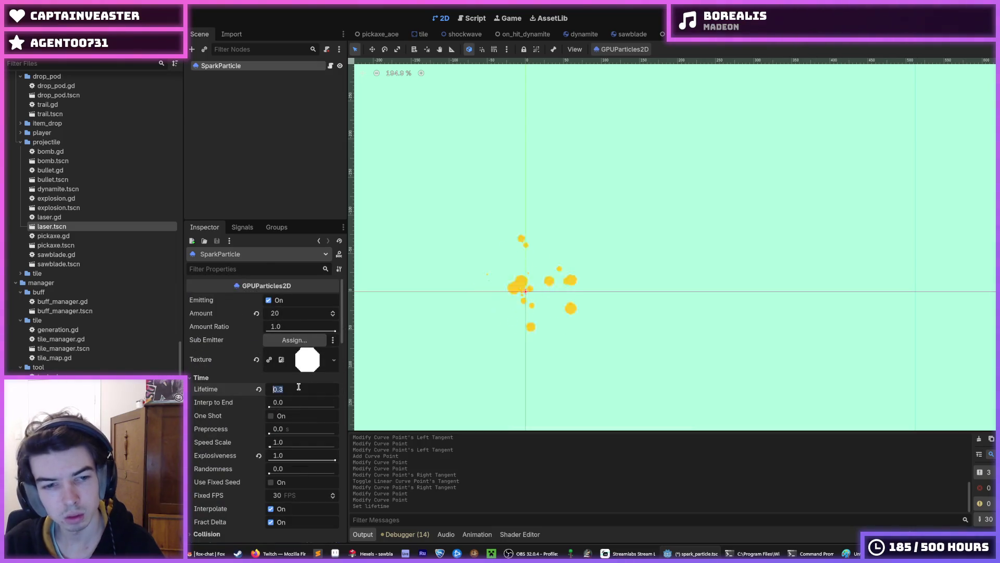
pyautogui.press('Return')
pyautogui.scroll(-15, 299, 387)
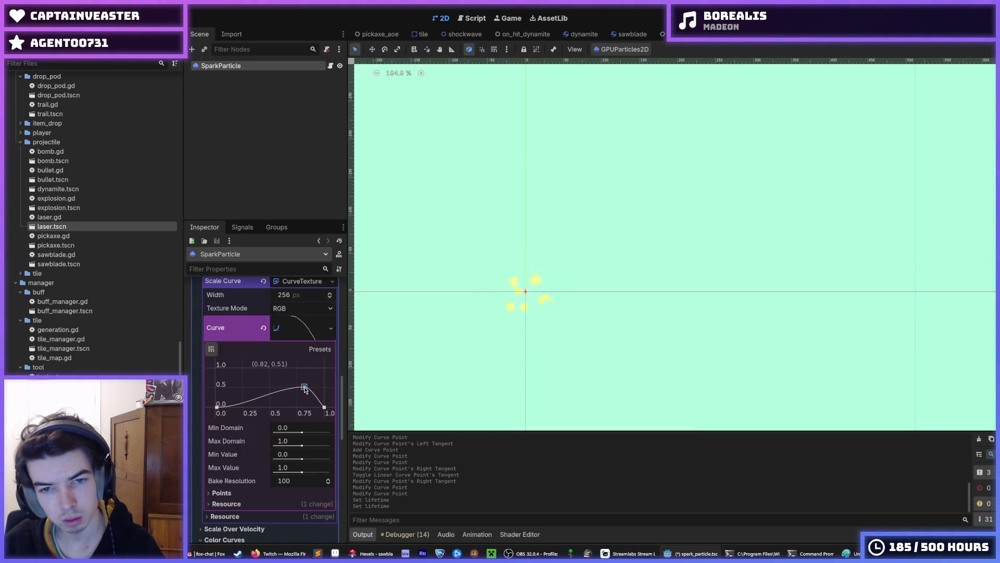
# - Fine-tune the scale curve's peak point, save the scene, and run the game with F5
pyautogui.click(313, 387)
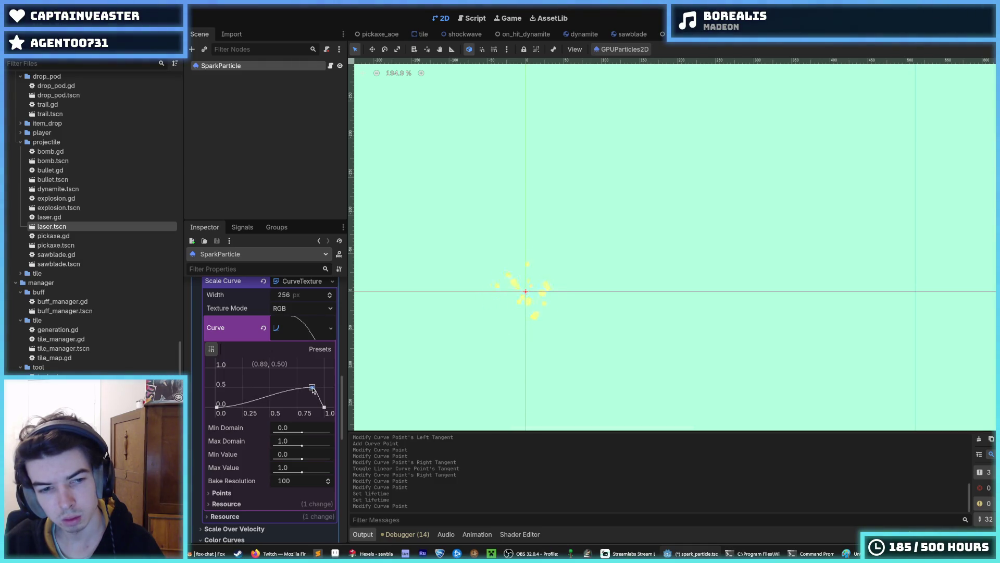
pyautogui.click(313, 388)
pyautogui.hotkey('ctrl', 's')
pyautogui.scroll(-6, 456, 317)
pyautogui.scroll(4, 409, 284)
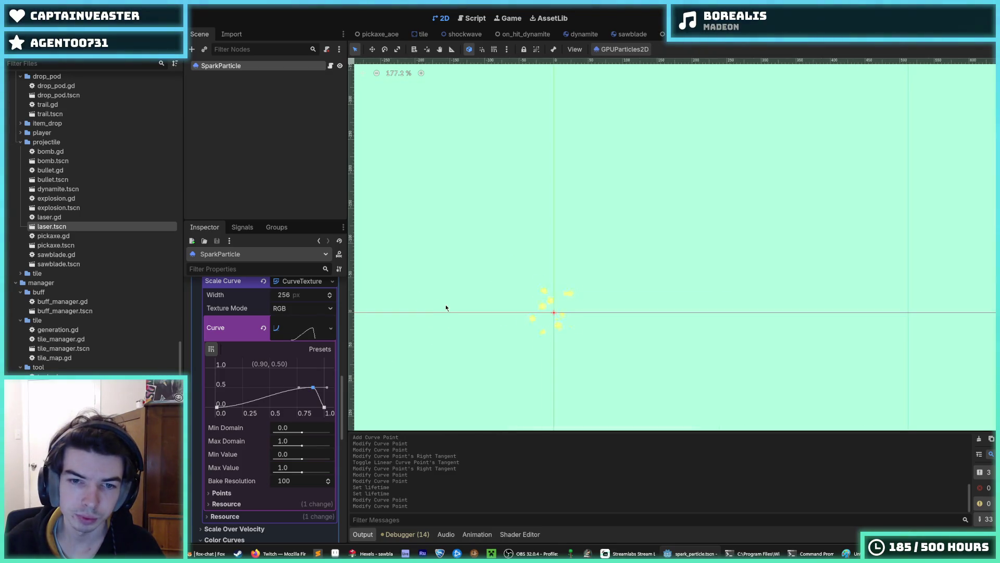
pyautogui.press('F5')
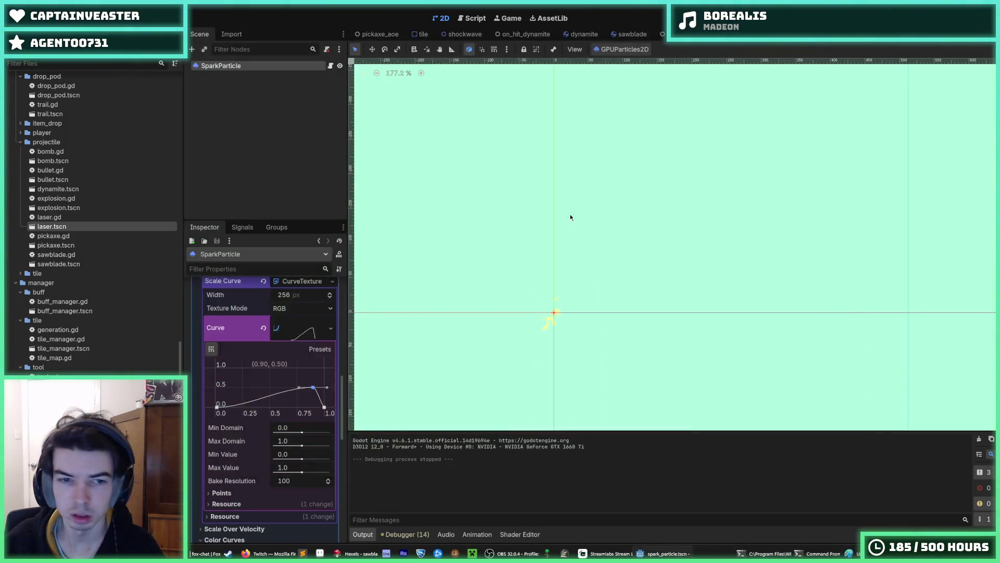
# - Turn off Emitting, enable One Shot, save, then test-run the game and stop it
pyautogui.scroll(15, 286, 337)
pyautogui.click(269, 301)
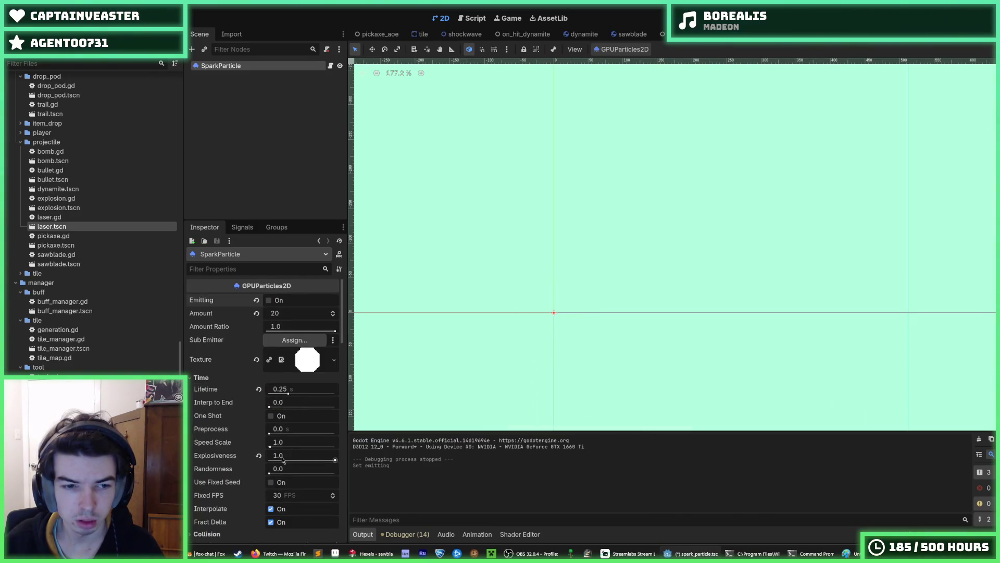
pyautogui.click(271, 416)
pyautogui.hotkey('ctrl', 's')
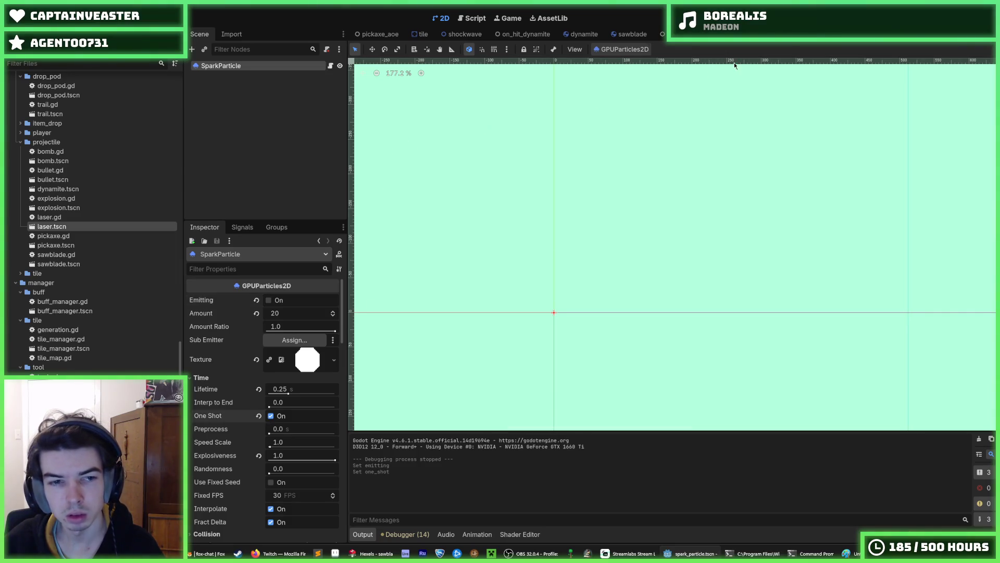
pyautogui.hotkey('ctrl', 's')
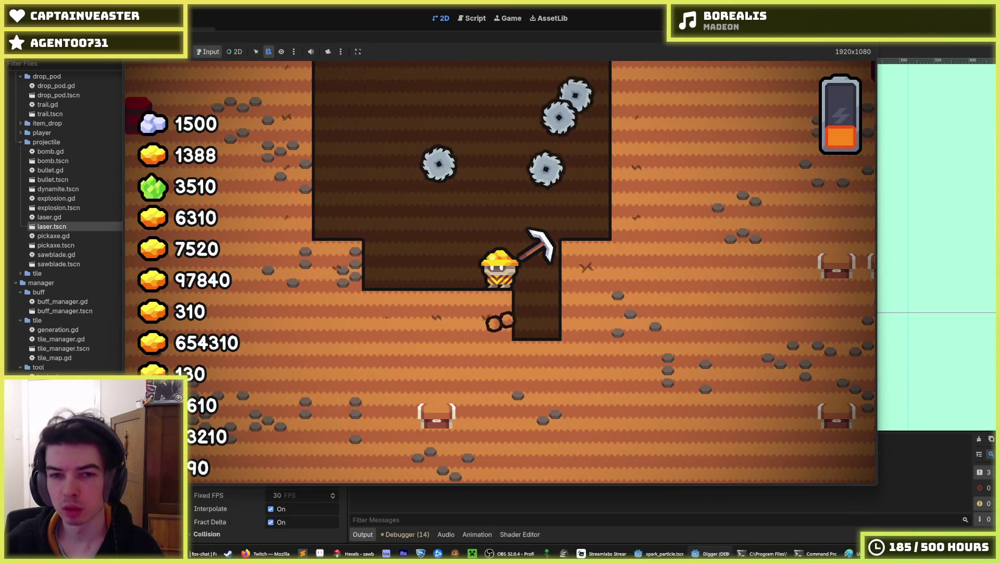
pyautogui.press('F8')
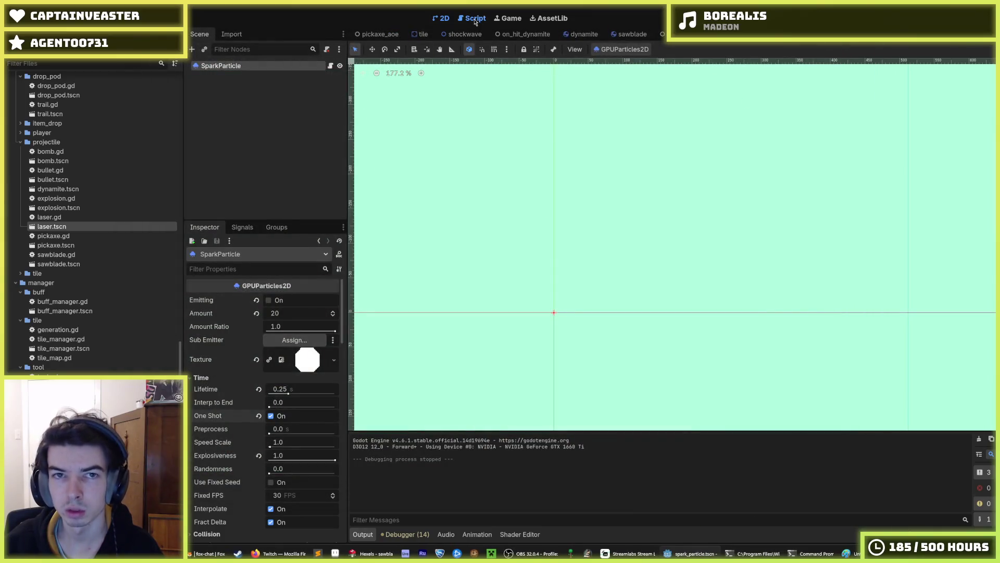
pyautogui.click(473, 18)
pyautogui.click(594, 170)
pyautogui.click(641, 156)
pyautogui.click(583, 171)
pyautogui.click(630, 158)
pyautogui.click(374, 141)
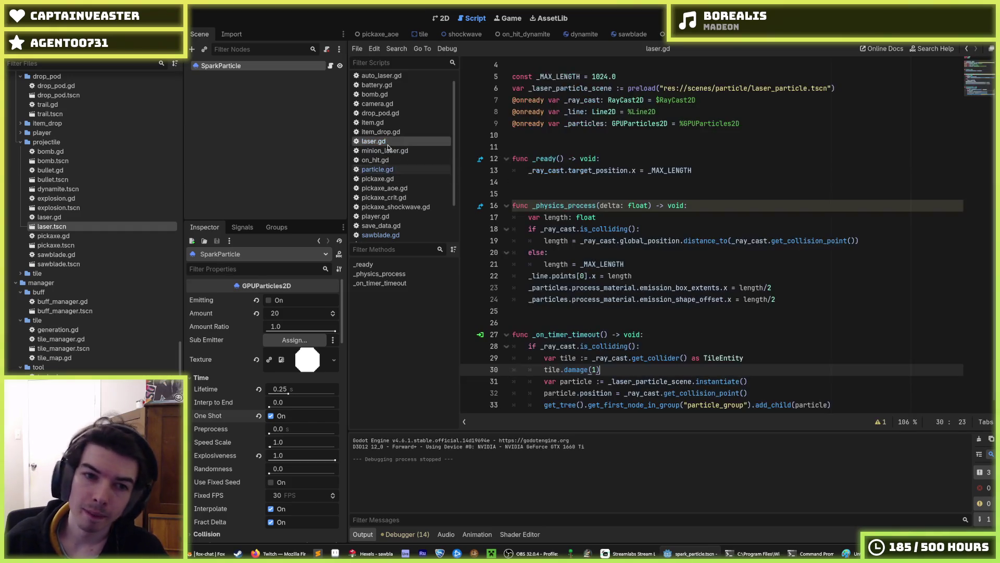
pyautogui.click(407, 235)
pyautogui.scroll(-1, 628, 290)
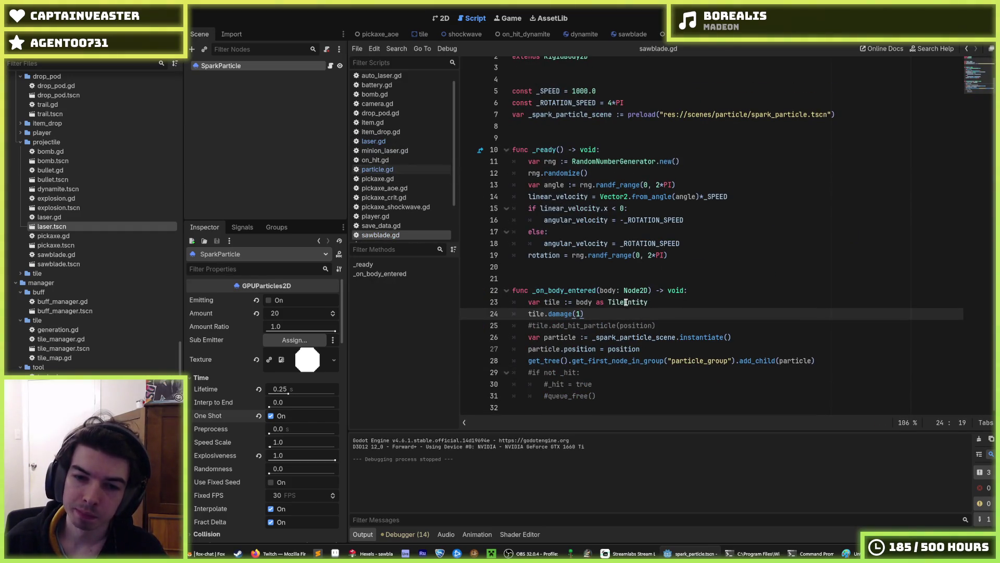
pyautogui.doubleClick(556, 295)
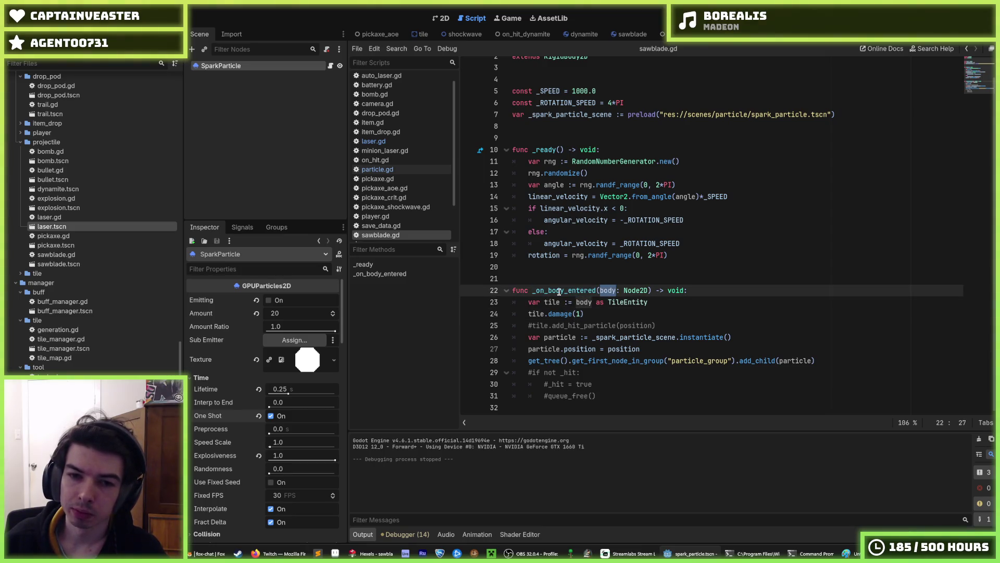
pyautogui.click(243, 227)
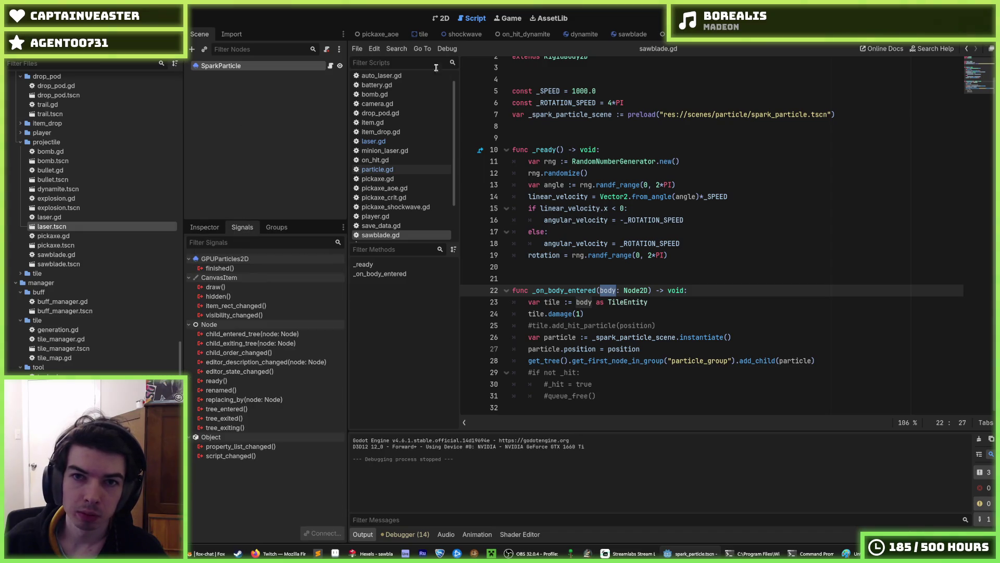
pyautogui.click(652, 197)
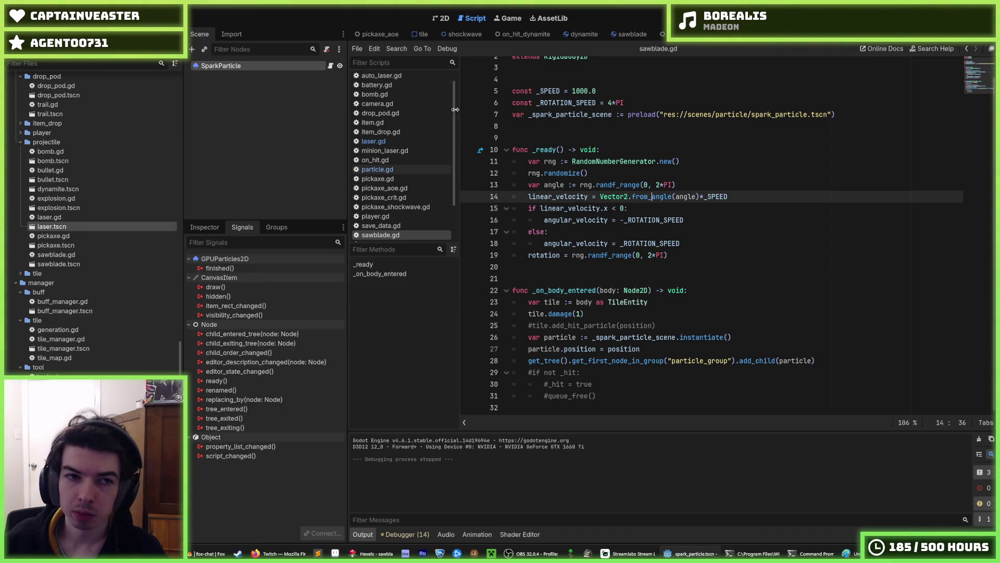
pyautogui.click(441, 20)
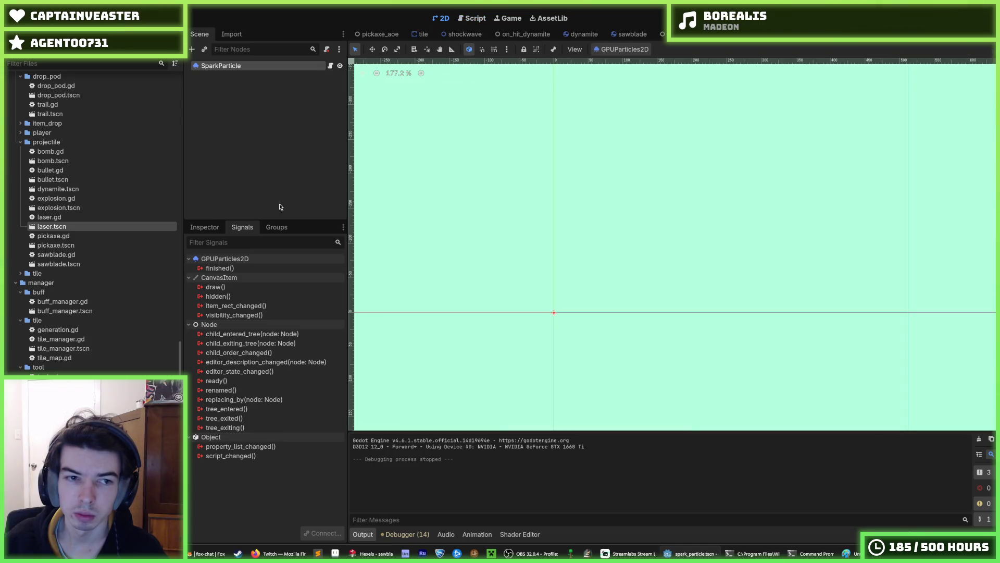
pyautogui.click(199, 231)
pyautogui.scroll(-10, 283, 395)
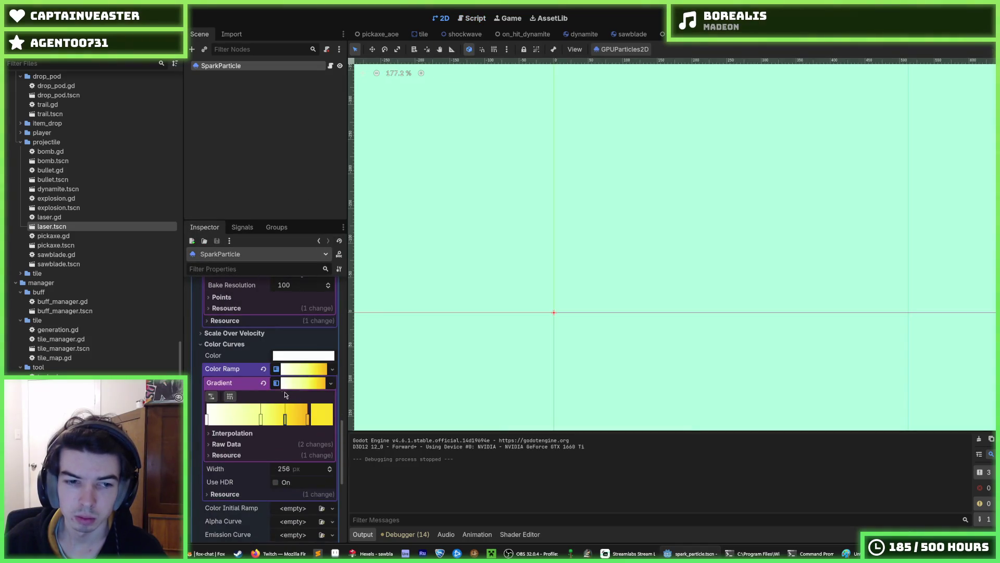
# - Recolour the gradient's end stop to orange f88019 and run the game to test it
pyautogui.click(315, 423)
pyautogui.click(269, 378)
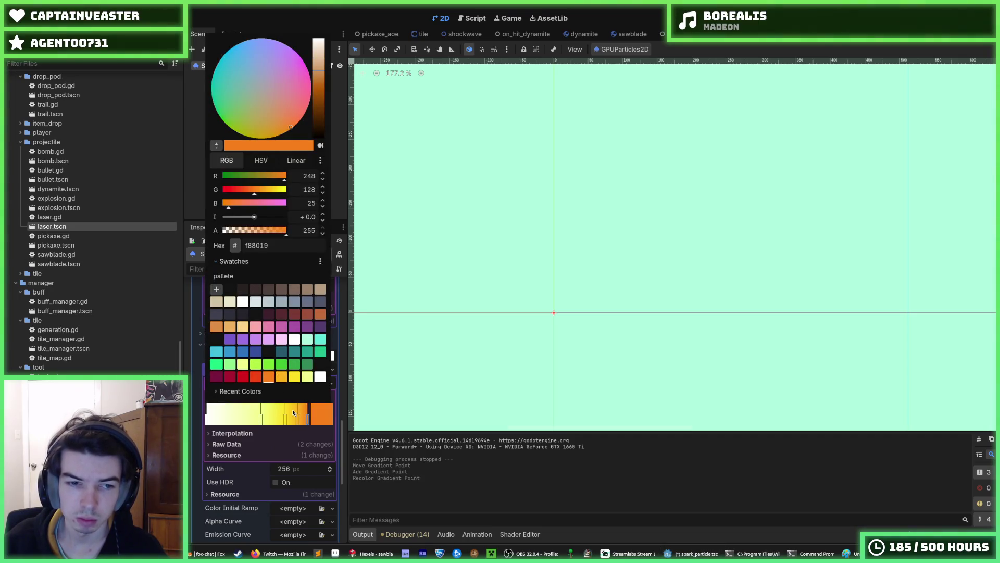
pyautogui.click(262, 422)
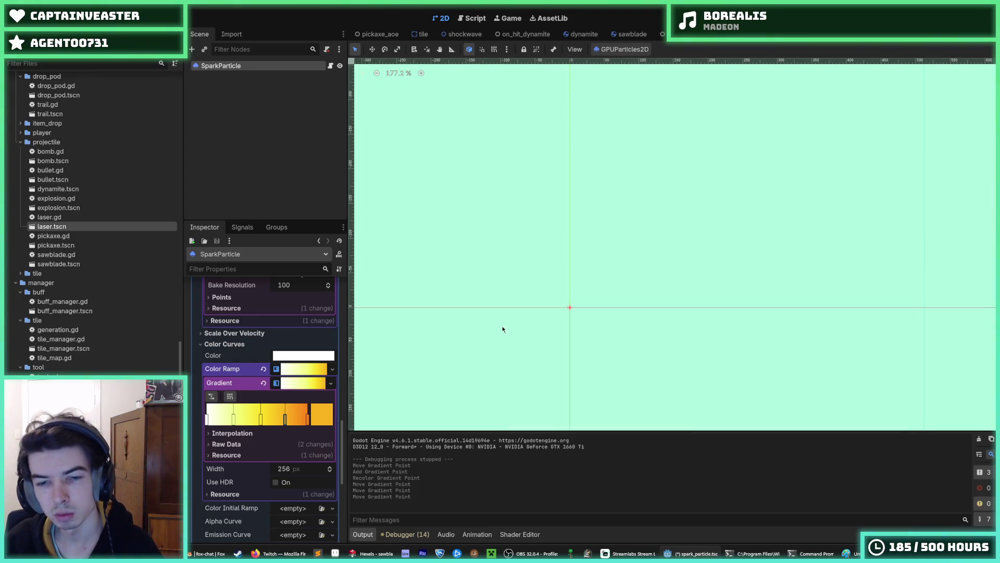
pyautogui.press('F5')
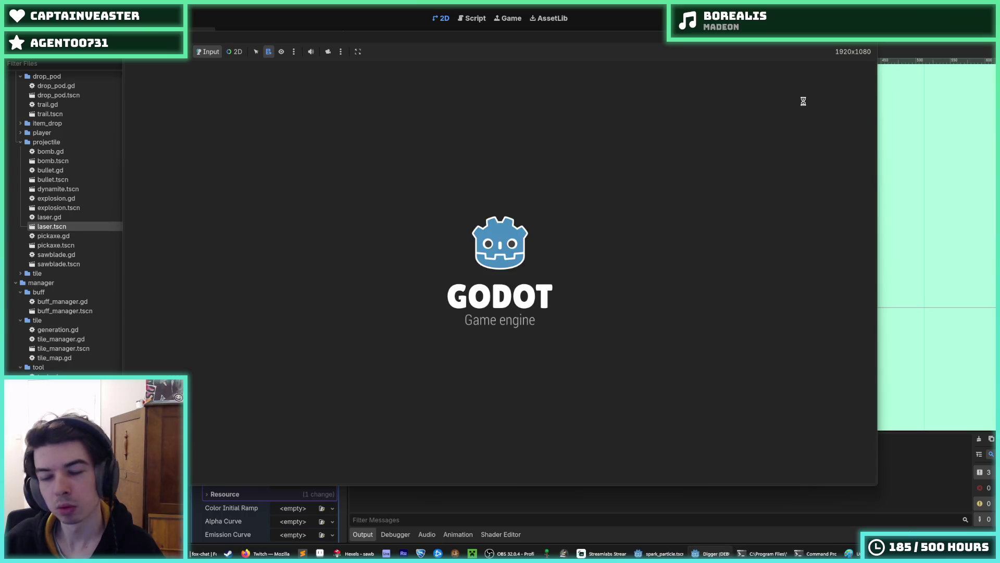
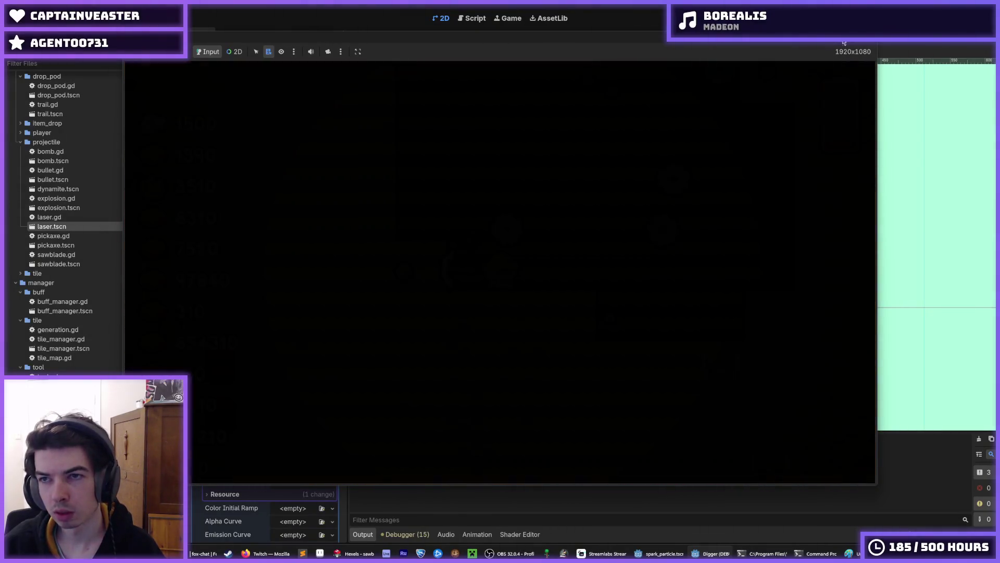
# - Test-run the game, stop it, and return to the sawblade scene's script
pyautogui.press('F5')
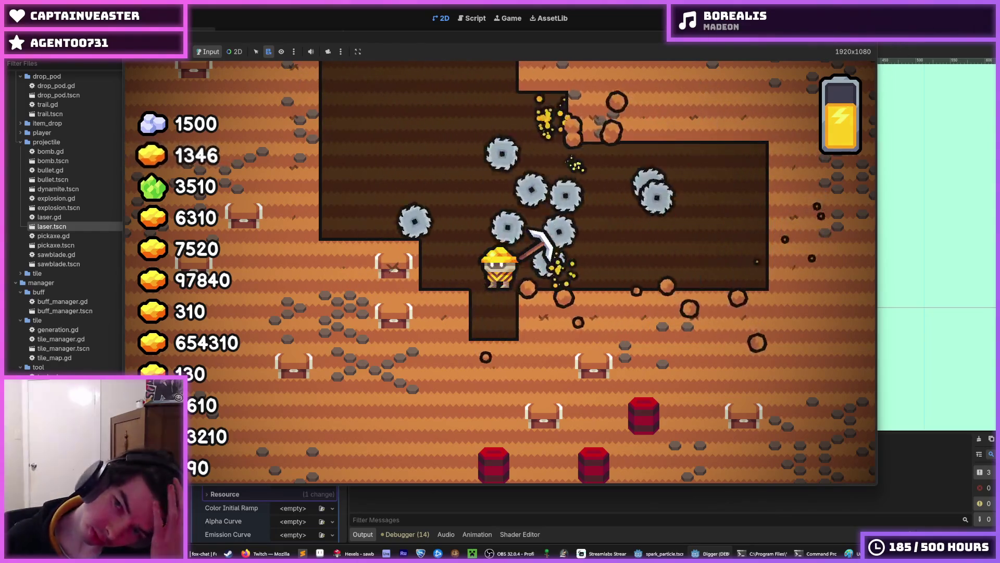
pyautogui.press('F8')
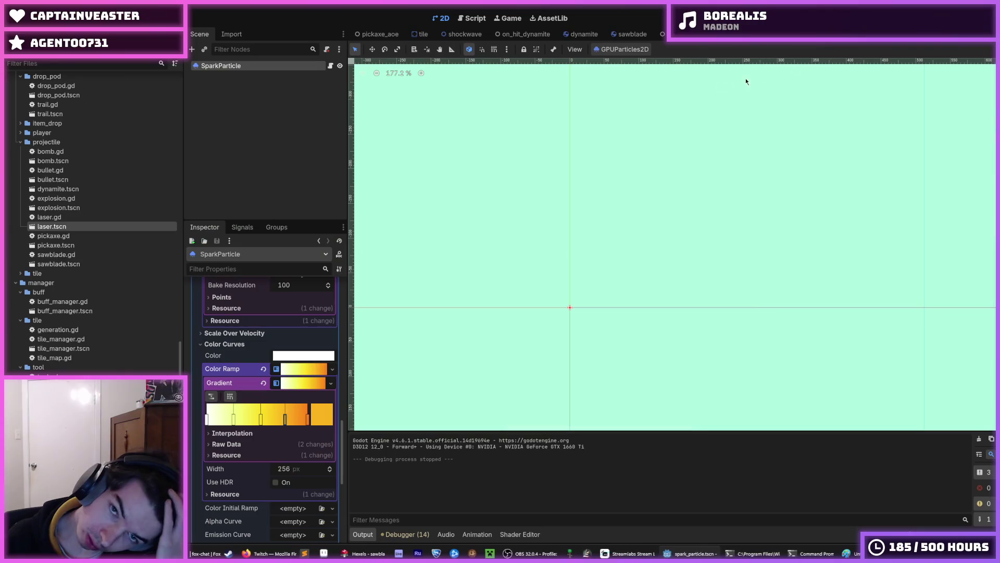
pyautogui.click(472, 18)
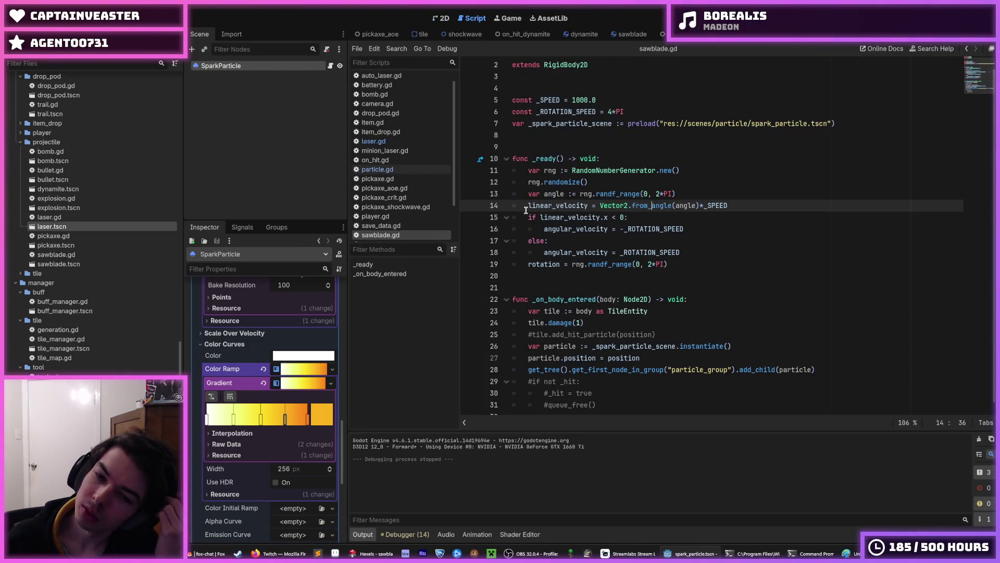
pyautogui.click(679, 326)
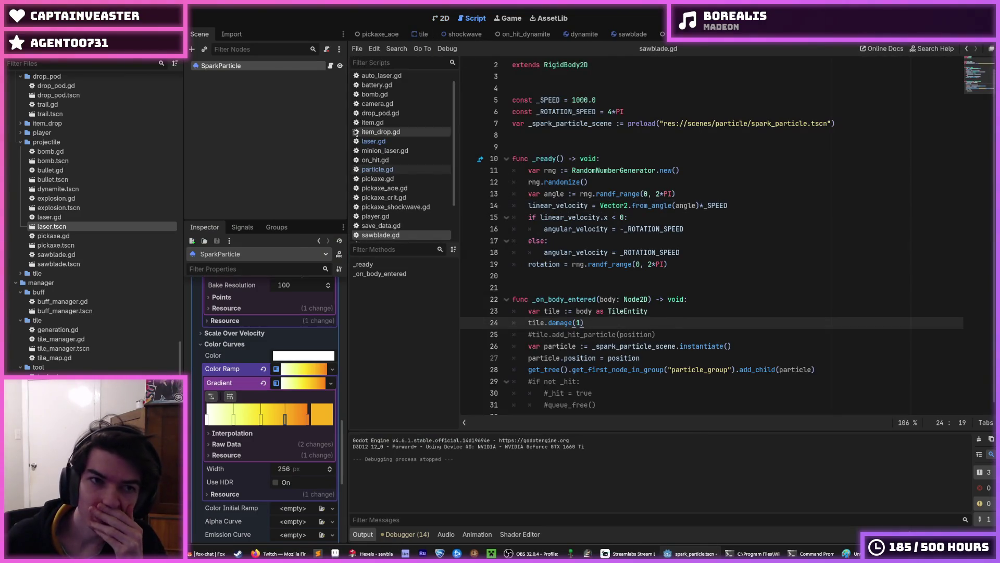
pyautogui.click(581, 34)
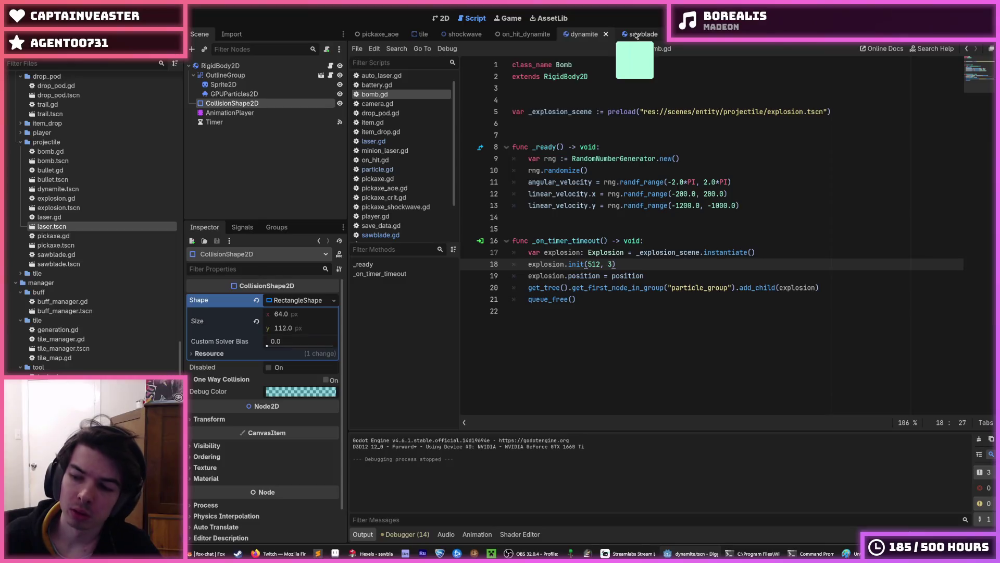
pyautogui.click(636, 35)
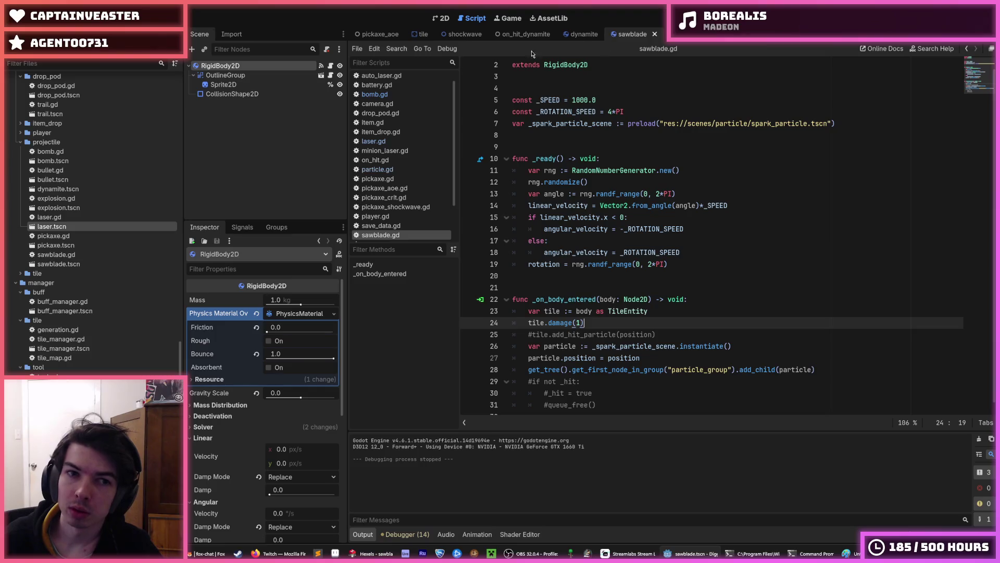
# - Check the sawblade's signals, then review the particle and tile references in the handler
pyautogui.click(239, 227)
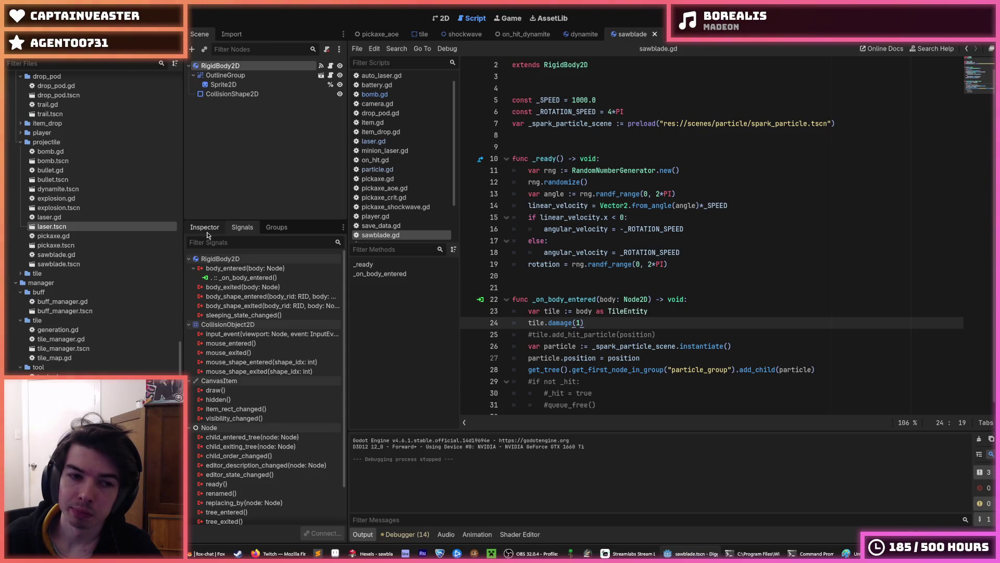
pyautogui.click(207, 232)
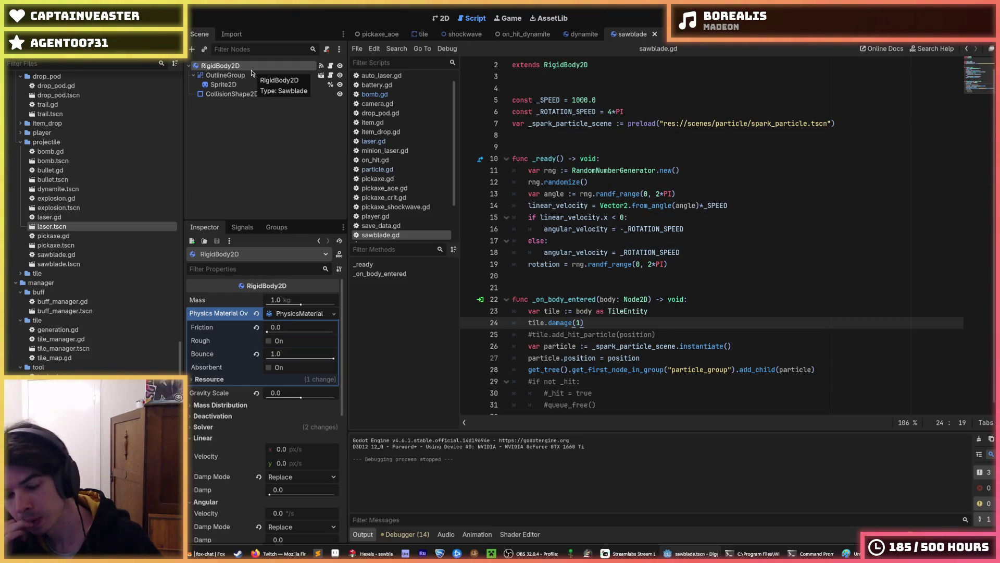
pyautogui.scroll(-1, 670, 262)
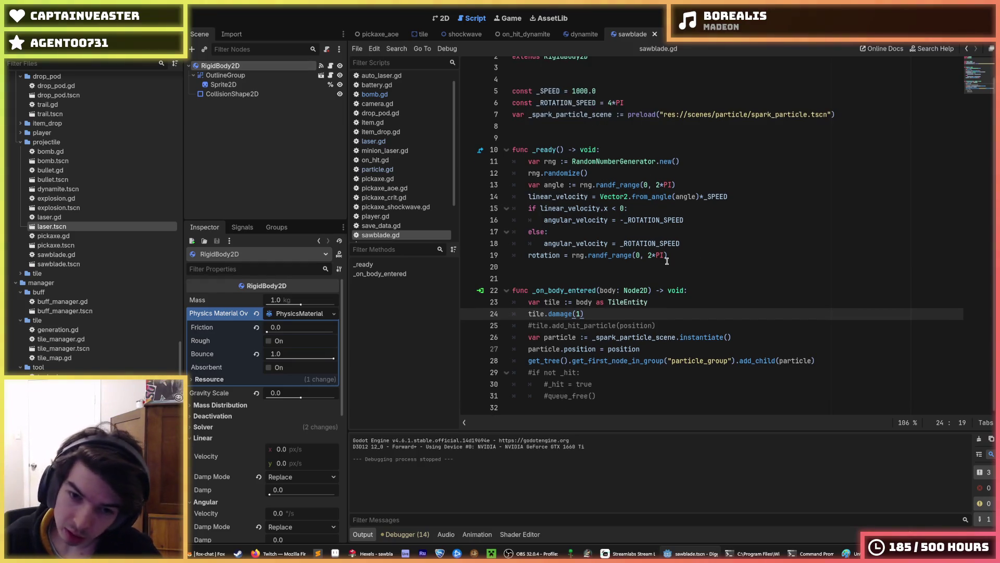
pyautogui.doubleClick(556, 336)
pyautogui.doubleClick(540, 314)
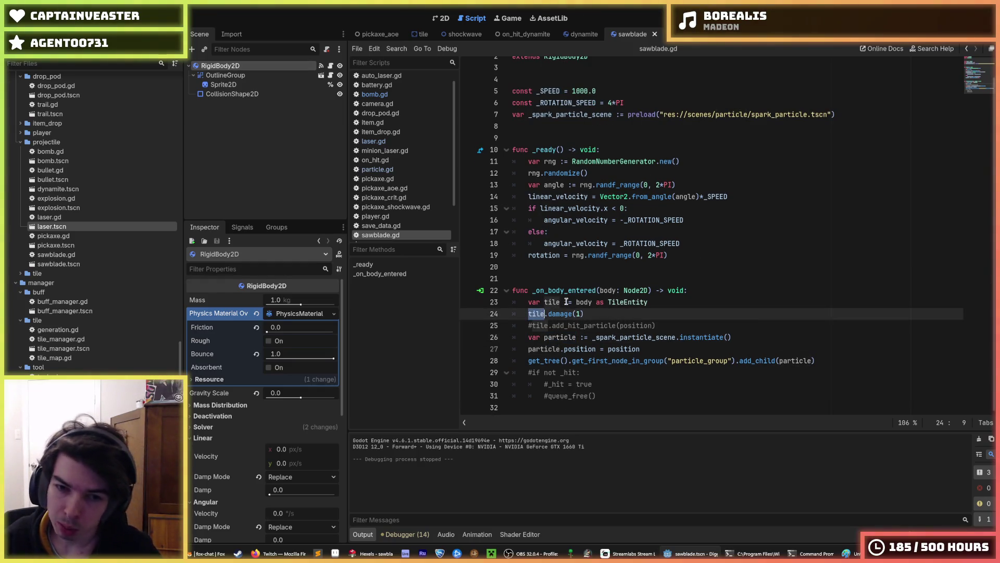
pyautogui.click(687, 322)
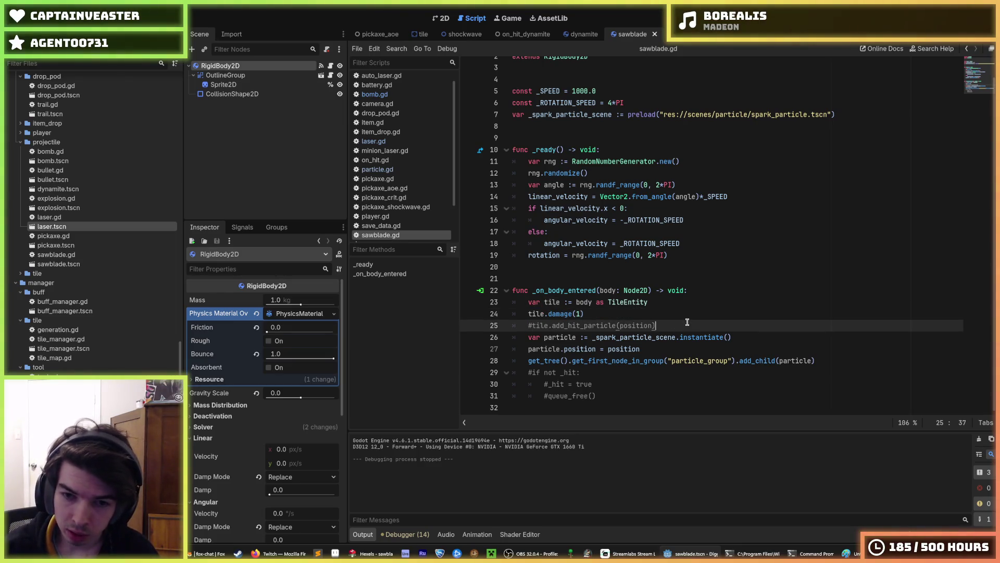
# - Write the midpoint expression (tile.position + position)/2 on a new line 26
pyautogui.press('Return')
pyautogui.write('le.')
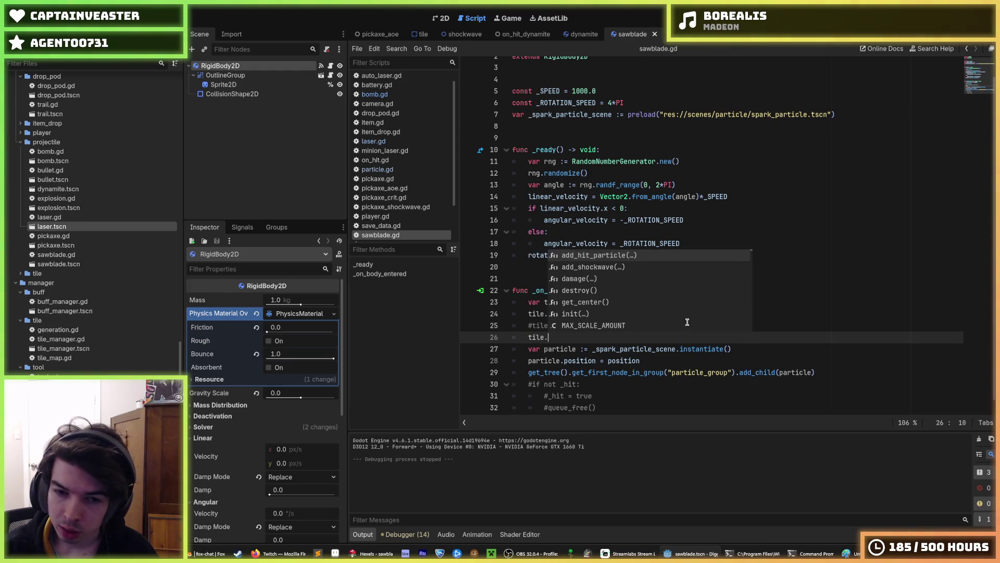
pyautogui.press('Escape')
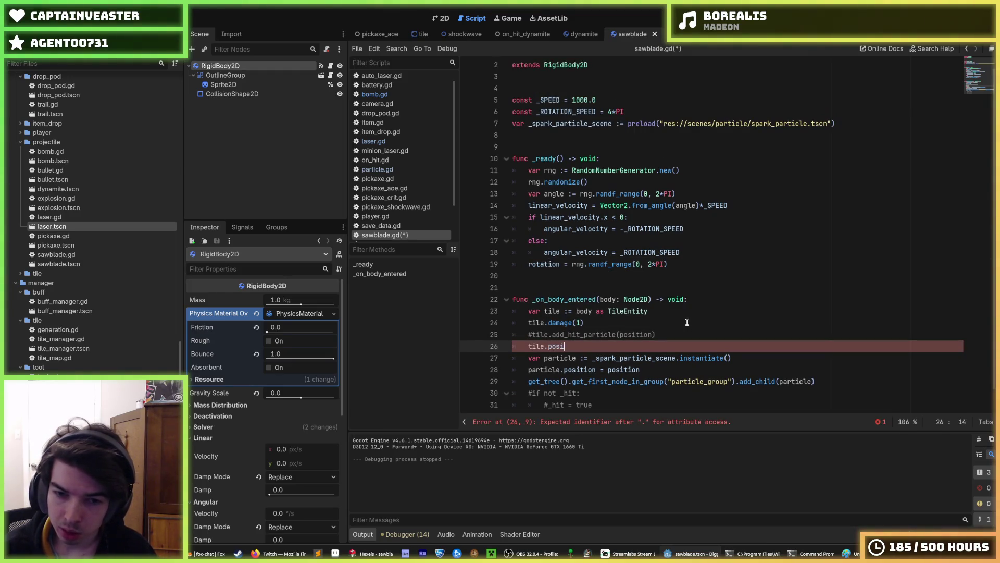
pyautogui.write('+ posti')
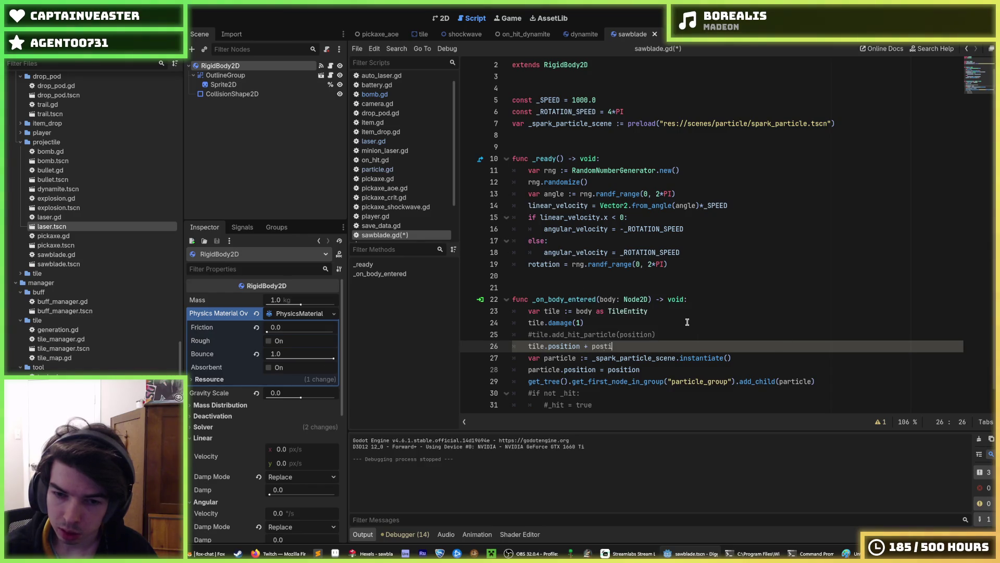
pyautogui.write('o')
pyautogui.press('BackSpace')
pyautogui.press('BackSpace')
pyautogui.press('BackSpace')
pyautogui.write('ition)/2')
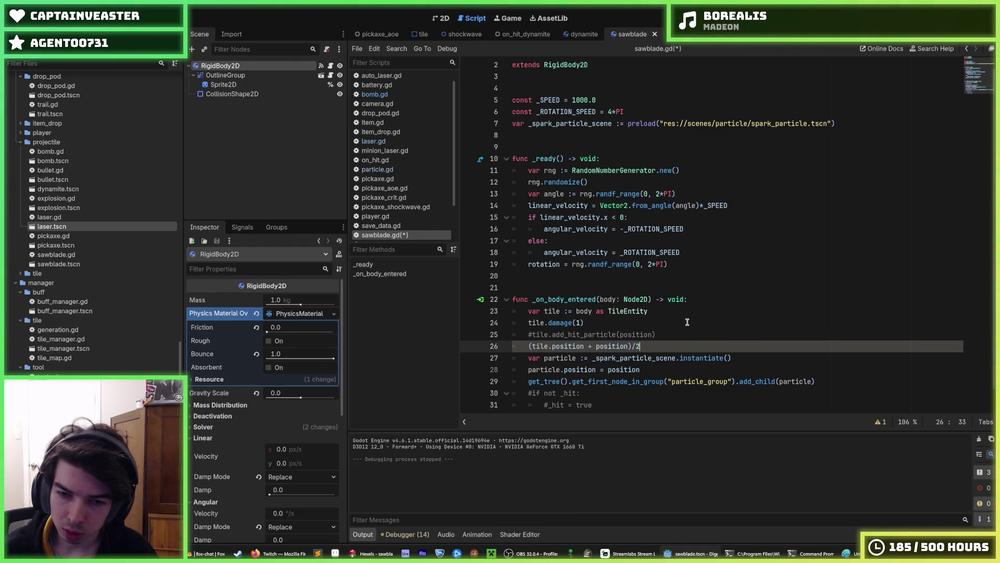
# - Move the midpoint expression into the particle.position assignment, delete the empty line, and run
pyautogui.hotkey('shift', 'Home')
pyautogui.press('BackSpace')
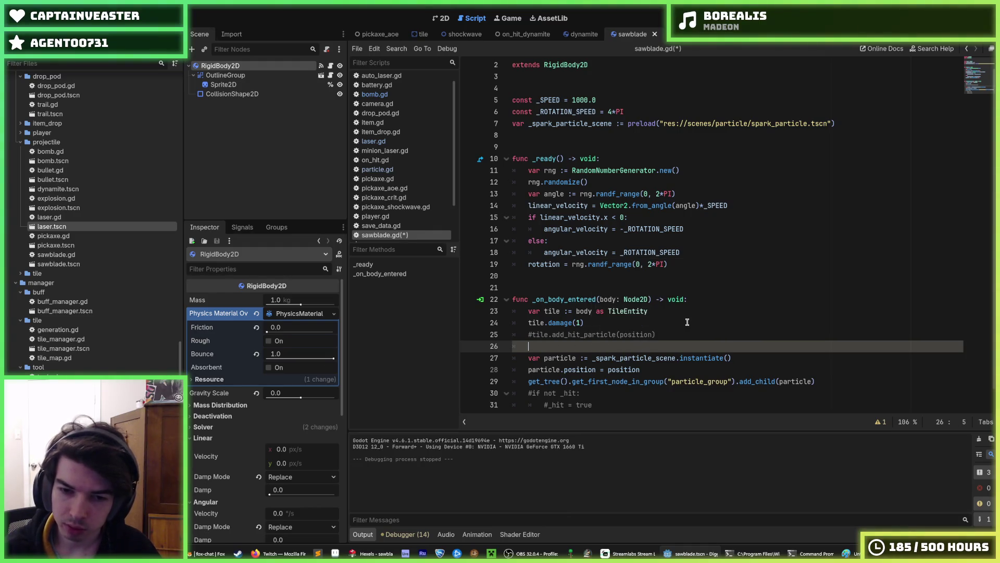
pyautogui.doubleClick(630, 369)
pyautogui.write('(tile.position + position)/2')
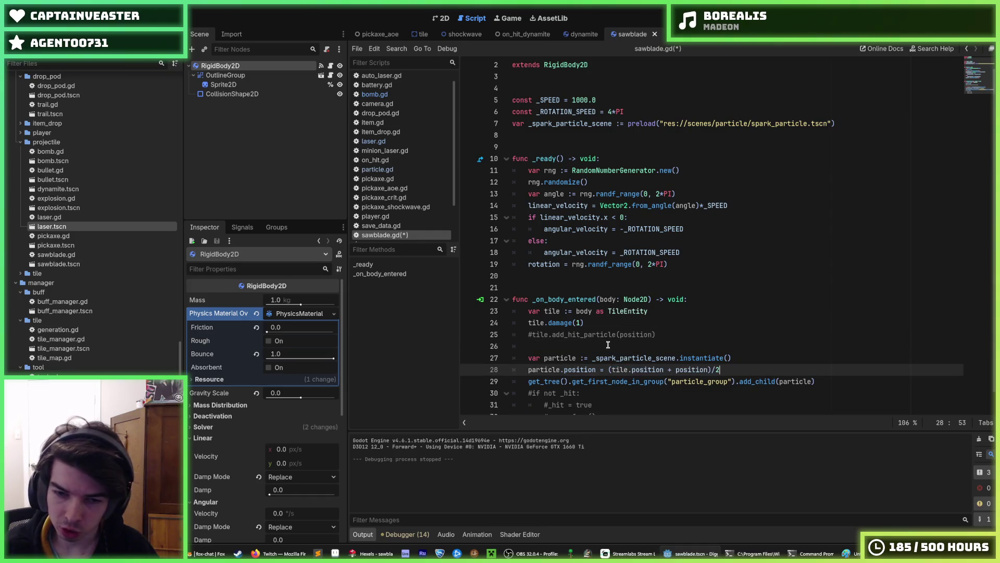
pyautogui.click(607, 346)
pyautogui.press('BackSpace')
pyautogui.press('BackSpace')
pyautogui.press('F5')
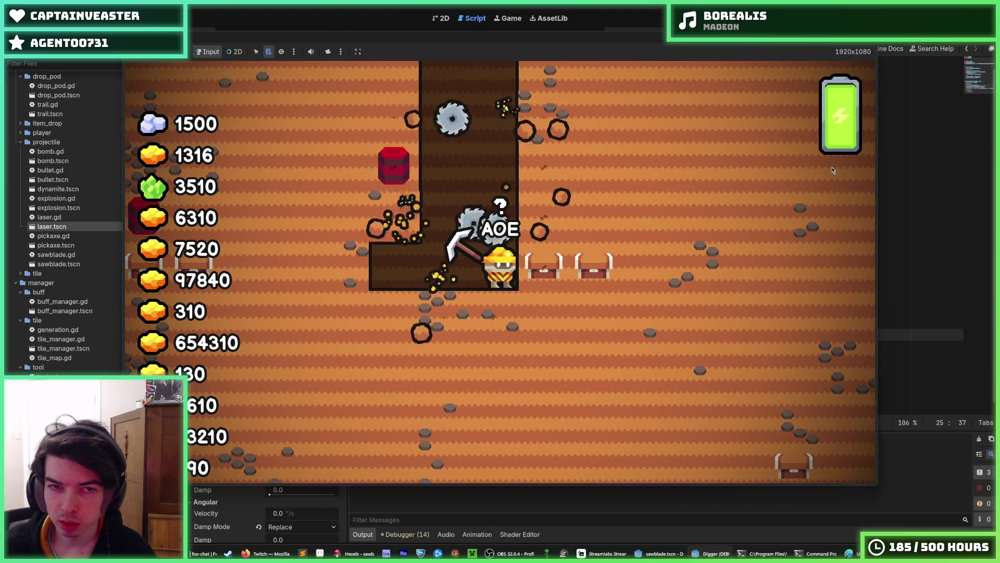
# - Move the miner to watch where the sparks spawn, then stop the game
pyautogui.press('a')
pyautogui.press('a')
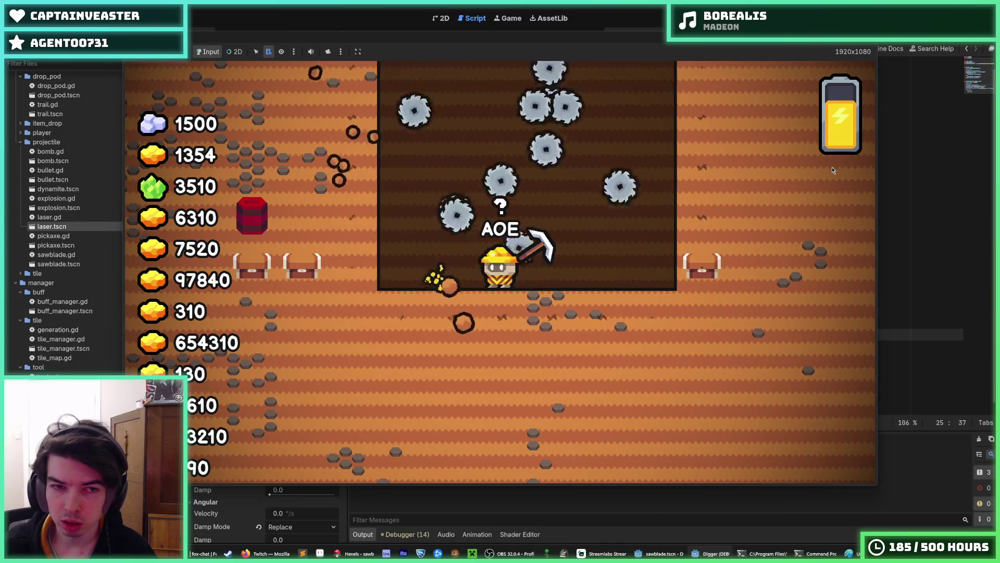
pyautogui.press('F8')
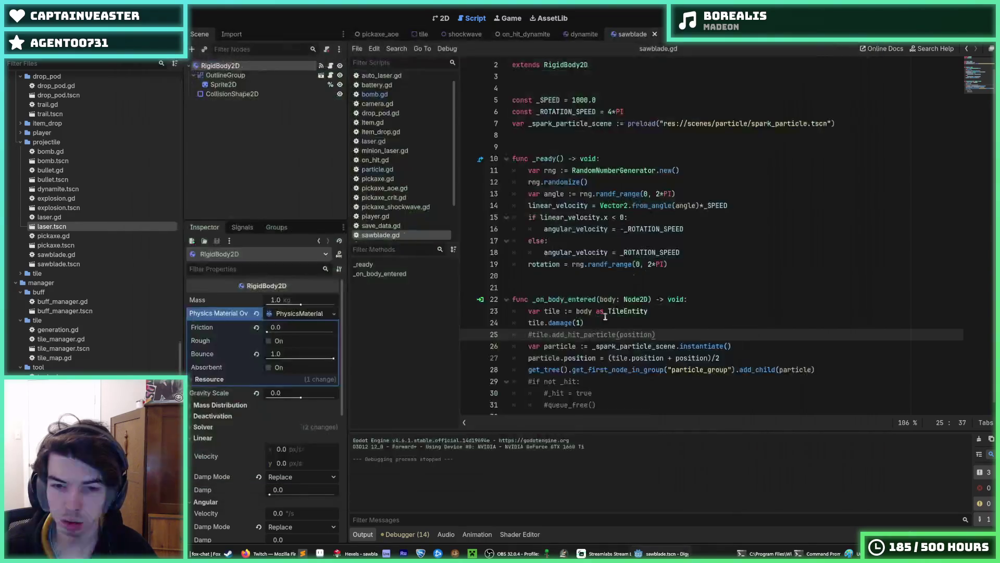
# - Add the half-tile offset Vector2.ONE*Tile.SIZE/2 to the spark position and run the game
pyautogui.click(662, 358)
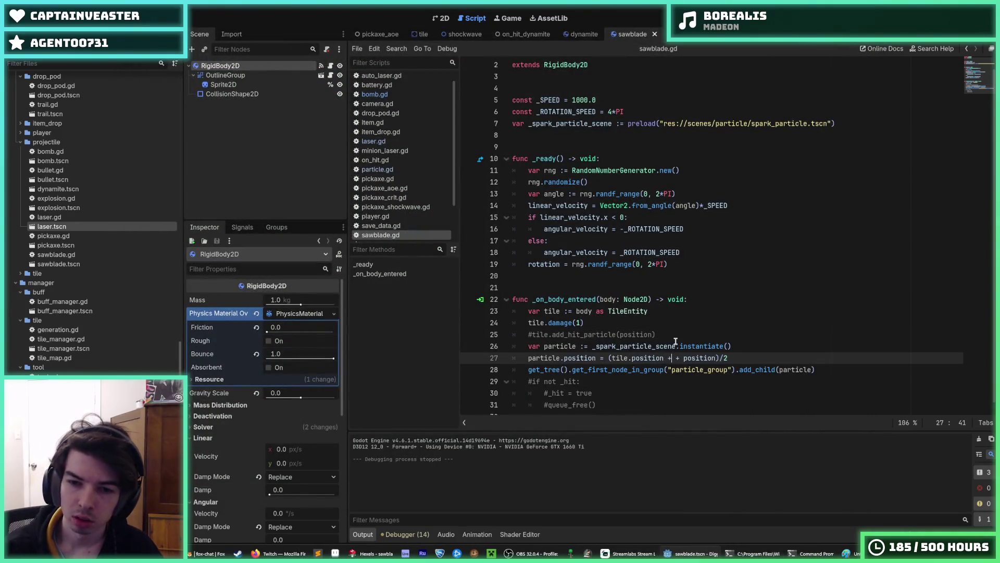
pyautogui.write('ector2.ONE*Tile.SIZE')
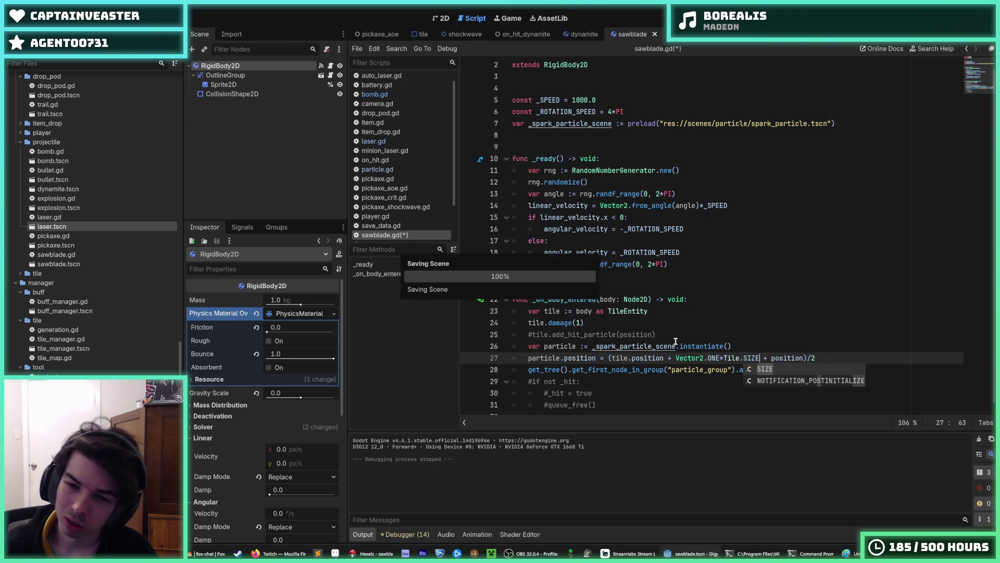
pyautogui.click(729, 299)
pyautogui.click(760, 358)
pyautogui.write('/2')
pyautogui.click(834, 249)
pyautogui.press('F5')
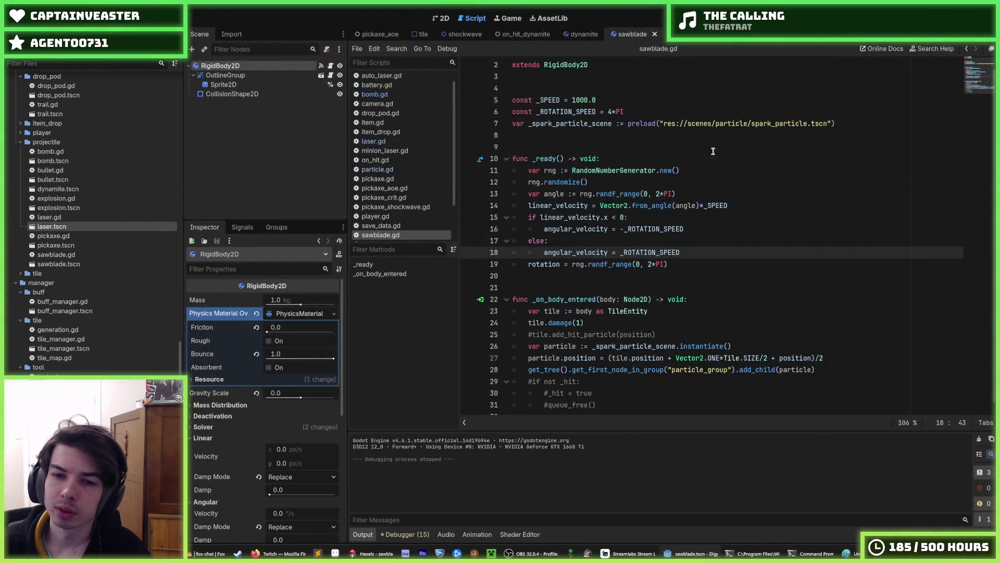
# - Close the test game and return to the sawblade.gd script
pyautogui.click(714, 151)
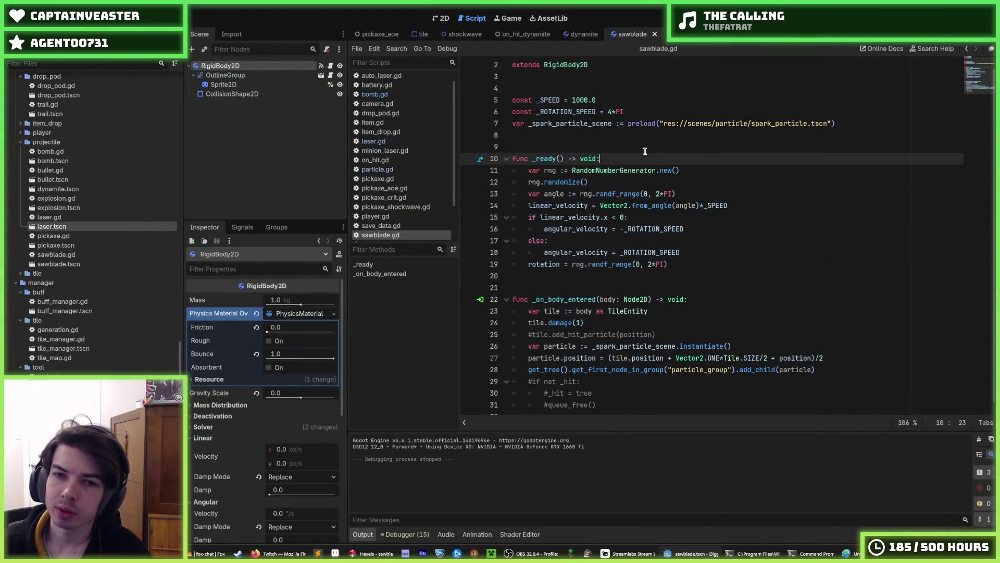
# - Switch to the SparkParticle scene and show it in the 2D editor
pyautogui.click(600, 170)
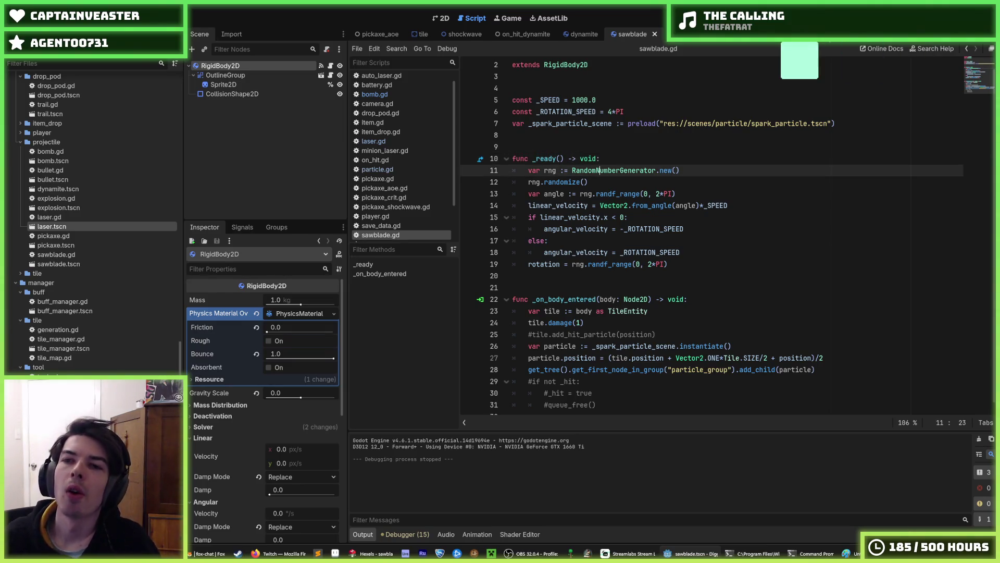
pyautogui.click(795, 37)
pyautogui.click(444, 18)
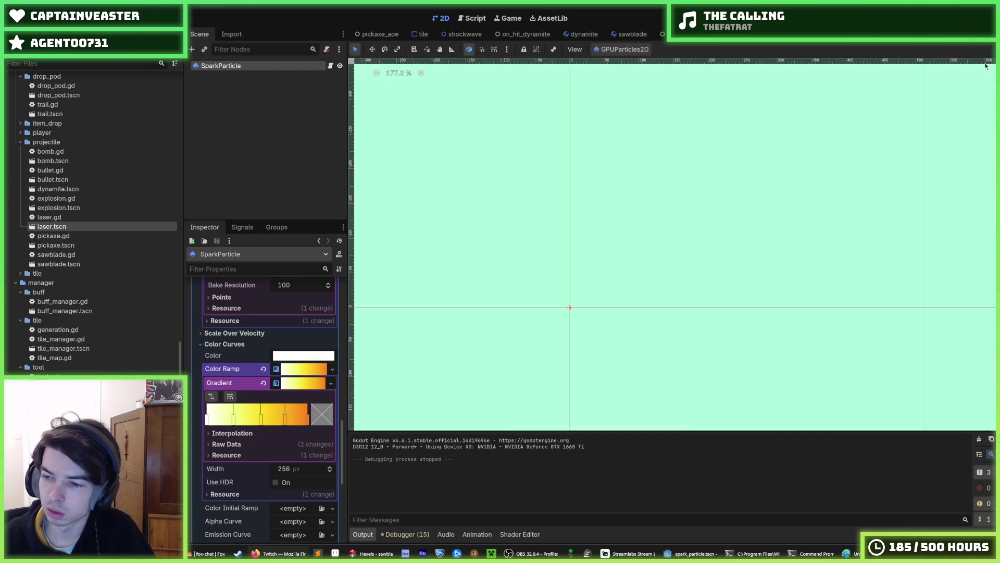
# - Toggle Emitting and One Shot to preview the sparks and check the Lifetime value
pyautogui.click(315, 379)
pyautogui.click(312, 382)
pyautogui.scroll(5, 305, 372)
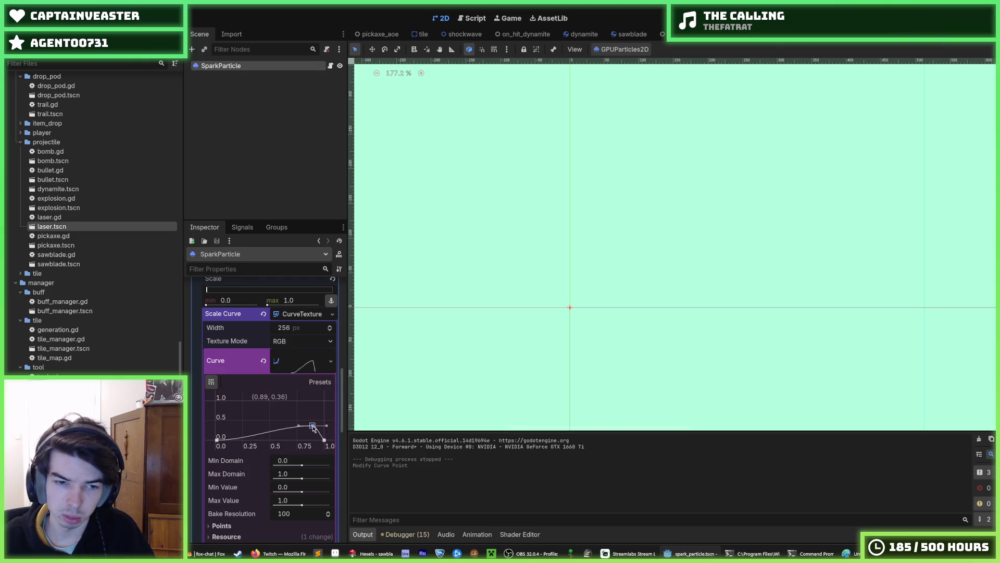
pyautogui.moveTo(329, 420); pyautogui.dragTo(330, 420)
pyautogui.scroll(10, 254, 343)
pyautogui.click(269, 301)
pyautogui.scroll(-5, 270, 364)
pyautogui.scroll(4, 270, 373)
pyautogui.click(271, 383)
pyautogui.scroll(2, 270, 372)
pyautogui.click(268, 300)
pyautogui.scroll(-5, 237, 352)
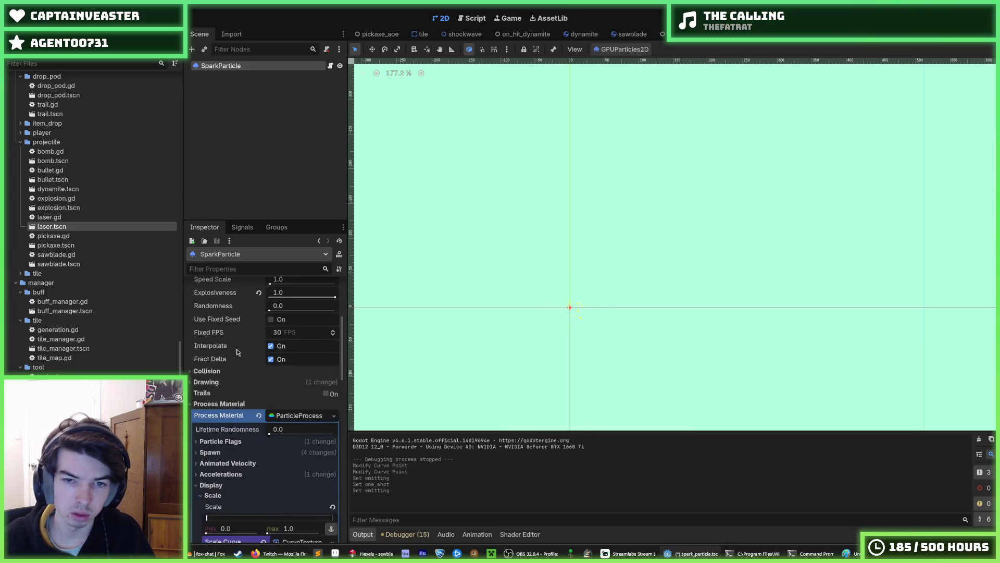
pyautogui.scroll(4, 237, 352)
pyautogui.click(285, 325)
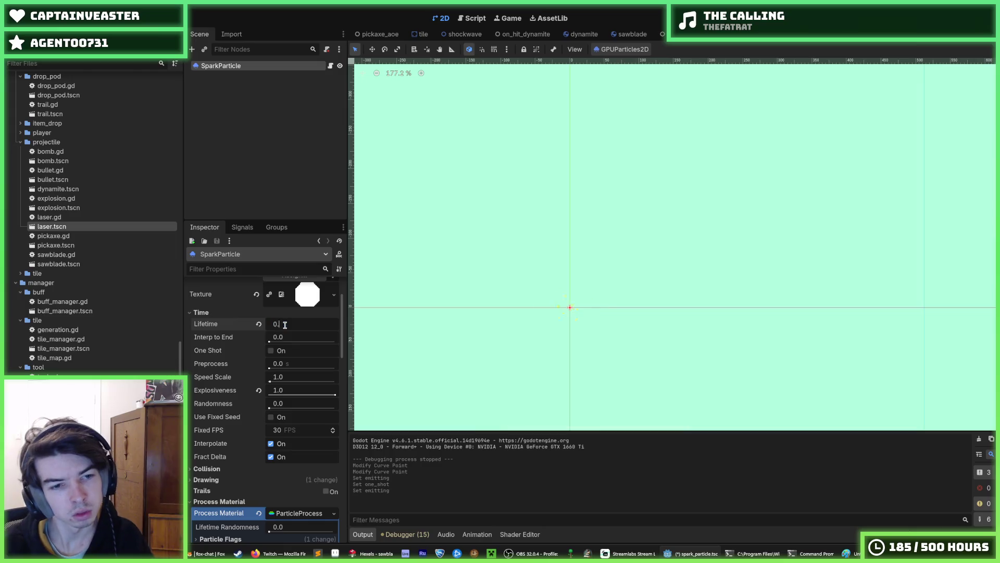
pyautogui.scroll(-10, 271, 365)
pyautogui.scroll(3, 254, 410)
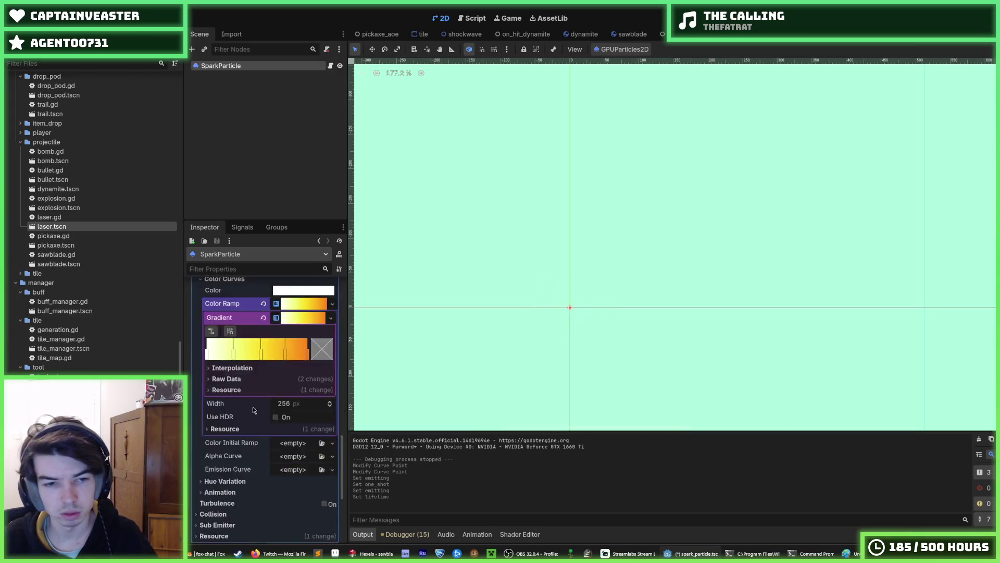
# - Reshape the Scale Curve to start near 0.5 and taper to 0, then run the game
pyautogui.moveTo(216, 406); pyautogui.dragTo(215, 384)
pyautogui.moveTo(313, 392); pyautogui.dragTo(326, 415)
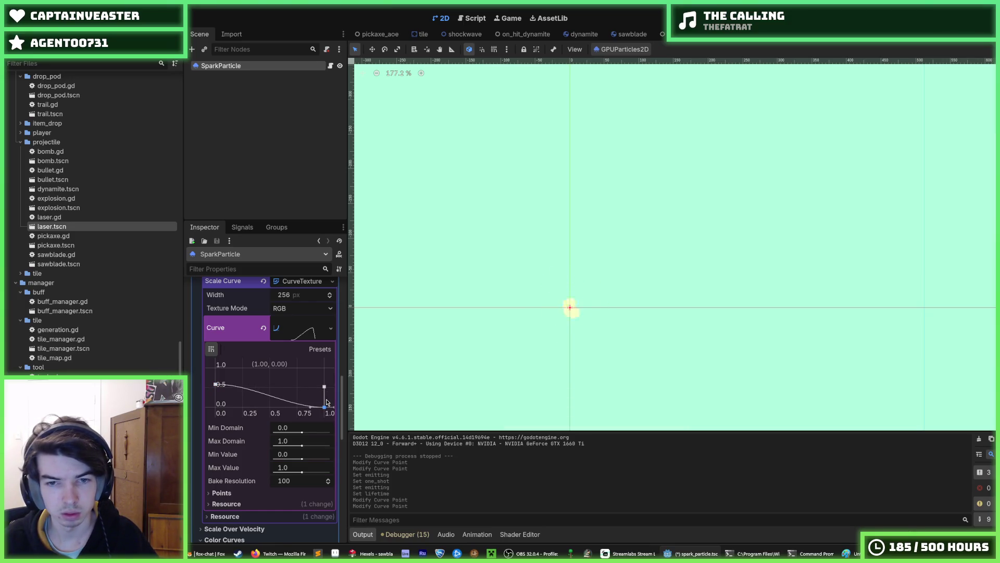
pyautogui.press('Delete')
pyautogui.click(324, 407)
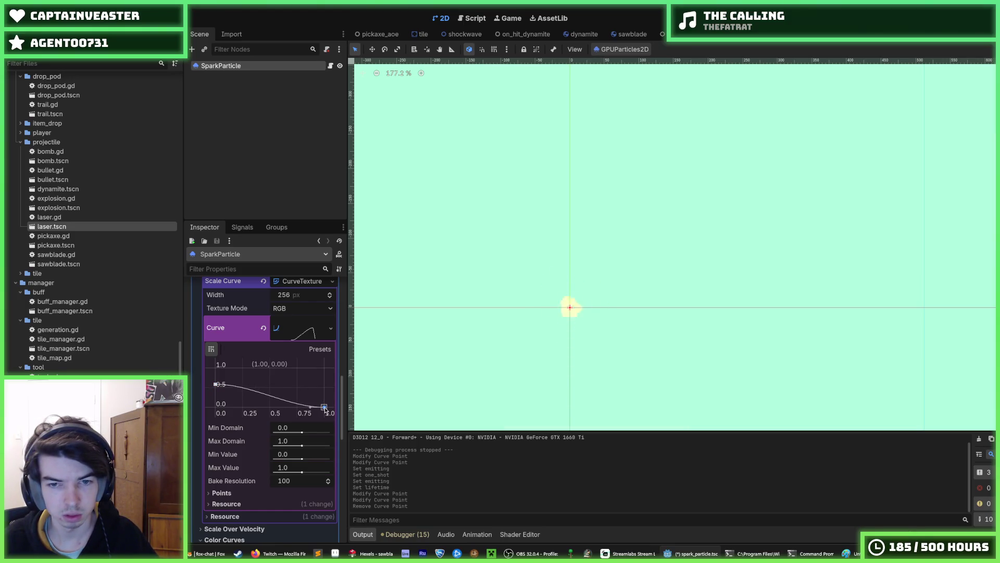
pyautogui.moveTo(311, 402); pyautogui.dragTo(314, 405)
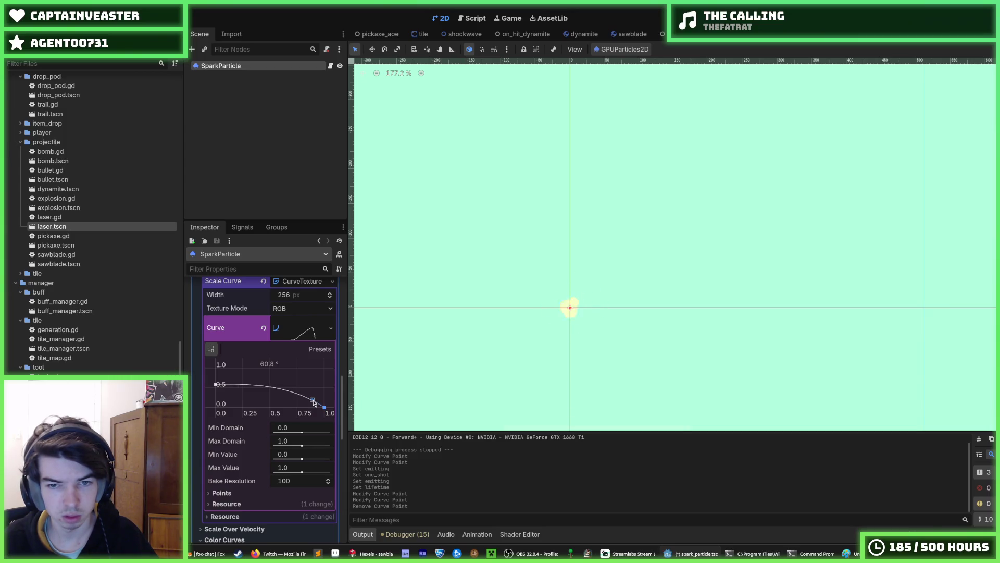
pyautogui.moveTo(314, 402); pyautogui.dragTo(313, 402)
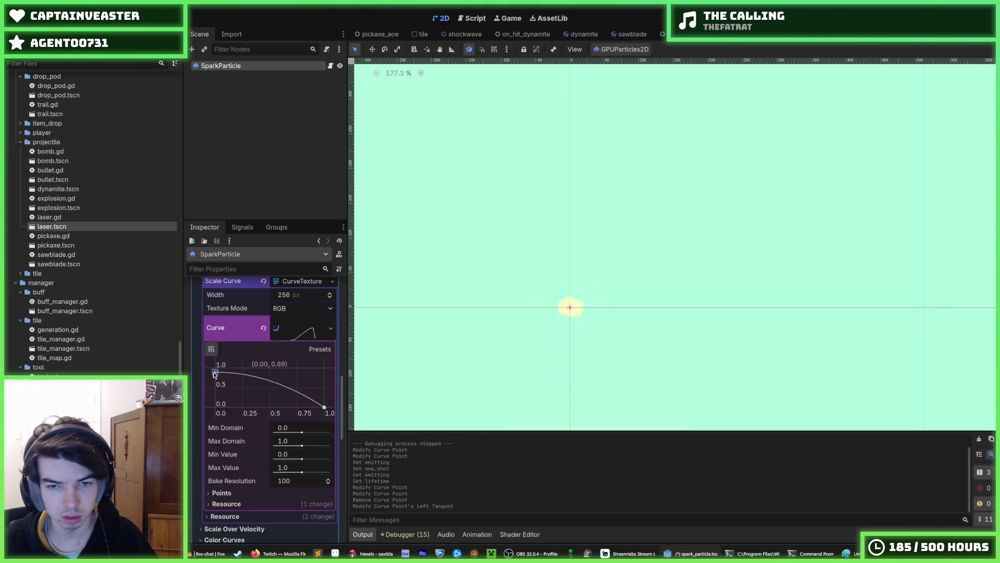
pyautogui.moveTo(214, 373); pyautogui.dragTo(213, 391)
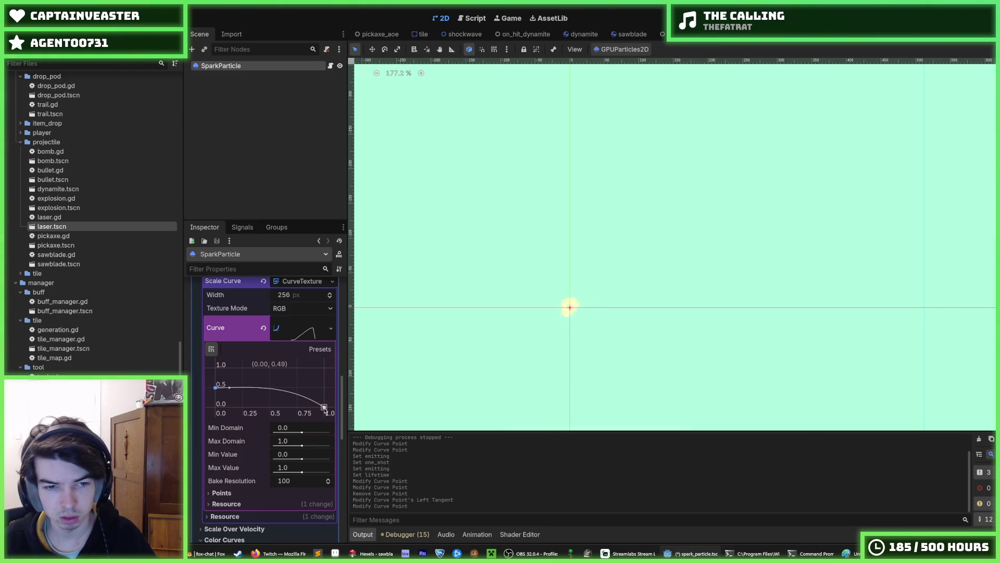
pyautogui.click(214, 390)
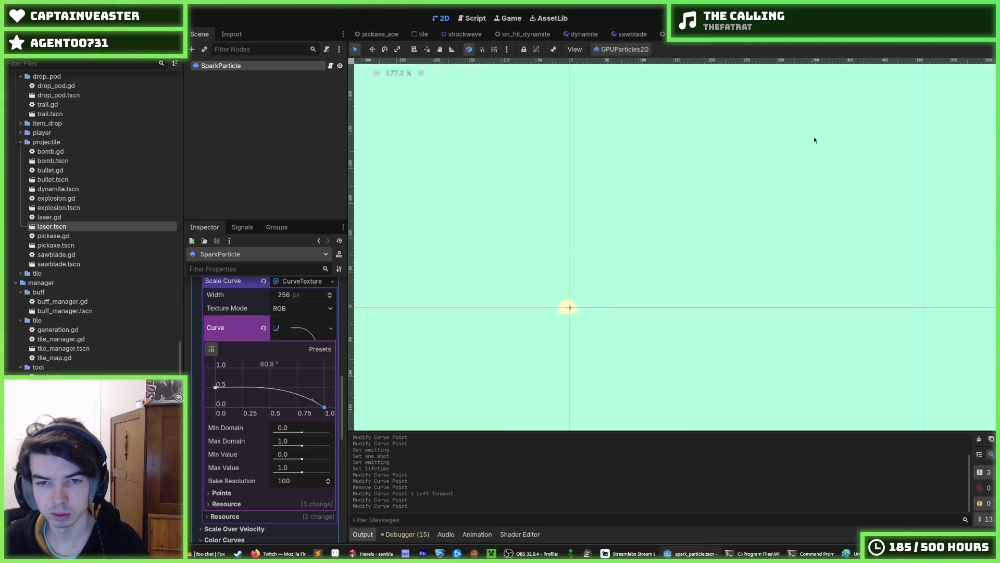
pyautogui.click(860, 18)
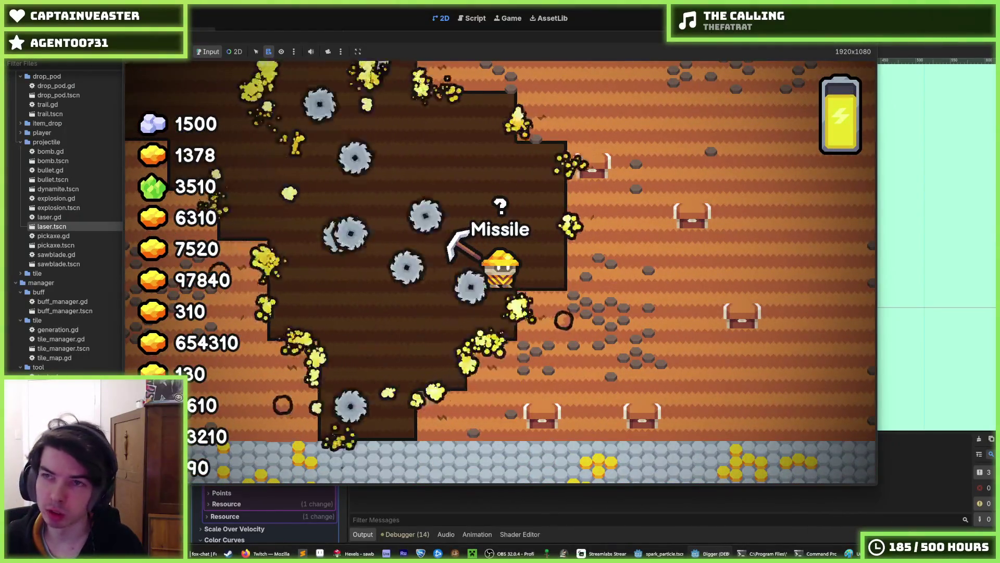
# - Stop the game, turn off Emitting, re-enable One Shot, and save the spark scene
pyautogui.press('F8')
pyautogui.scroll(10, 273, 373)
pyautogui.click(268, 300)
pyautogui.click(271, 416)
pyautogui.scroll(-10, 260, 388)
pyautogui.scroll(-5, 260, 389)
pyautogui.hotkey('ctrl', 's')
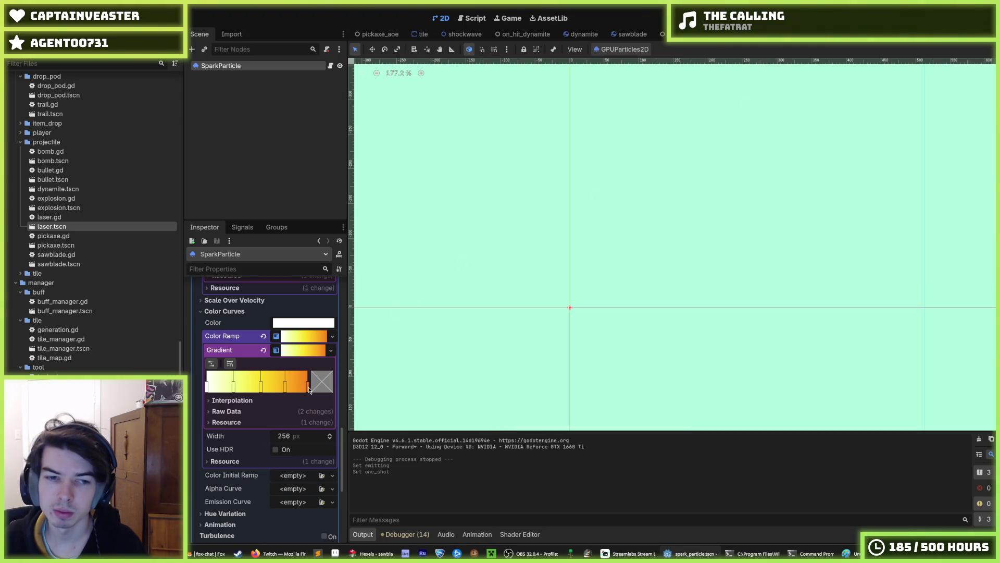
# - Launch the game and dig through the cave to watch the sawblade sparks
pyautogui.press('F6')
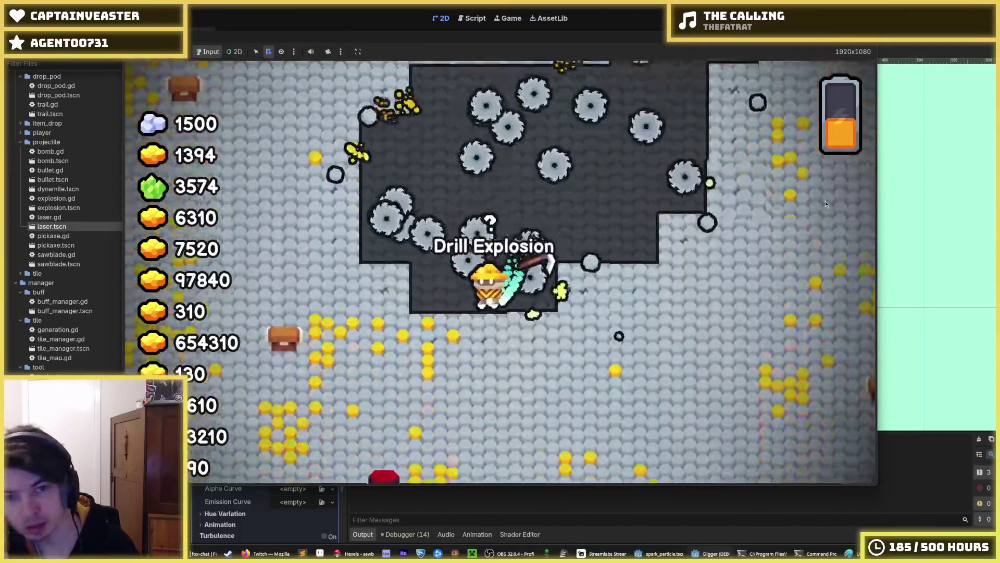
pyautogui.press('w')
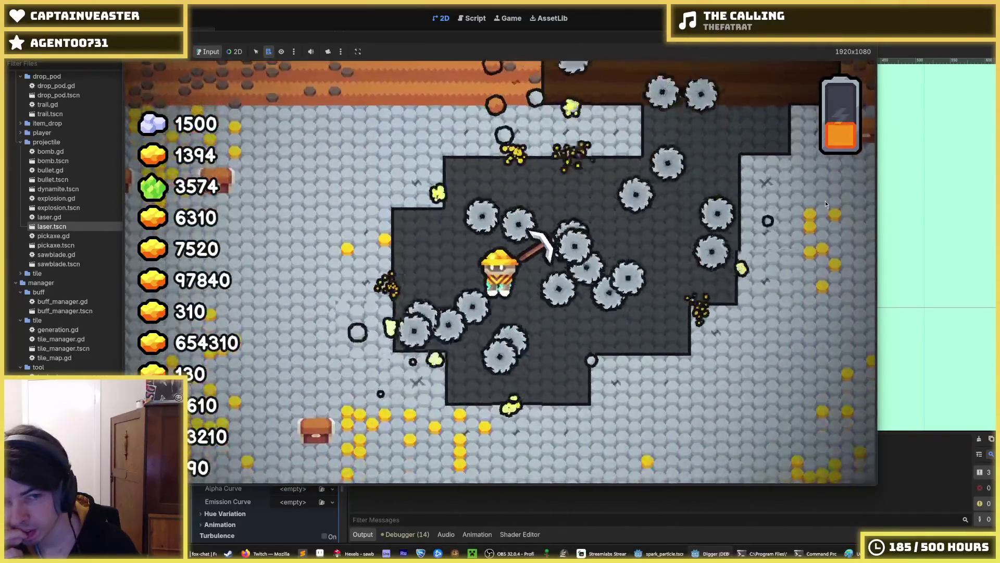
pyautogui.press('d')
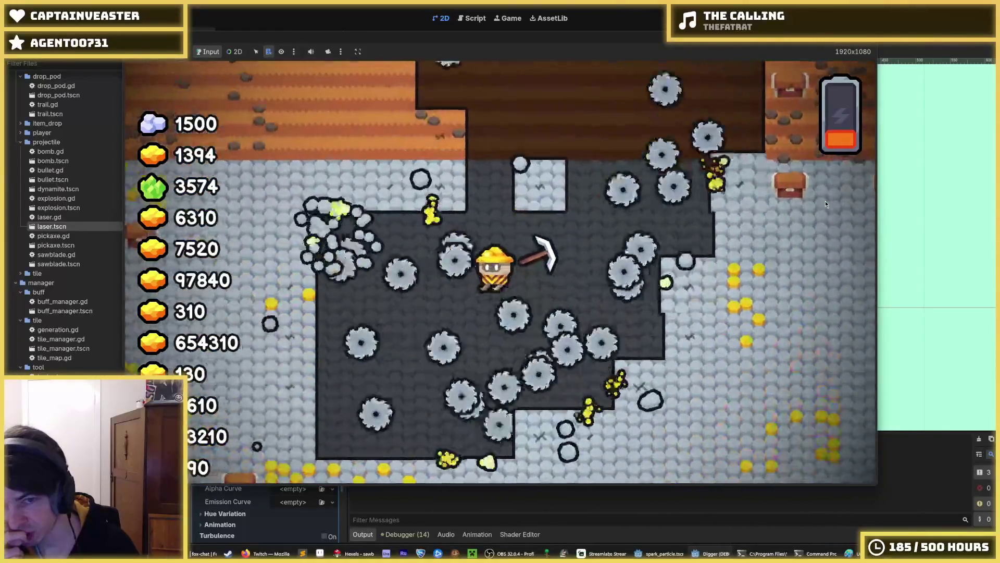
pyautogui.press('s')
pyautogui.press('w')
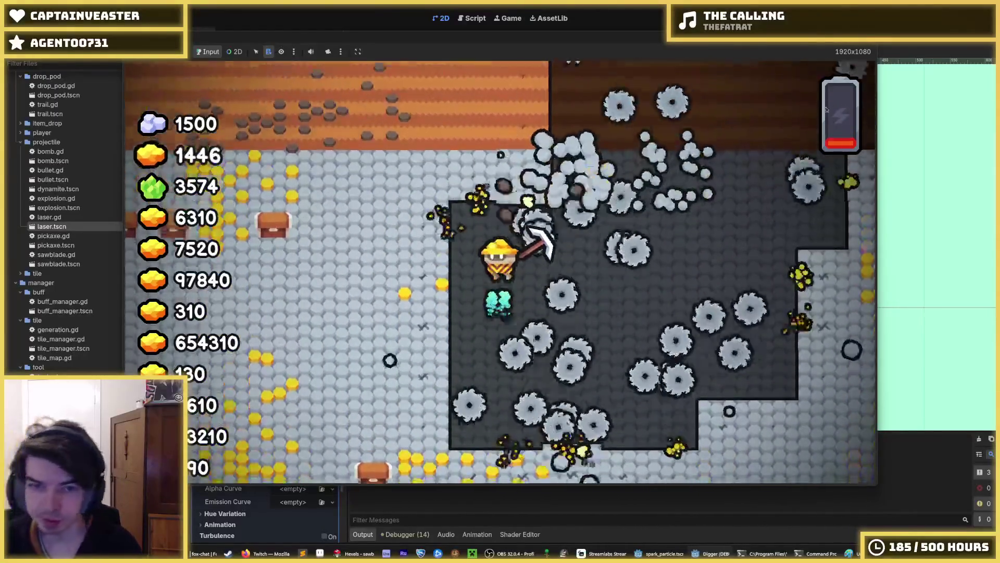
pyautogui.press('s')
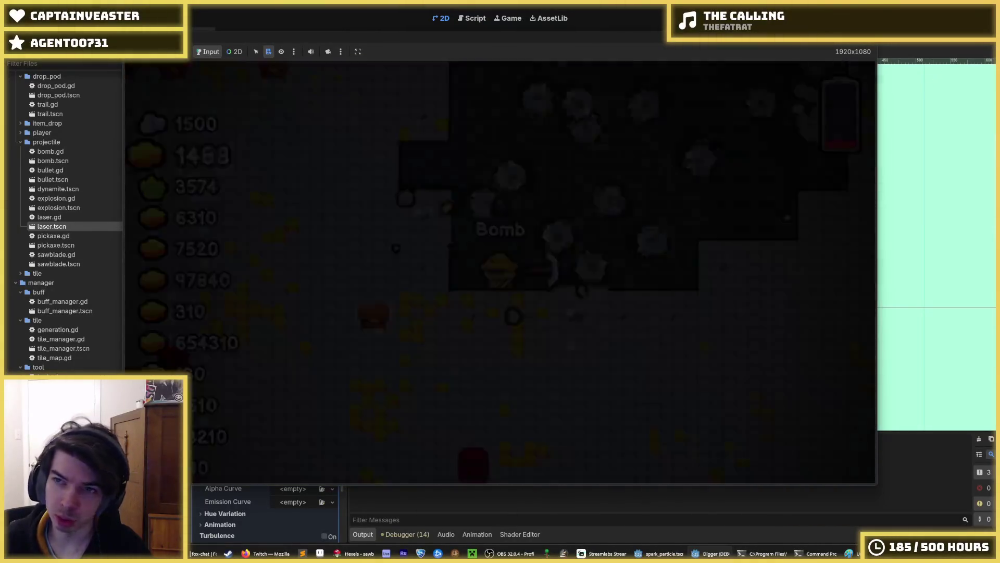
# - Preview continuously, change SparkParticle Amount from 20 to 10, re-enable One Shot, and save
pyautogui.scroll(5, 239, 306)
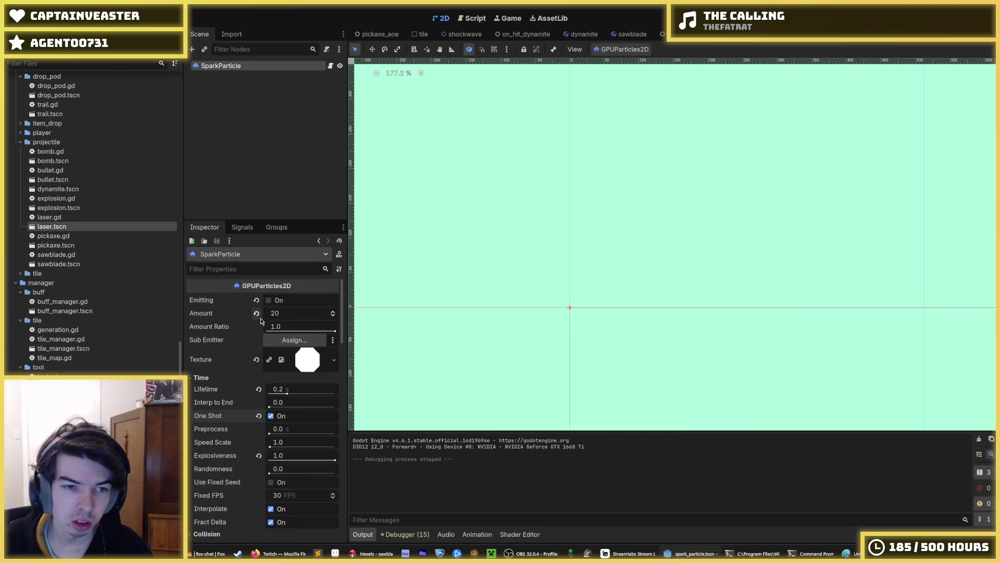
pyautogui.click(271, 415)
pyautogui.click(268, 300)
pyautogui.doubleClick(275, 313)
pyautogui.write('10')
pyautogui.press('Return')
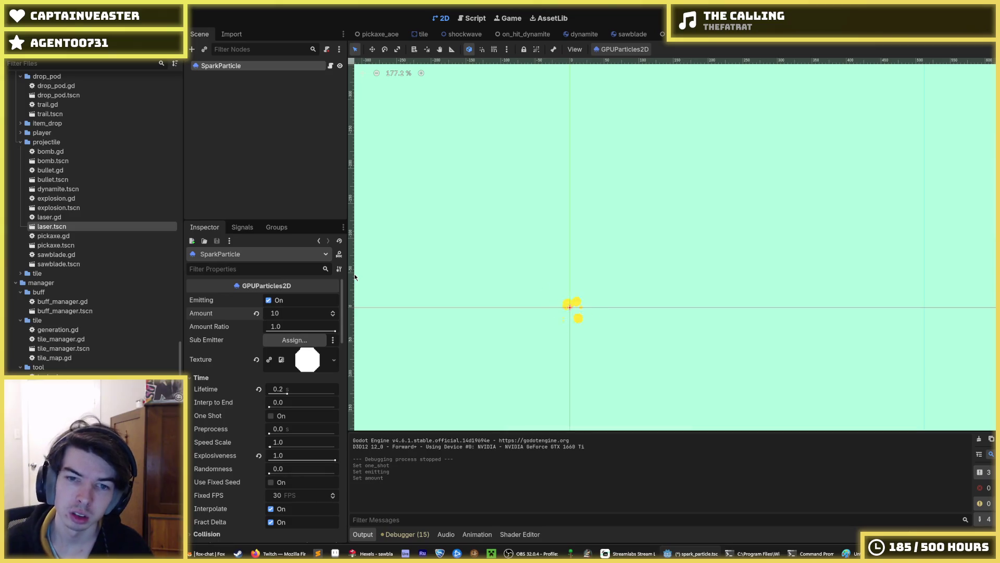
pyautogui.hotkey('ctrl', 's')
pyautogui.click(271, 416)
pyautogui.scroll(-10, 231, 401)
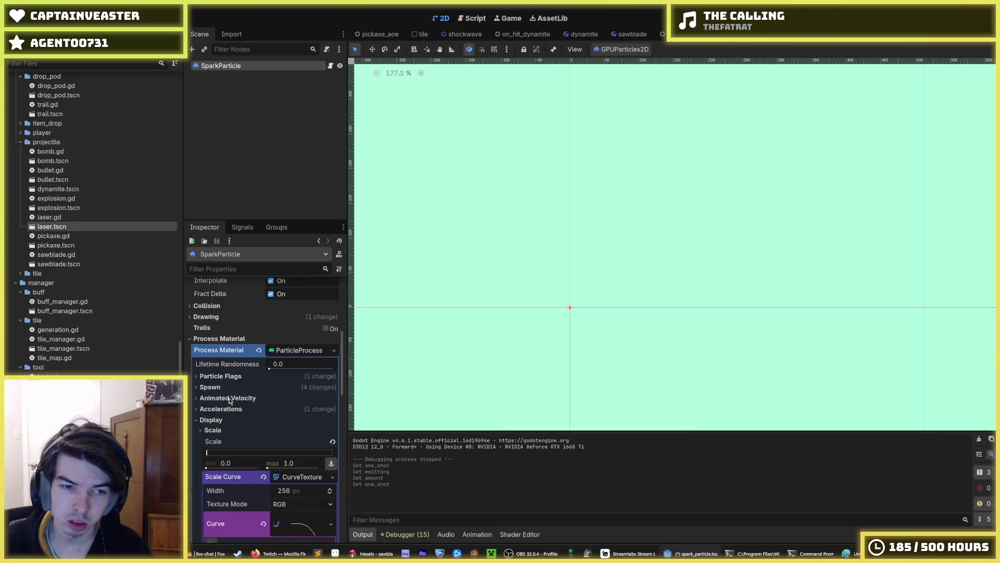
pyautogui.hotkey('ctrl', 's')
# - Add a red-orange colour stop to the Color Ramp gradient
pyautogui.moveTo(301, 358); pyautogui.dragTo(307, 359)
pyautogui.doubleClick(314, 352)
pyautogui.click(279, 312)
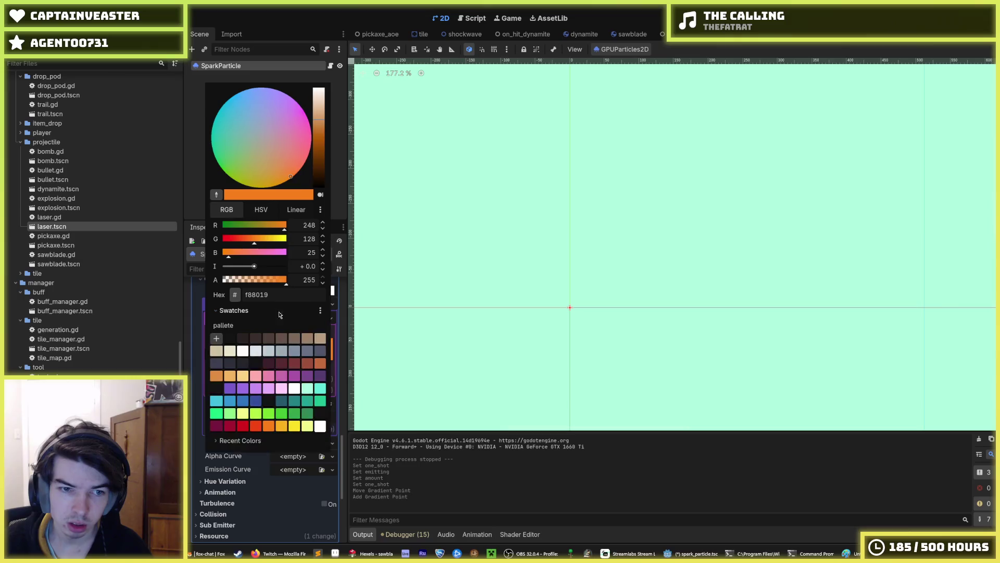
pyautogui.click(259, 429)
pyautogui.press('Escape')
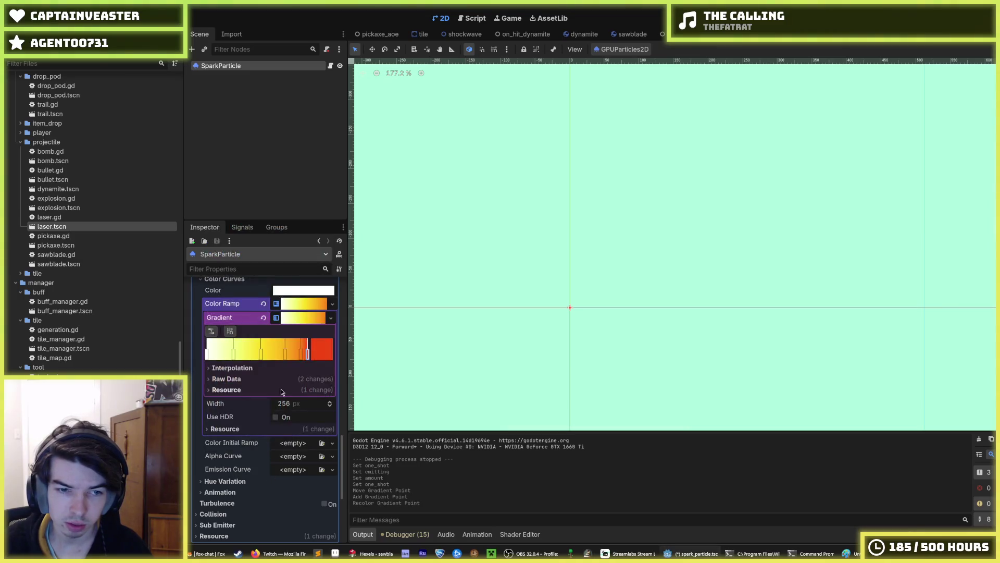
# - Rearrange the gradient stops, nudging the light yellow one right, then save and run
pyautogui.moveTo(233, 358); pyautogui.dragTo(295, 359)
pyautogui.click(227, 356)
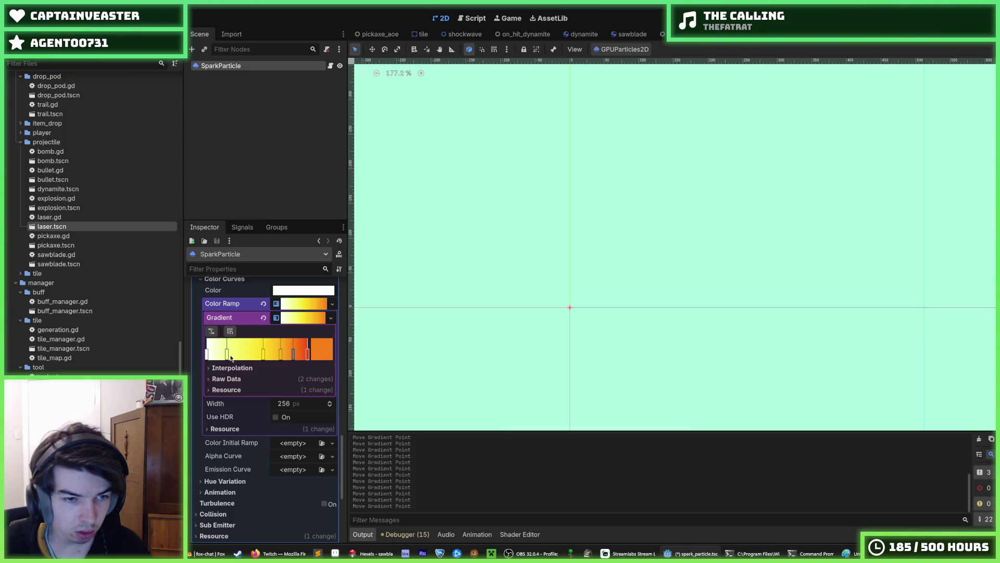
pyautogui.moveTo(232, 357); pyautogui.dragTo(237, 359)
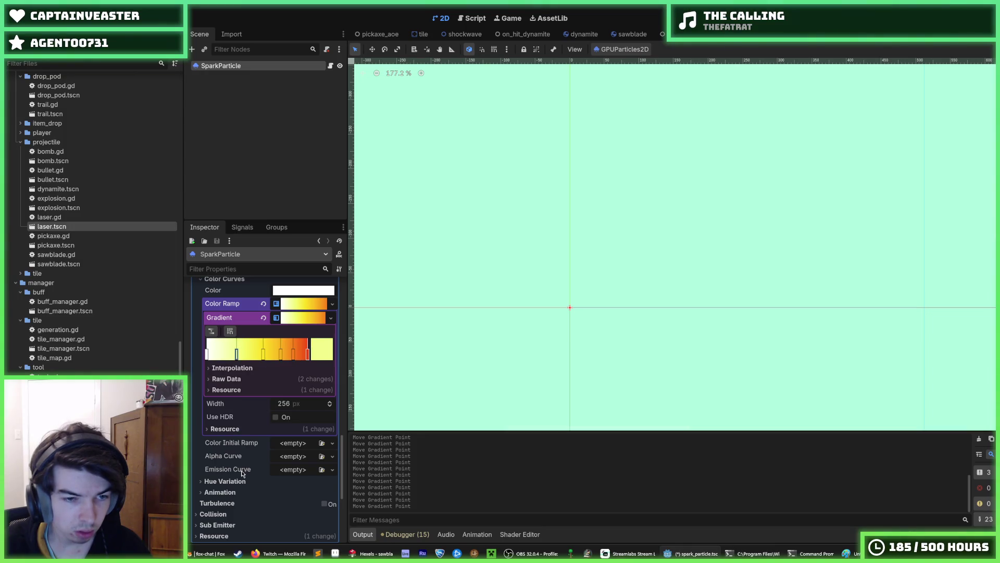
pyautogui.hotkey('ctrl', 's')
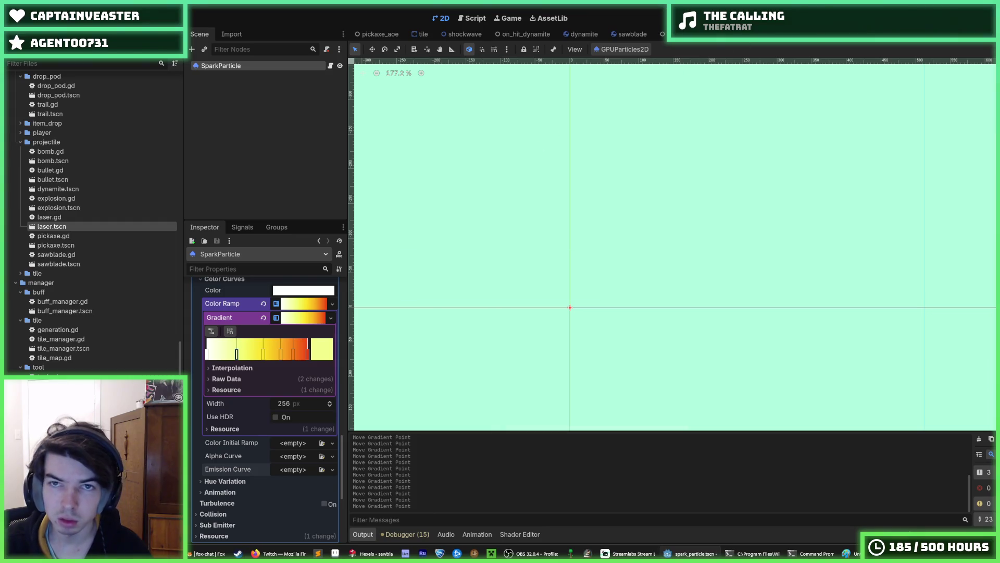
pyautogui.press('F5')
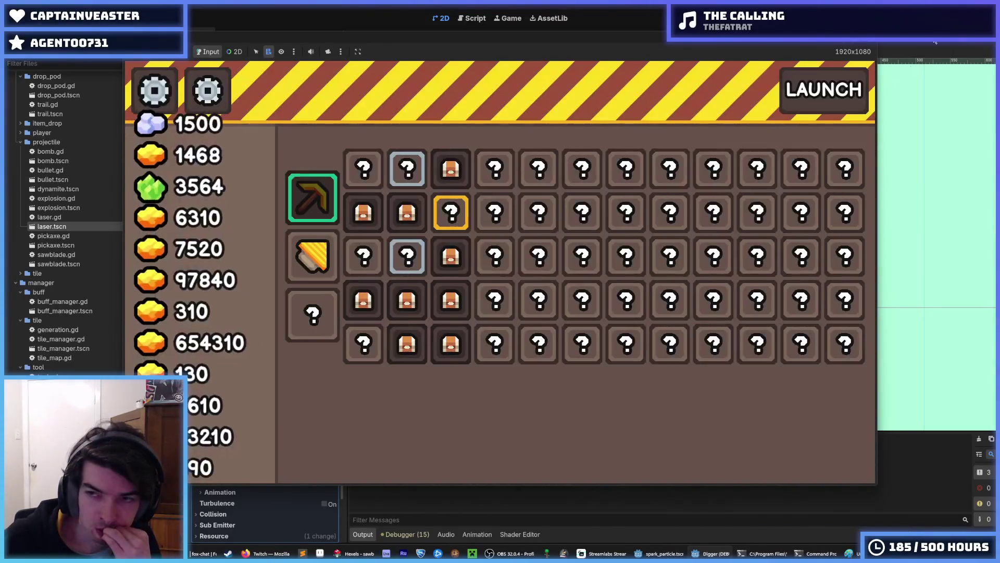
pyautogui.press('F8')
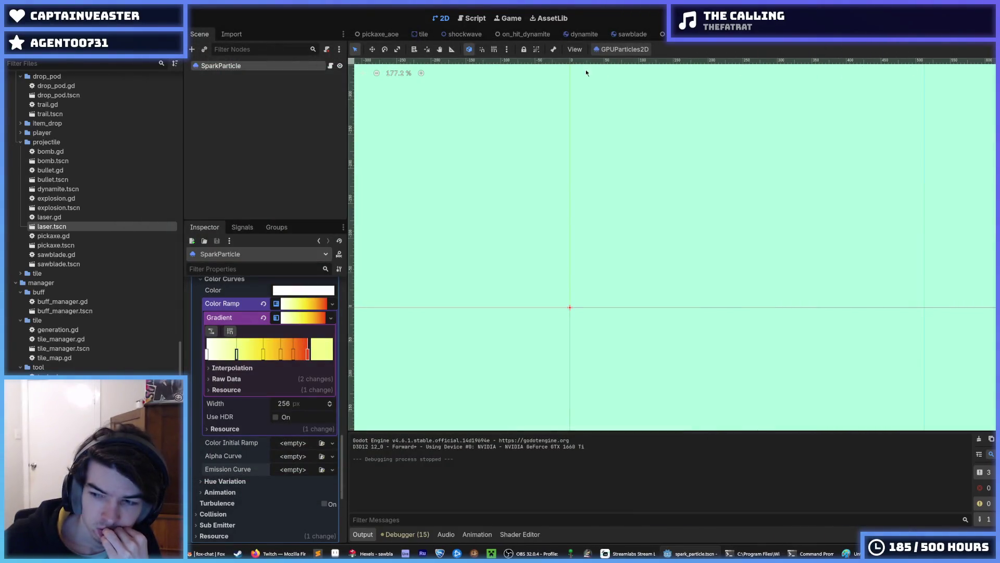
# - Look over particle.gd and the AutoSawblade script, then return to sawblade.gd in the sawblade scene
pyautogui.click(475, 20)
pyautogui.click(626, 135)
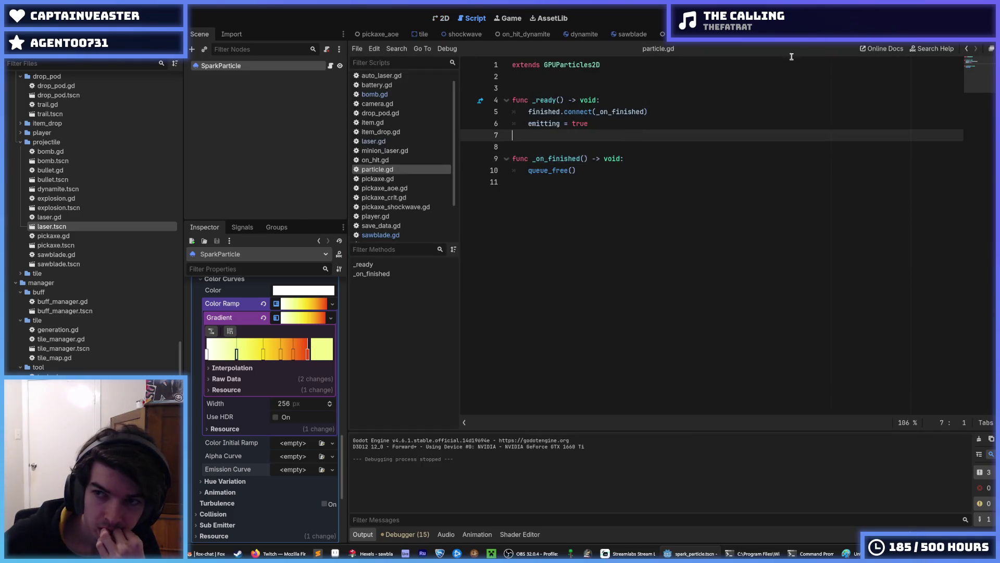
pyautogui.click(720, 36)
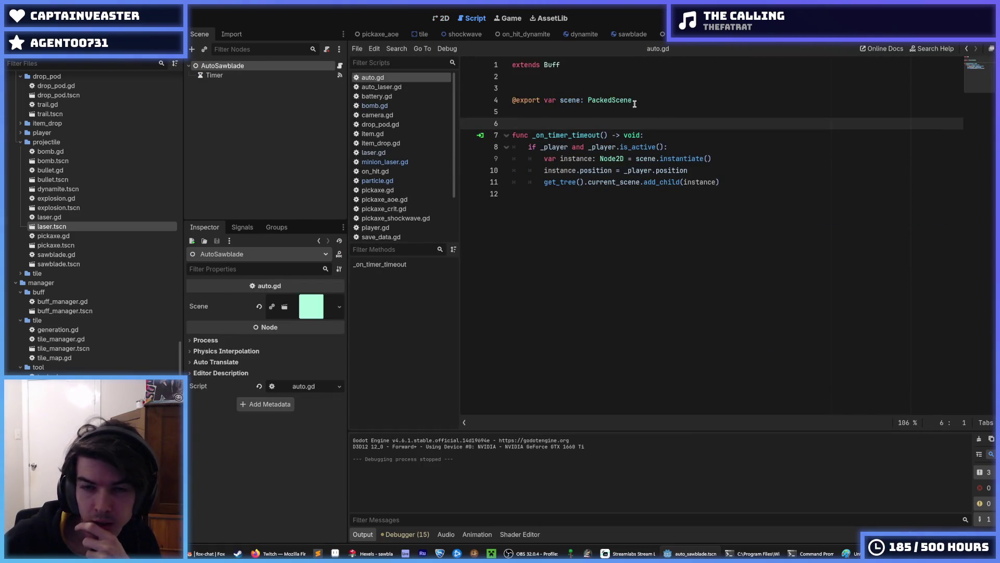
pyautogui.click(634, 104)
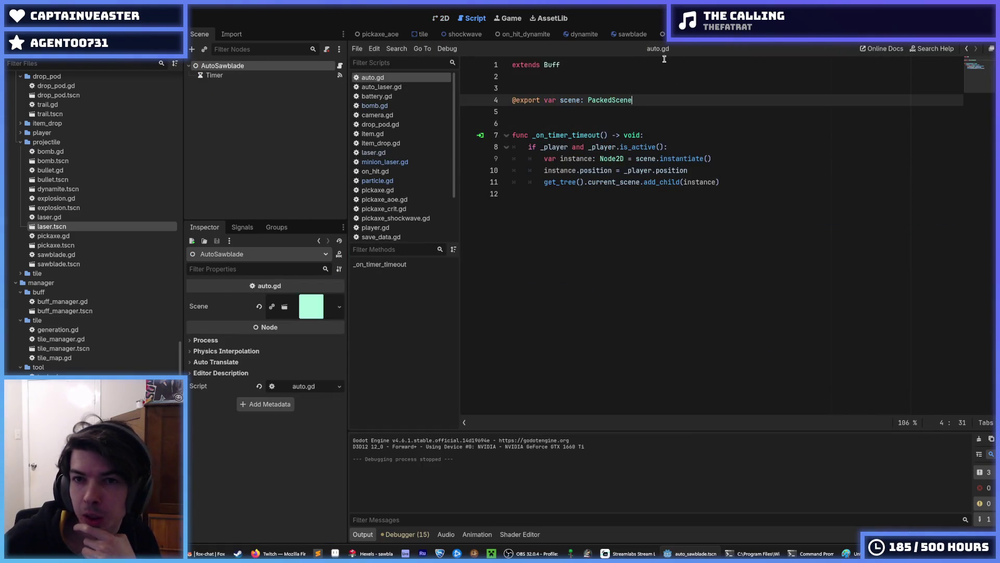
pyautogui.click(636, 87)
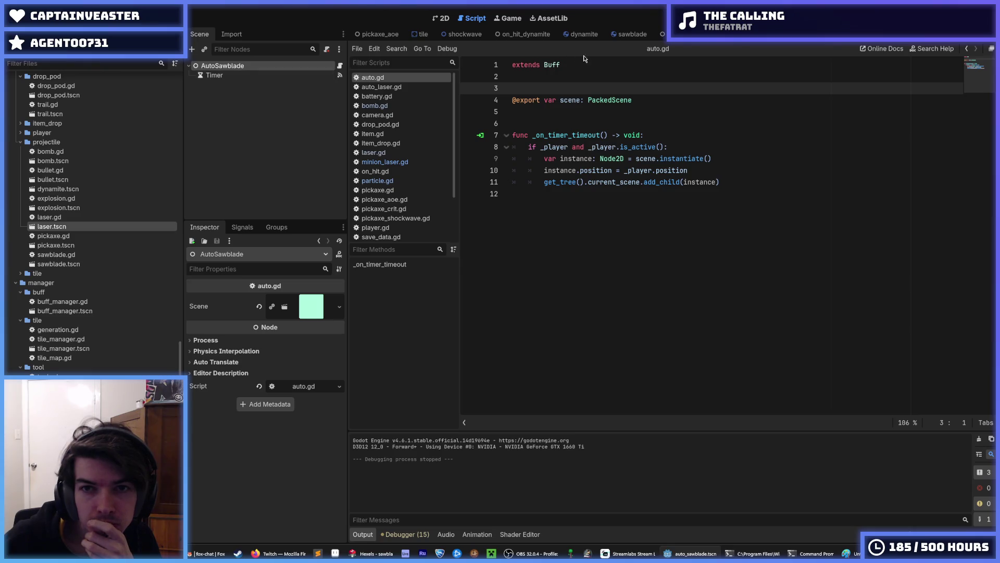
pyautogui.click(625, 34)
pyautogui.click(615, 156)
# - Collapse the Linear and Angular velocity groups and inspect the Disable Mode options without changing them
pyautogui.scroll(-1, 615, 156)
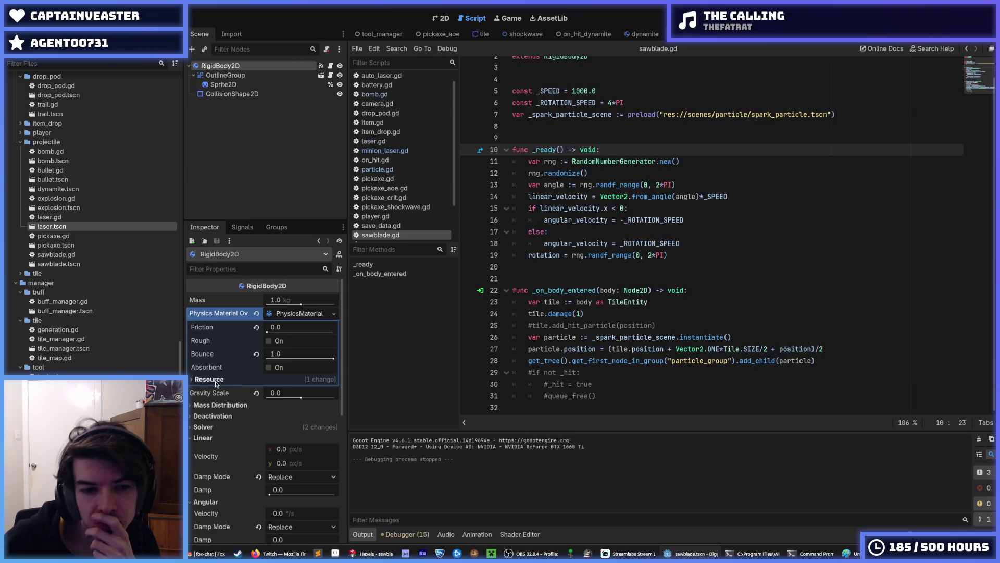
pyautogui.scroll(-5, 217, 385)
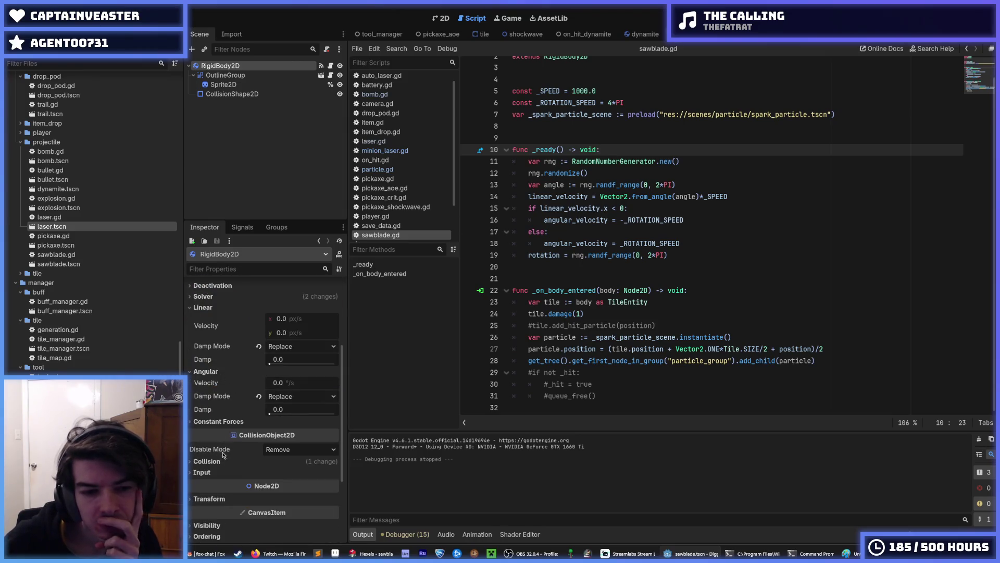
pyautogui.scroll(5, 201, 399)
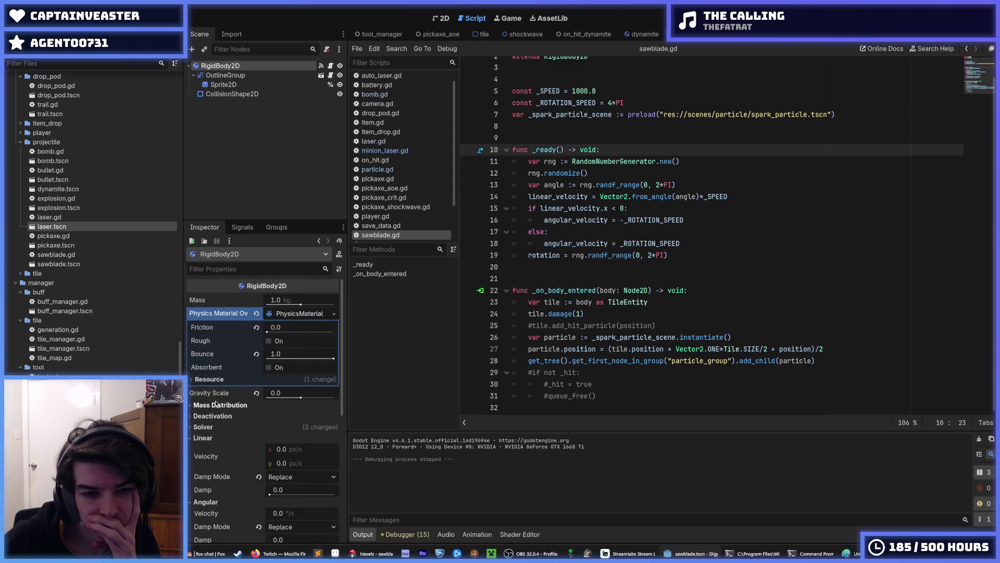
pyautogui.click(207, 443)
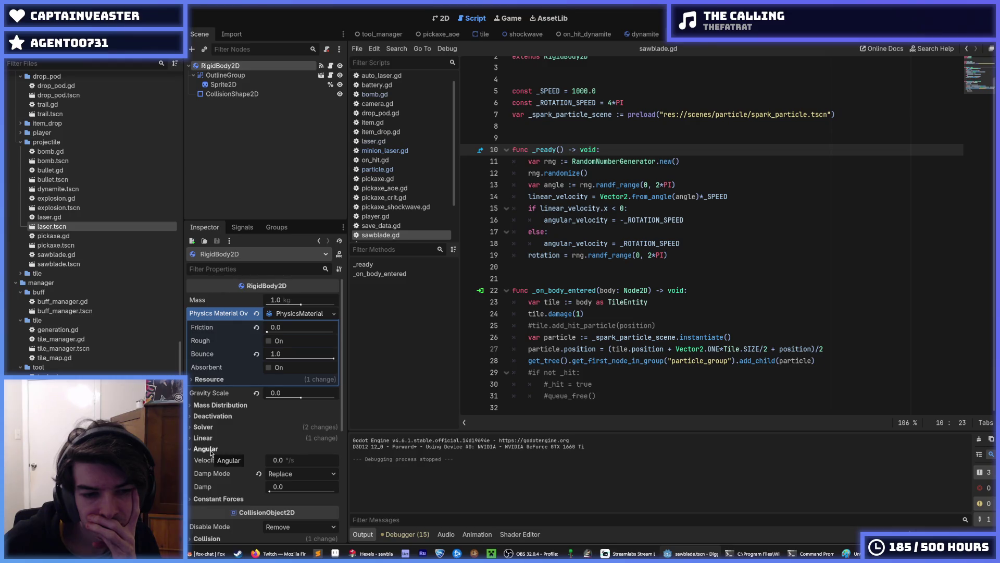
pyautogui.click(219, 455)
pyautogui.scroll(-3, 234, 378)
pyautogui.moveTo(255, 359)
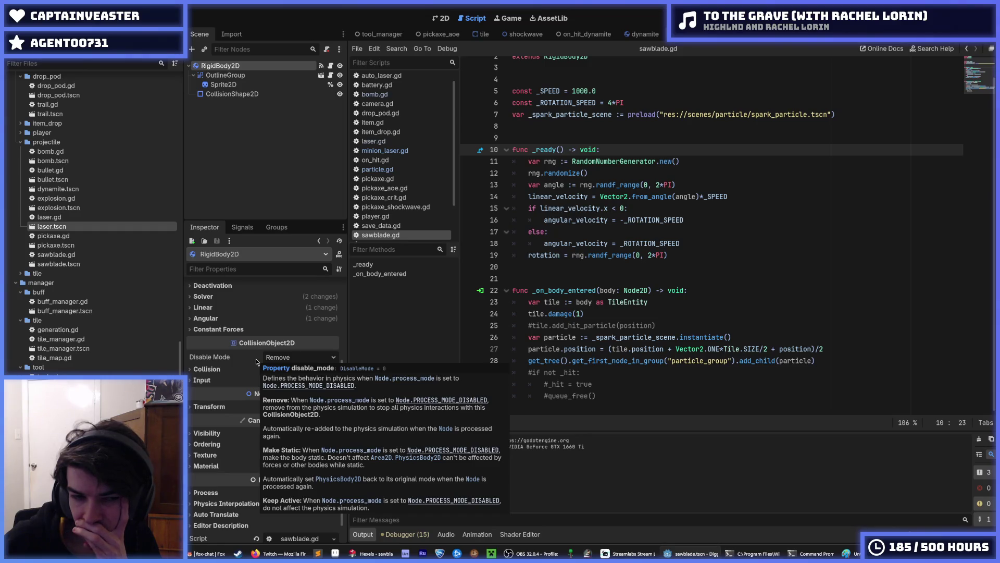
pyautogui.click(271, 358)
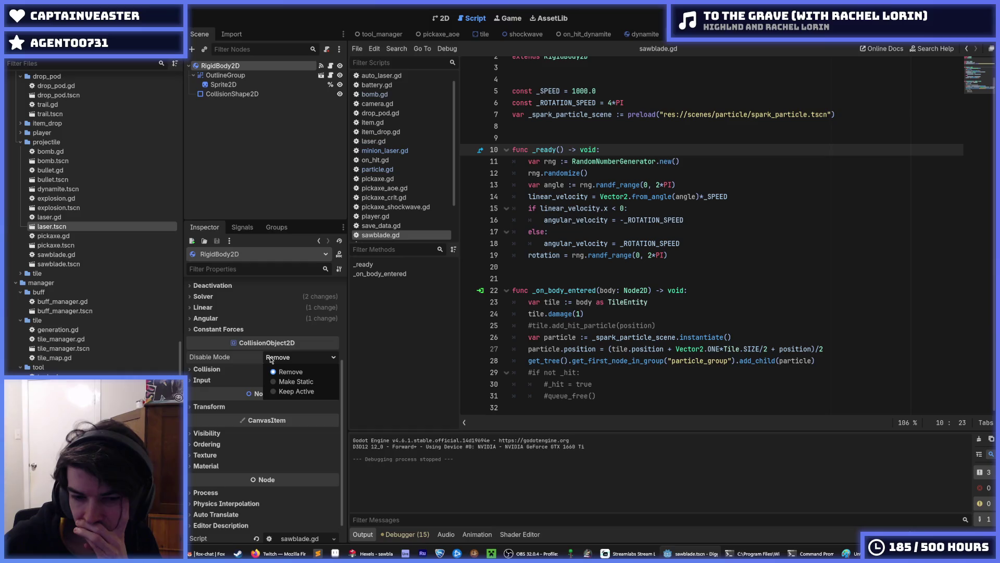
pyautogui.click(234, 371)
# - Collapse the Collision group, leaving Disable Mode unchanged
pyautogui.click(234, 371)
pyautogui.click(235, 371)
pyautogui.click(214, 381)
pyautogui.click(214, 380)
pyautogui.click(288, 359)
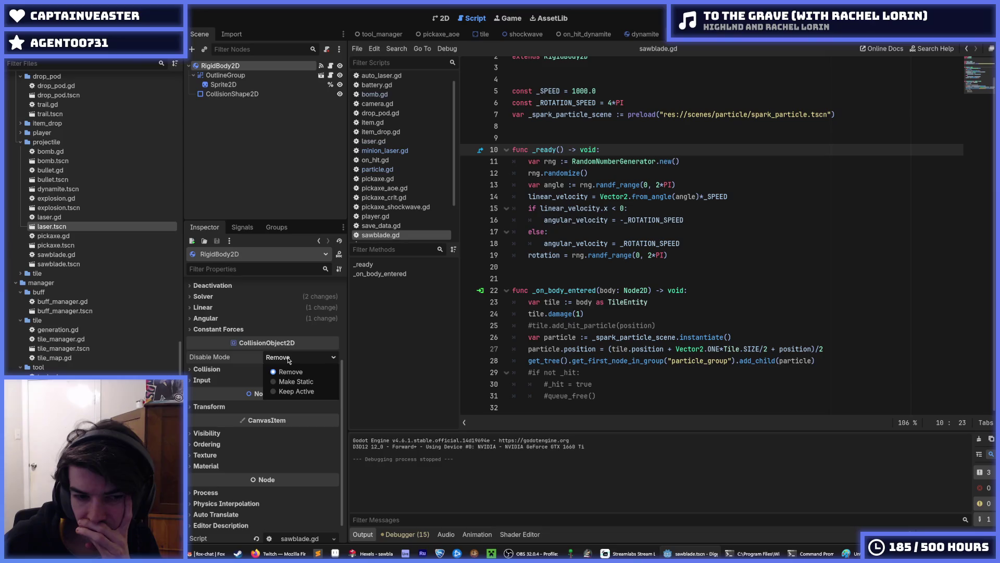
pyautogui.click(288, 358)
pyautogui.moveTo(231, 362)
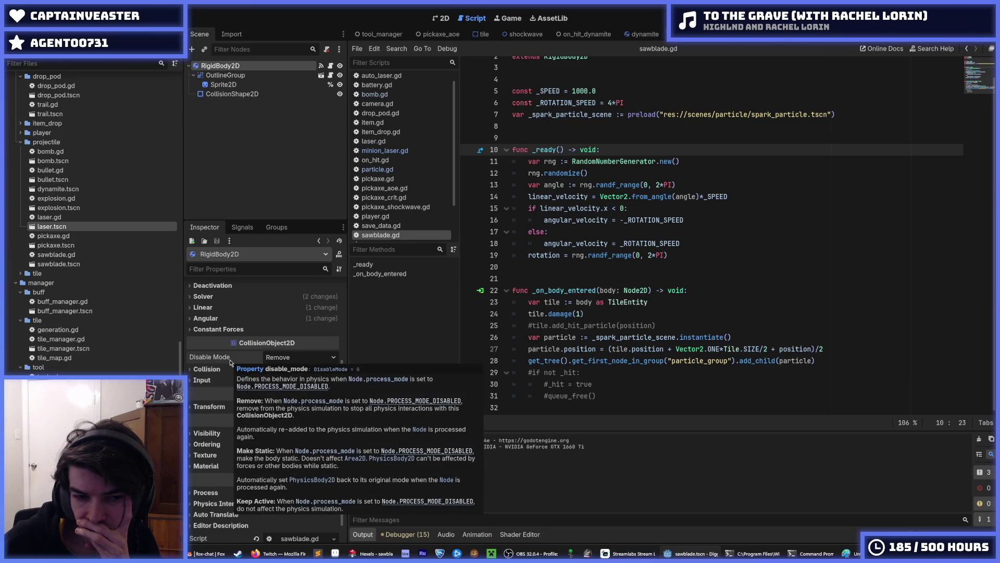
pyautogui.scroll(3, 230, 362)
# - Expand the Deactivation section to show Freeze off and Freeze Mode Static
pyautogui.click(227, 373)
pyautogui.click(227, 373)
pyautogui.click(227, 384)
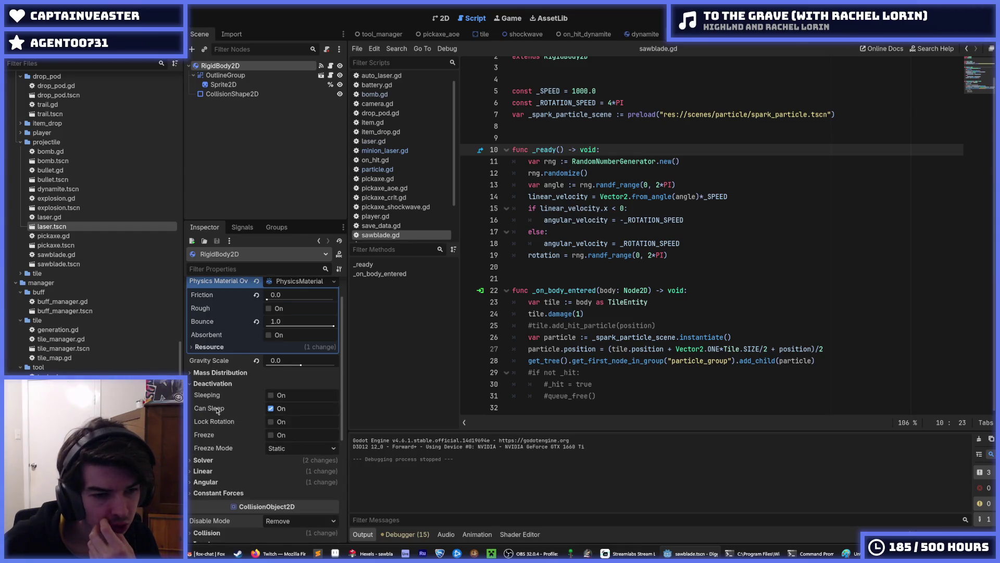
pyautogui.moveTo(218, 411)
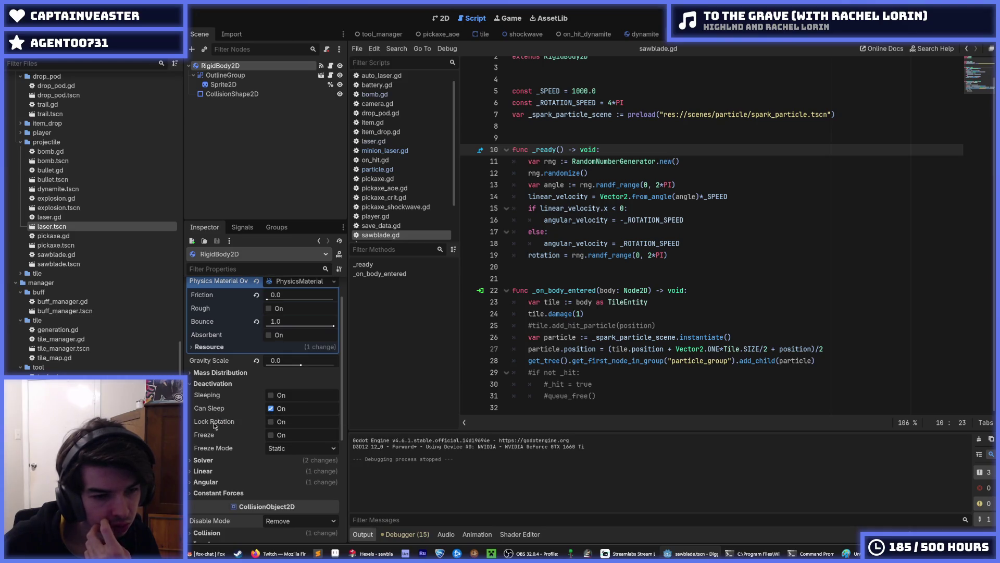
pyautogui.moveTo(210, 436)
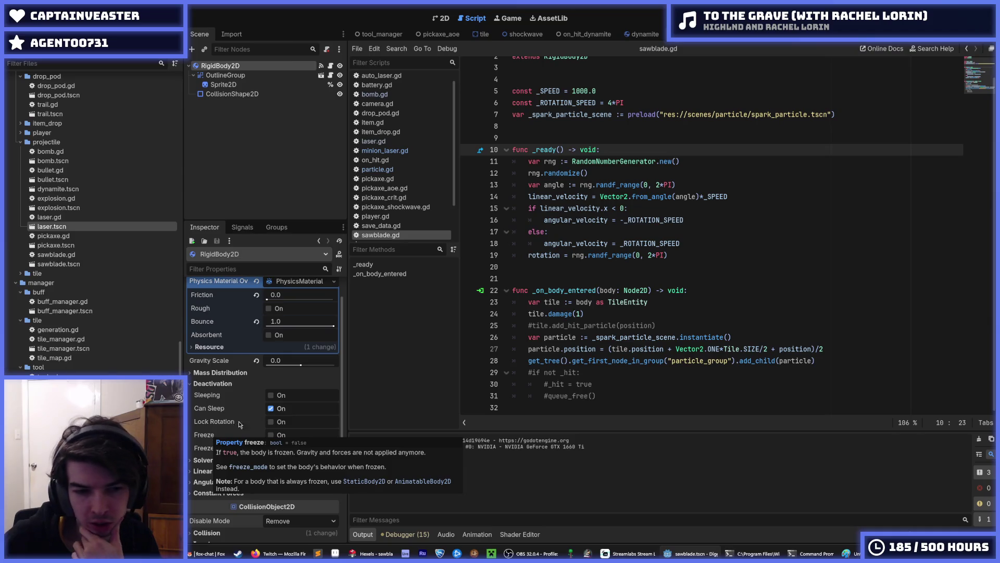
pyautogui.click(654, 283)
pyautogui.click(671, 320)
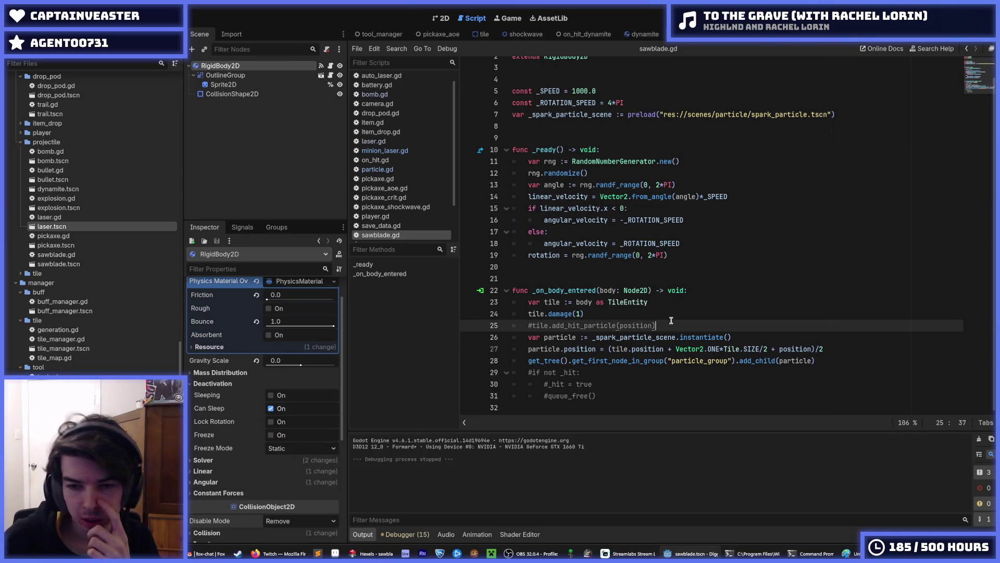
# - Add a freeze = true line below the add_child call in the body-entered handler and save
pyautogui.press('Return')
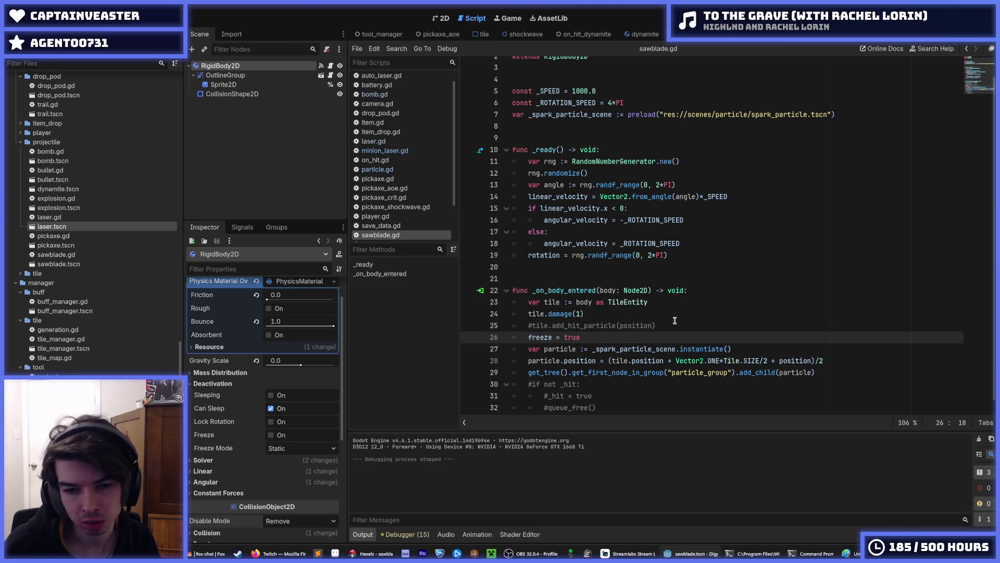
pyautogui.hotkey('alt', 'Down')
pyautogui.hotkey('alt', 'Down')
pyautogui.hotkey('alt', 'Down')
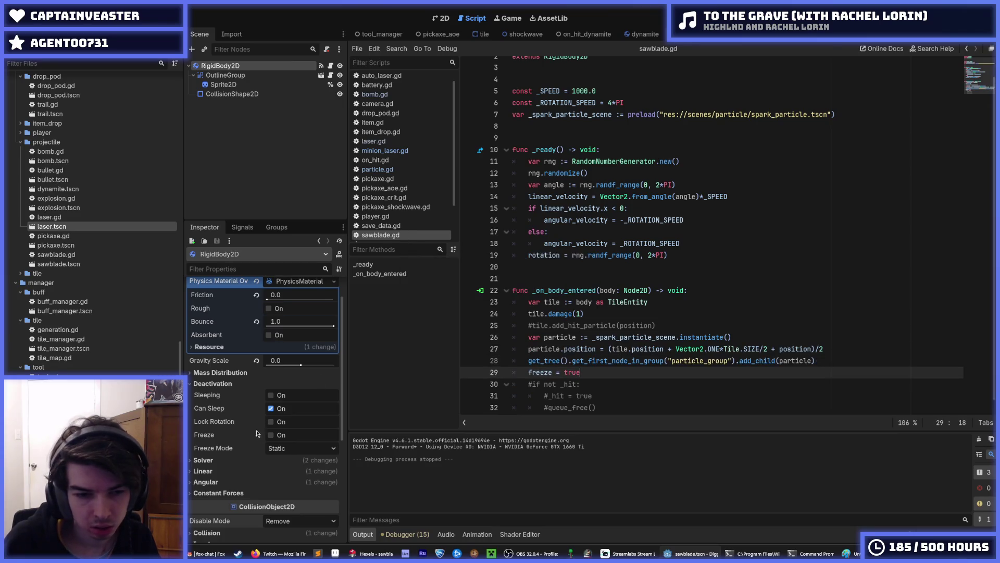
pyautogui.moveTo(235, 454)
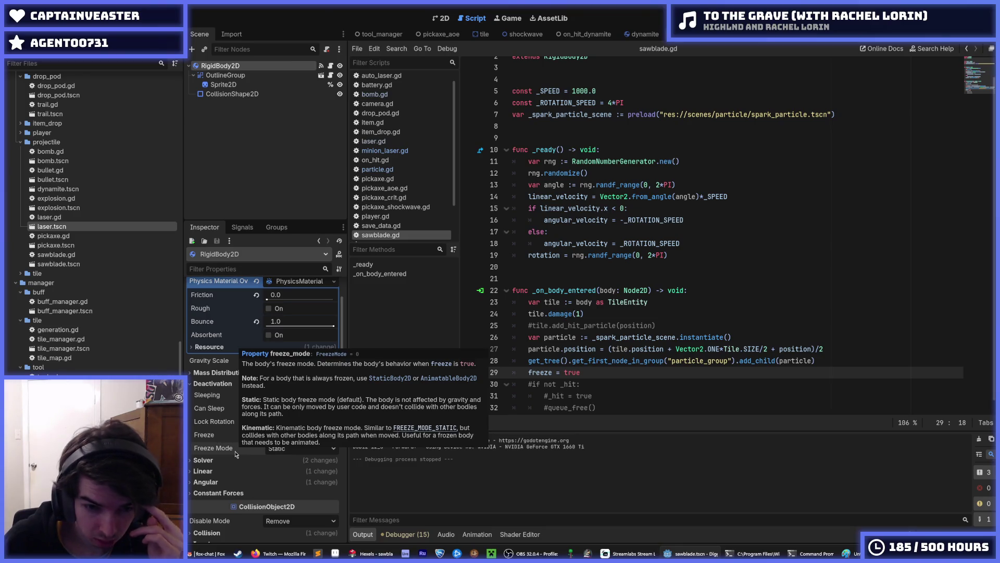
pyautogui.scroll(-1, 594, 362)
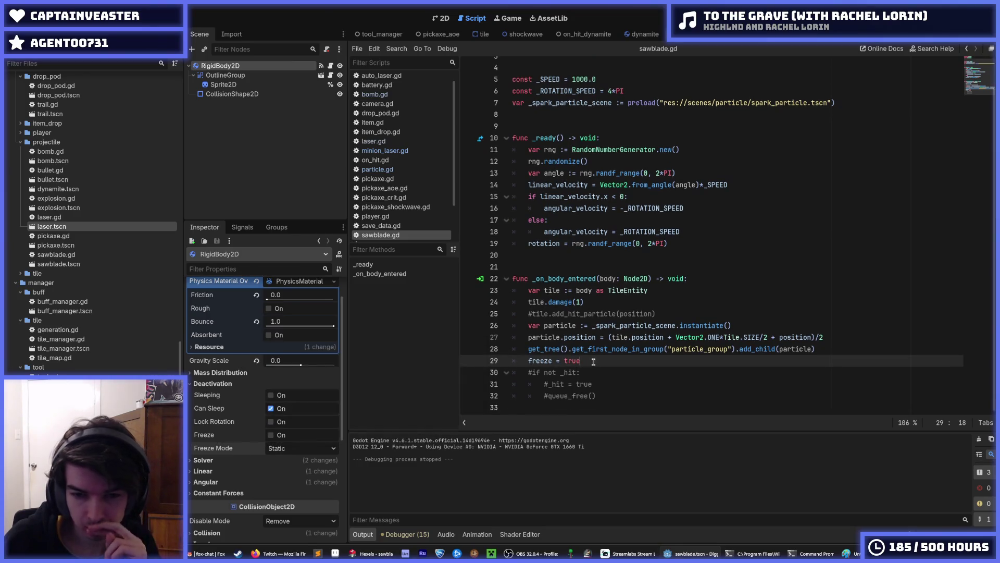
pyautogui.hotkey('ctrl', 's')
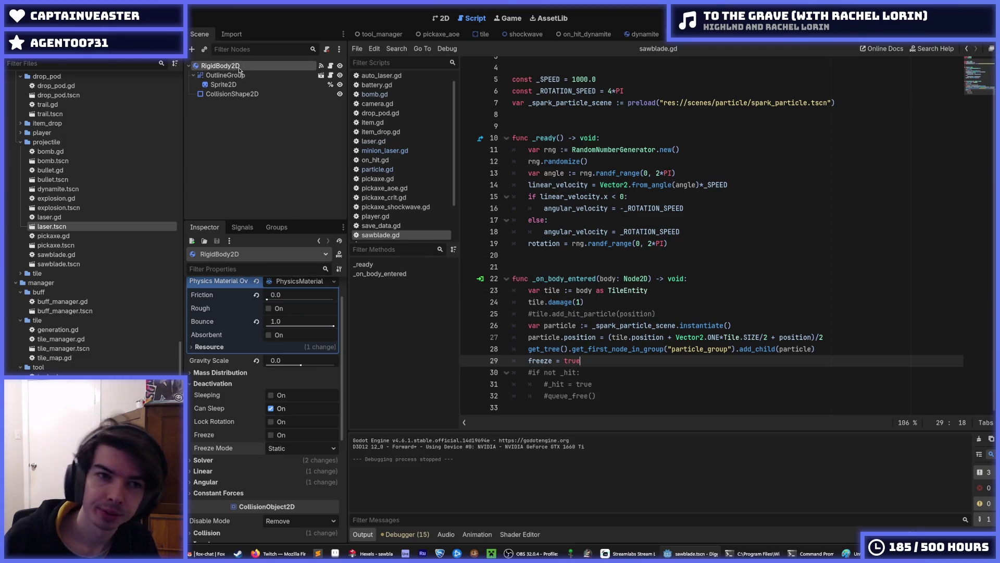
# - Add a Timer child node under RigidBody2D
pyautogui.rightClick(237, 66)
pyautogui.click(250, 76)
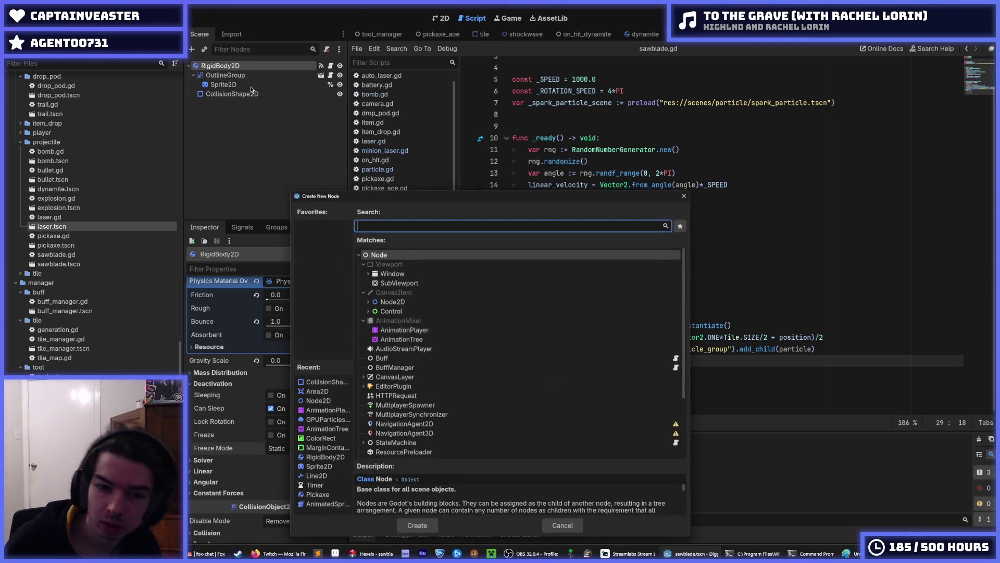
pyautogui.write('timer')
pyautogui.press('Return')
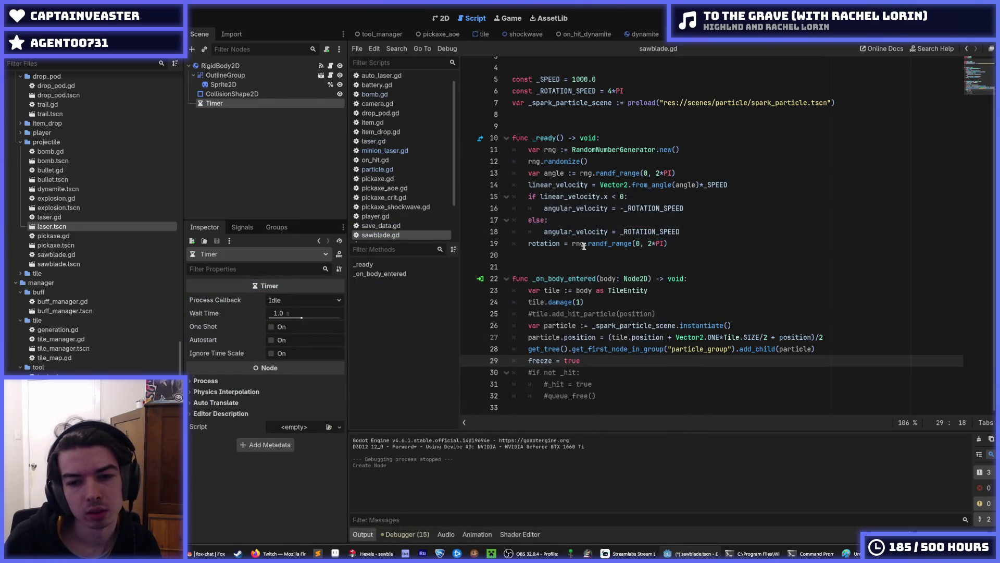
pyautogui.scroll(1, 590, 175)
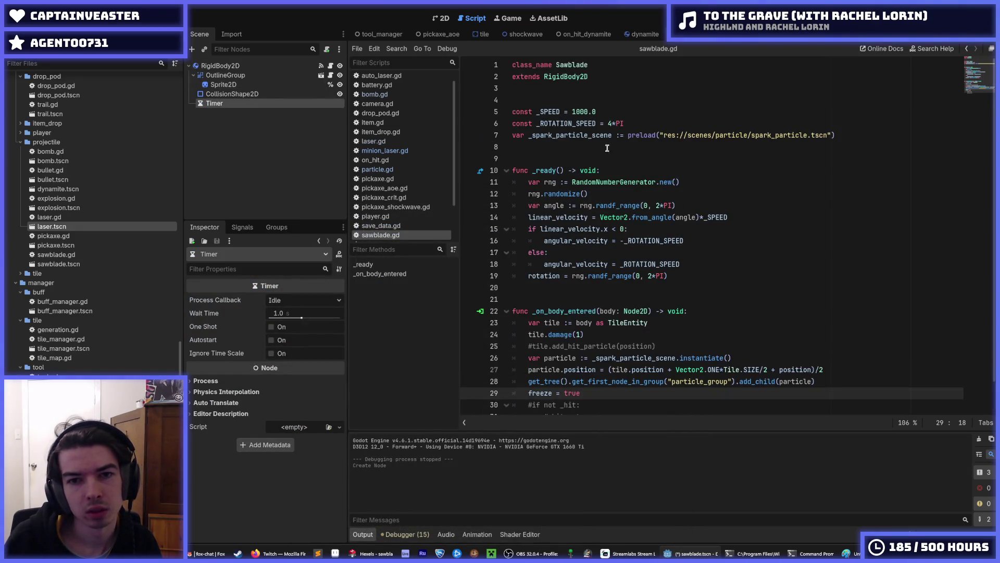
pyautogui.click(589, 137)
pyautogui.hotkey('ctrl', 'Return')
pyautogui.write('@onready var _timer := $')
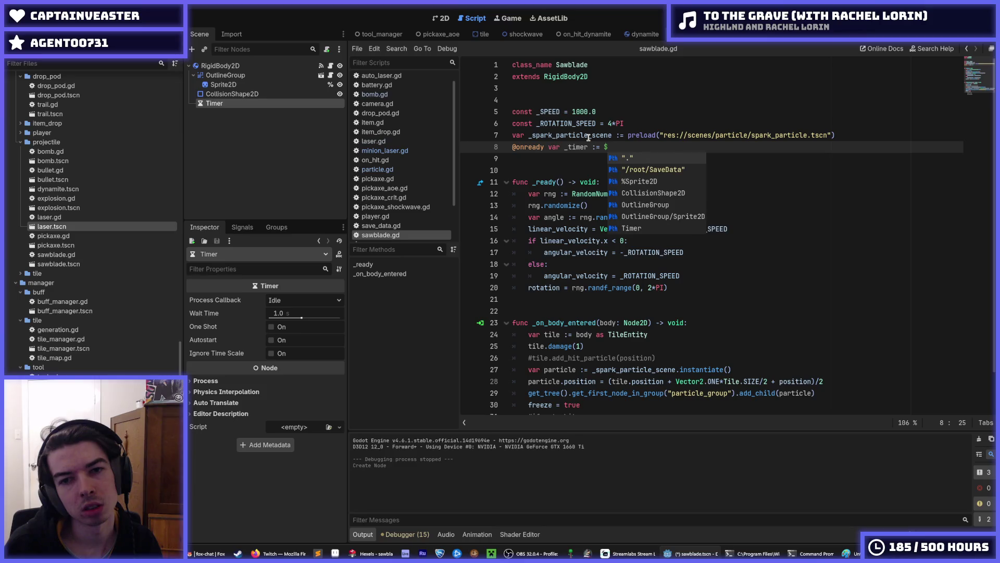
pyautogui.press('BackSpace')
pyautogui.press('BackSpace')
pyautogui.press('BackSpace')
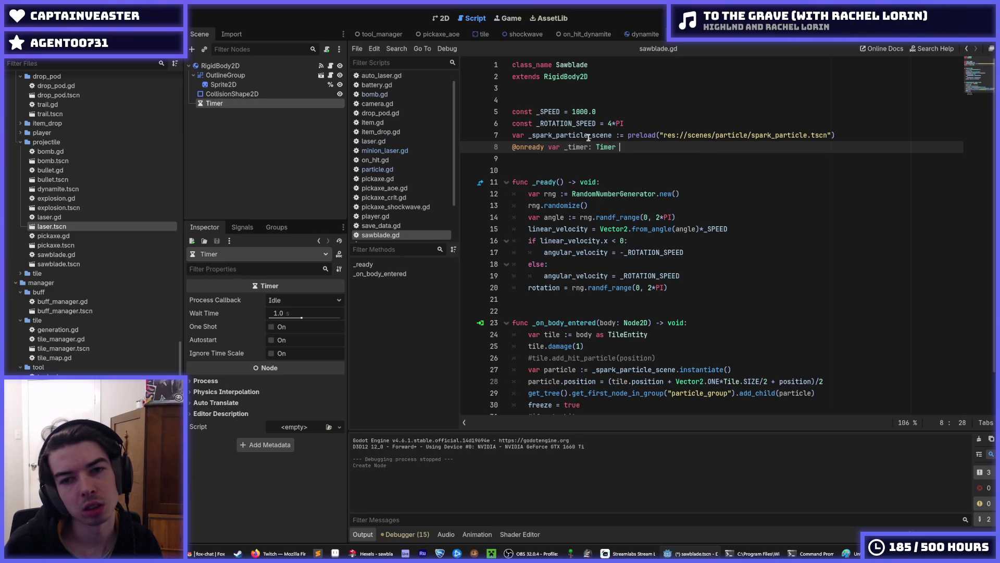
pyautogui.scroll(-1, 620, 224)
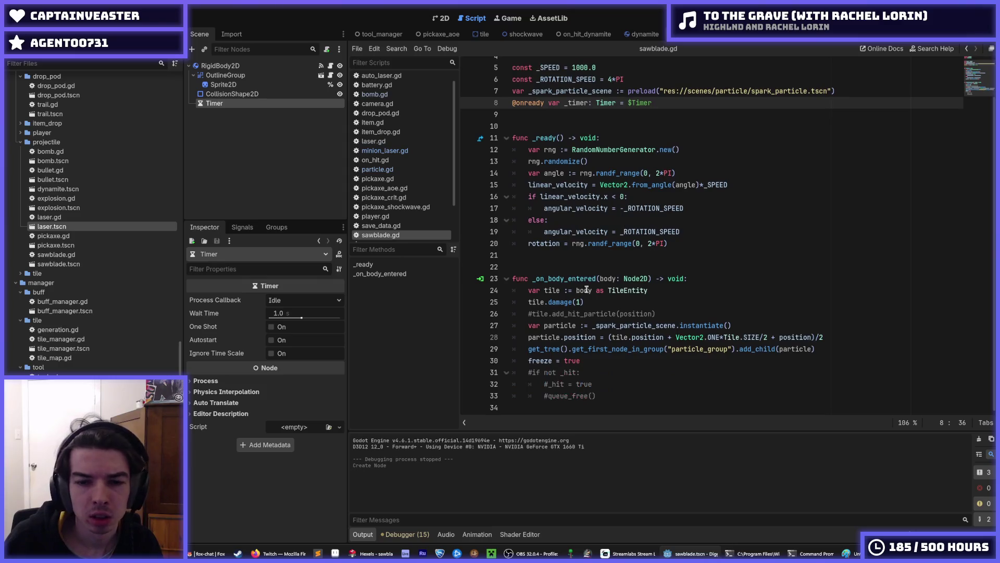
pyautogui.click(603, 361)
pyautogui.press('Down')
pyautogui.press('End')
pyautogui.press('Return')
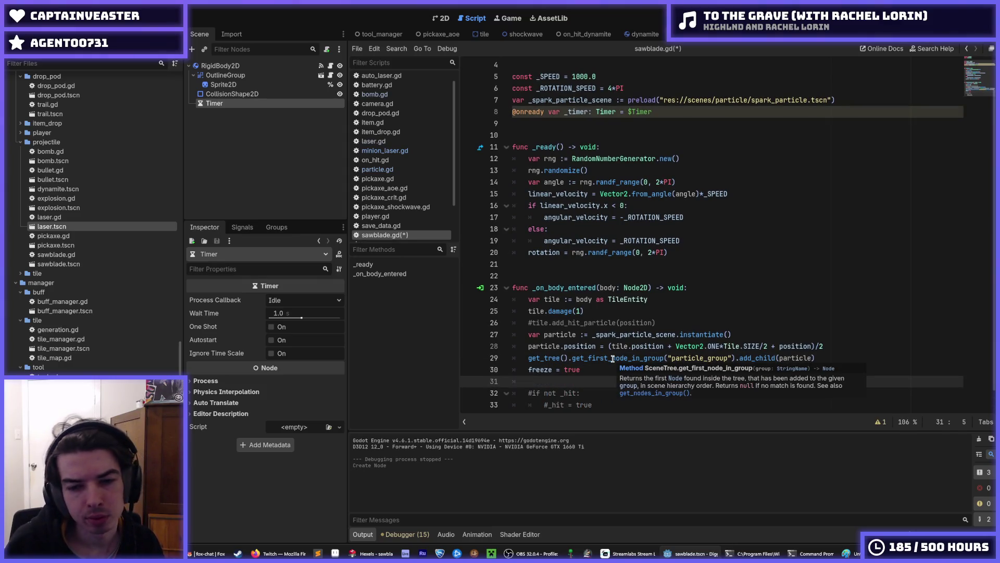
pyautogui.write('_timer')
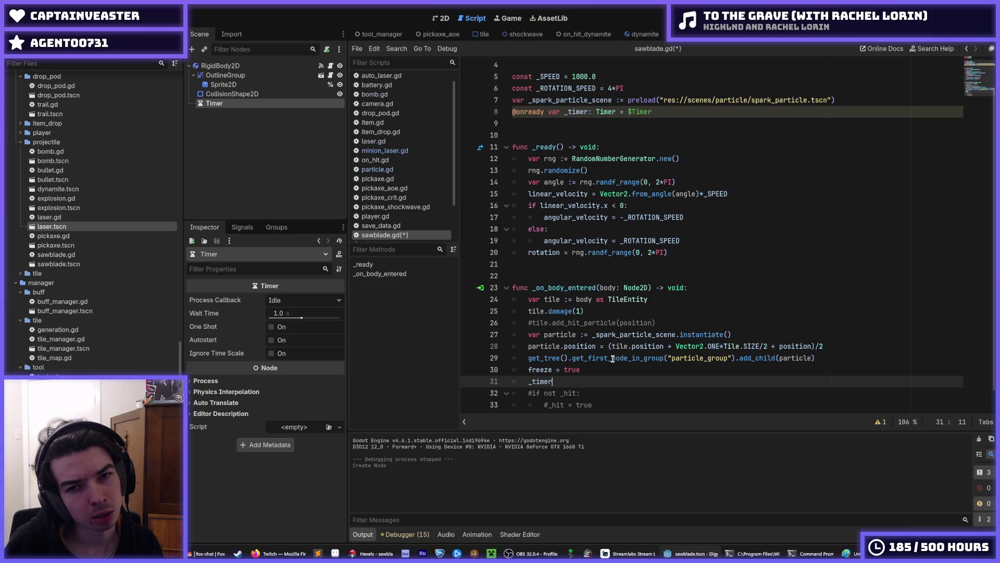
pyautogui.write('.start(')
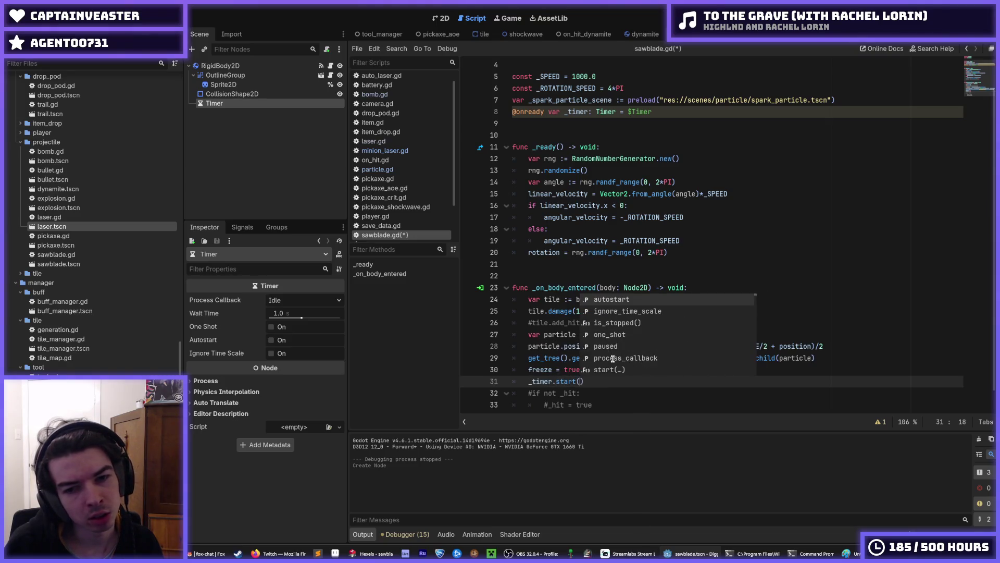
pyautogui.hotkey('ctrl', 's')
# - Connect the Timer's timeout signal to a new _on_timer_timeout method that sets freeze = false
pyautogui.press('Down')
pyautogui.press('Down')
pyautogui.press('Down')
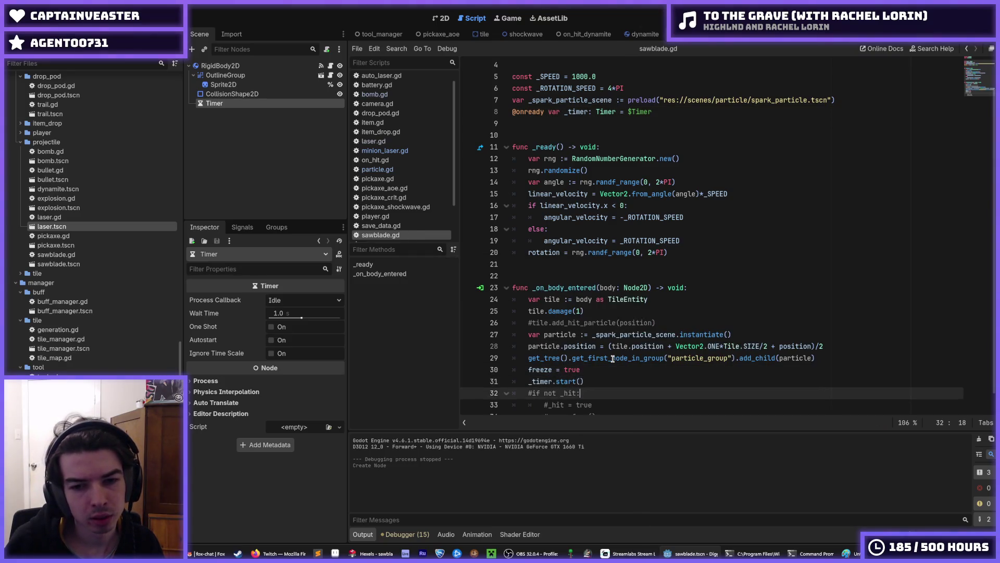
pyautogui.press('Return')
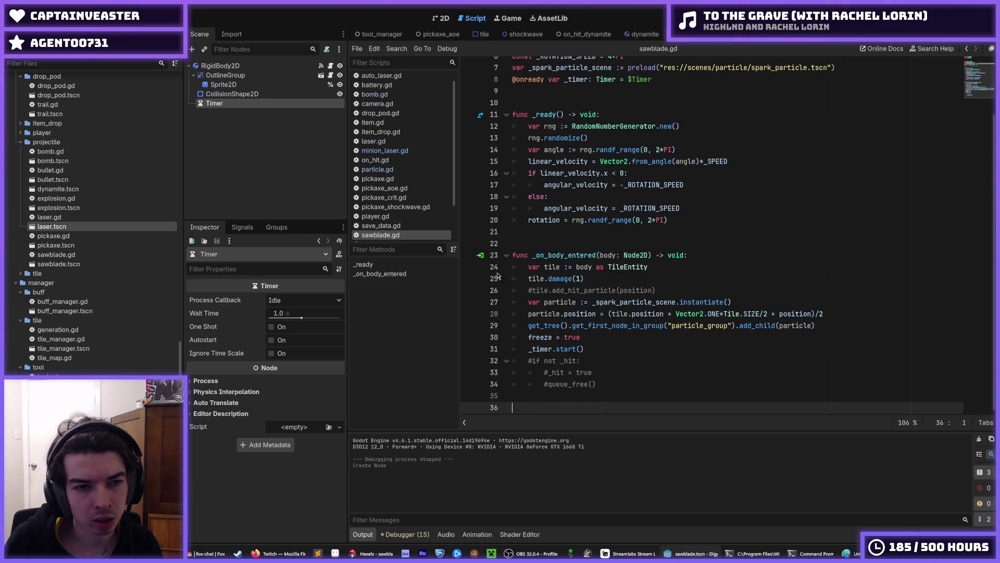
pyautogui.press('BackSpace')
pyautogui.click(243, 227)
pyautogui.rightClick(225, 269)
pyautogui.click(245, 276)
pyautogui.doubleClick(478, 257)
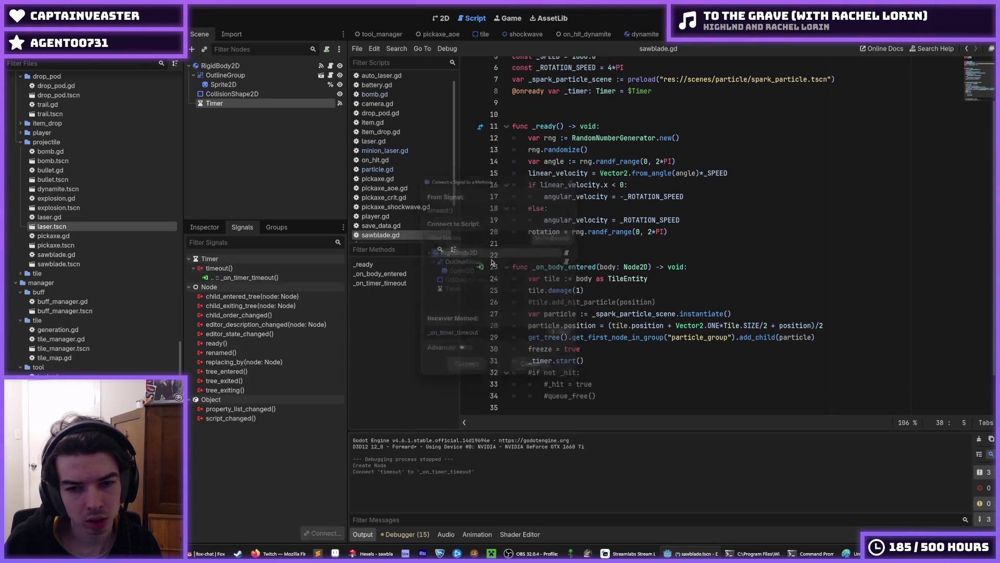
pyautogui.moveTo(671, 396); pyautogui.dragTo(527, 396)
pyautogui.write('fre')
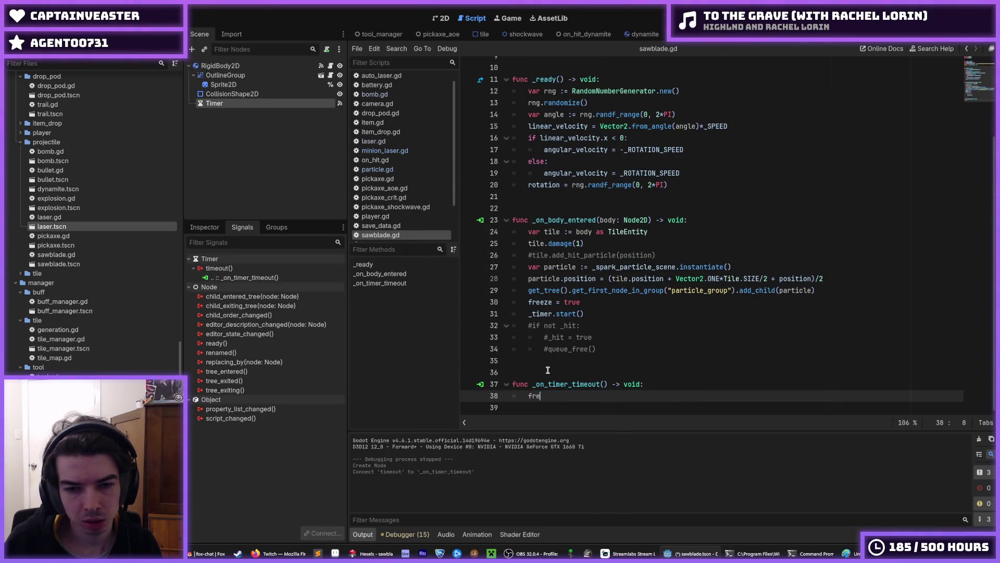
pyautogui.write('se')
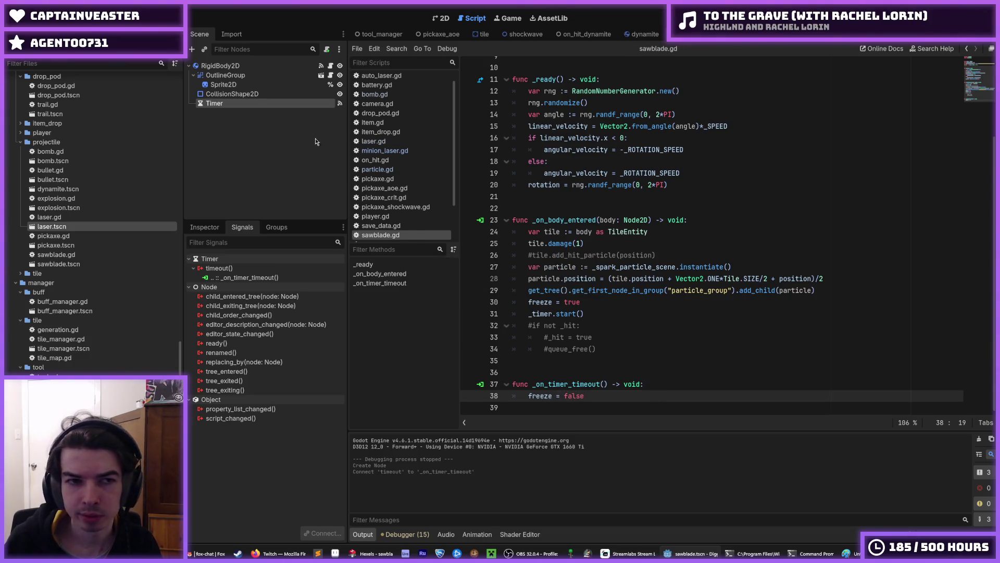
# - Set the Timer's Wait Time to 0.05 seconds
pyautogui.click(204, 227)
pyautogui.click(307, 315)
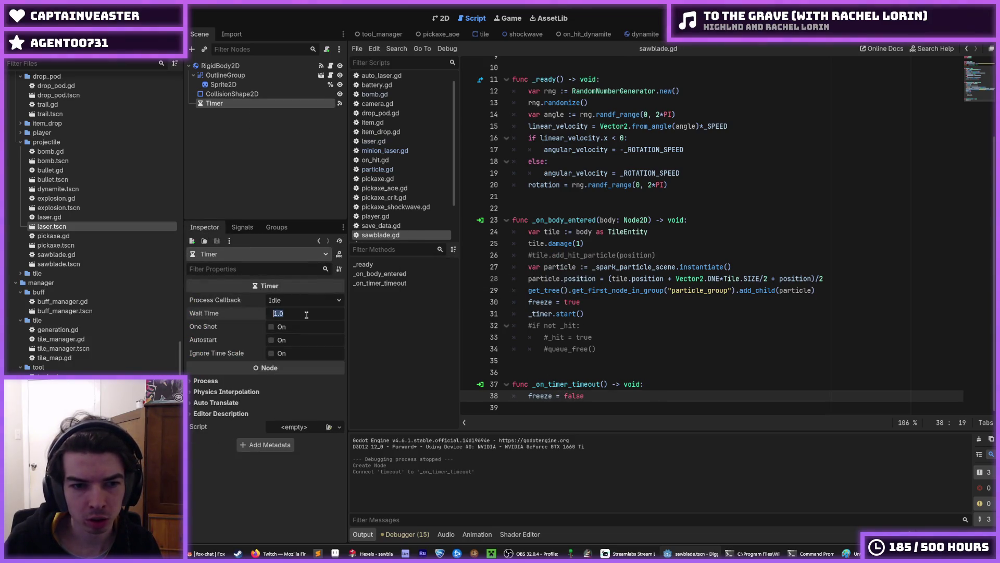
pyautogui.write('.05')
pyautogui.press('Return')
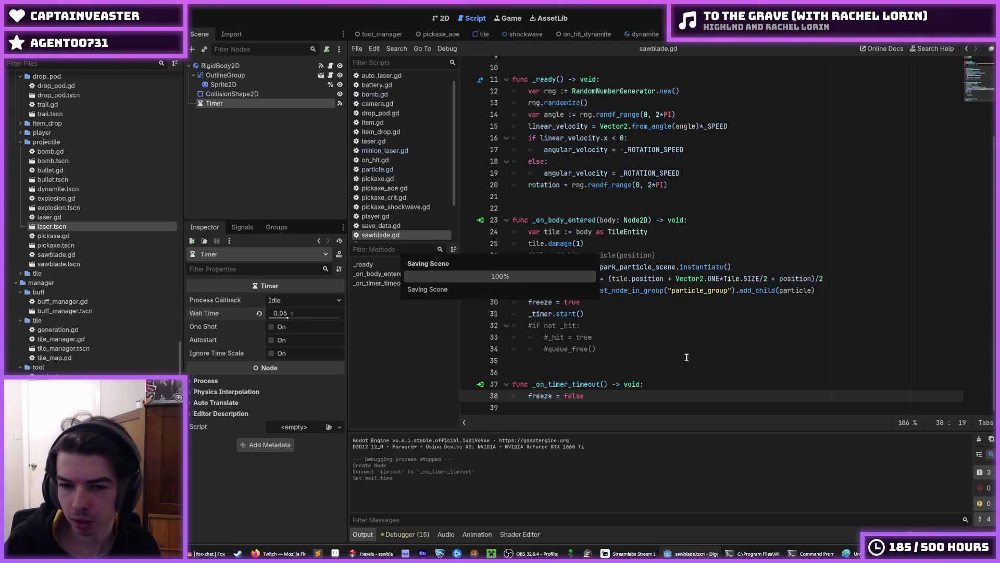
pyautogui.click(661, 345)
pyautogui.click(623, 306)
pyautogui.click(626, 313)
# - Test-run the game, then open the sawblade.gd line 30 error about changing freeze while flushing queries
pyautogui.press('F5')
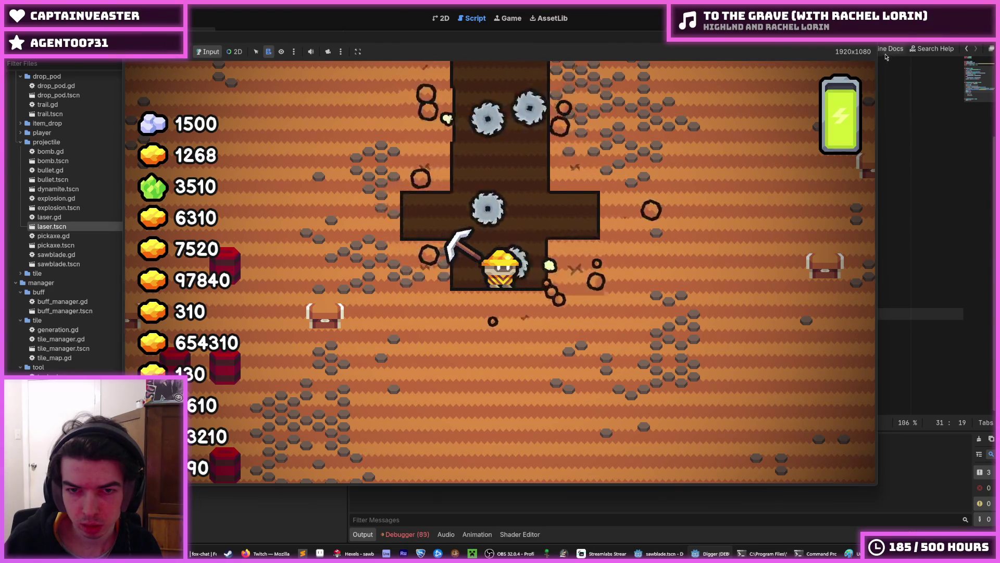
pyautogui.press('F8')
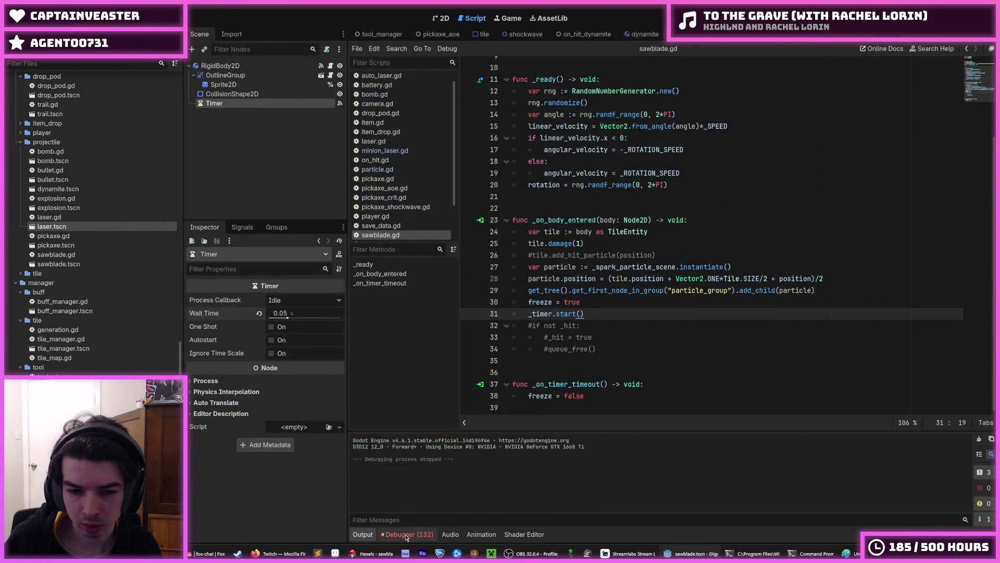
pyautogui.click(409, 534)
pyautogui.click(459, 515)
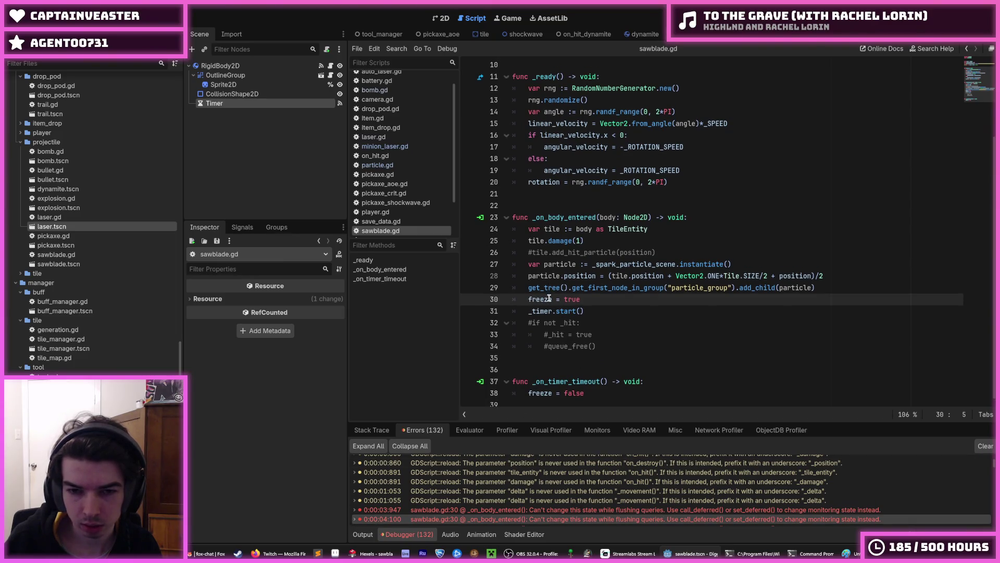
# - Replace freeze = true on line 30 with set_deferred("freeze", true) and save the script
pyautogui.write('set')
pyautogui.press('BackSpace')
pyautogui.press('BackSpace')
pyautogui.press('BackSpace')
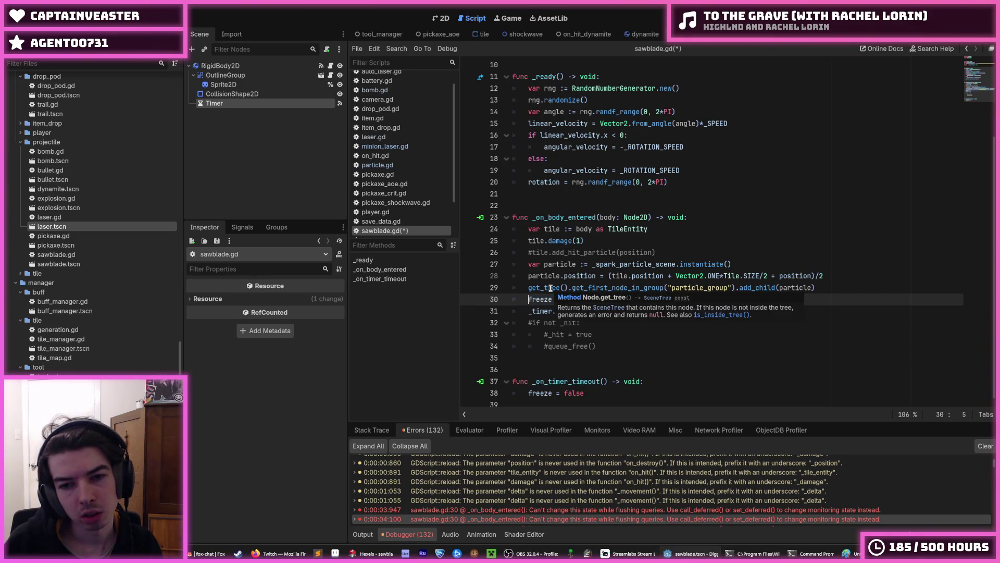
pyautogui.write('set_defe')
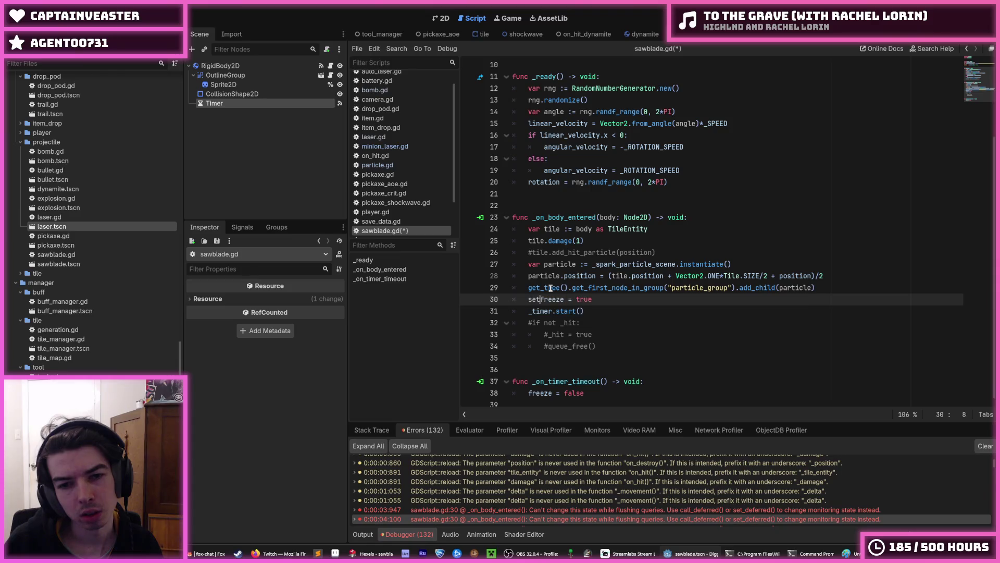
pyautogui.press('Down')
pyautogui.press('Tab')
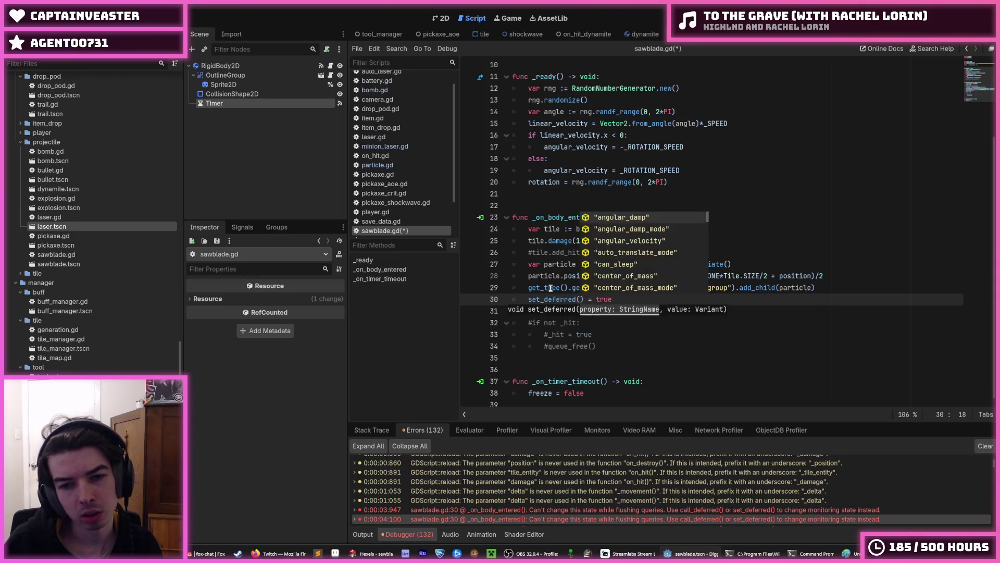
pyautogui.write('"')
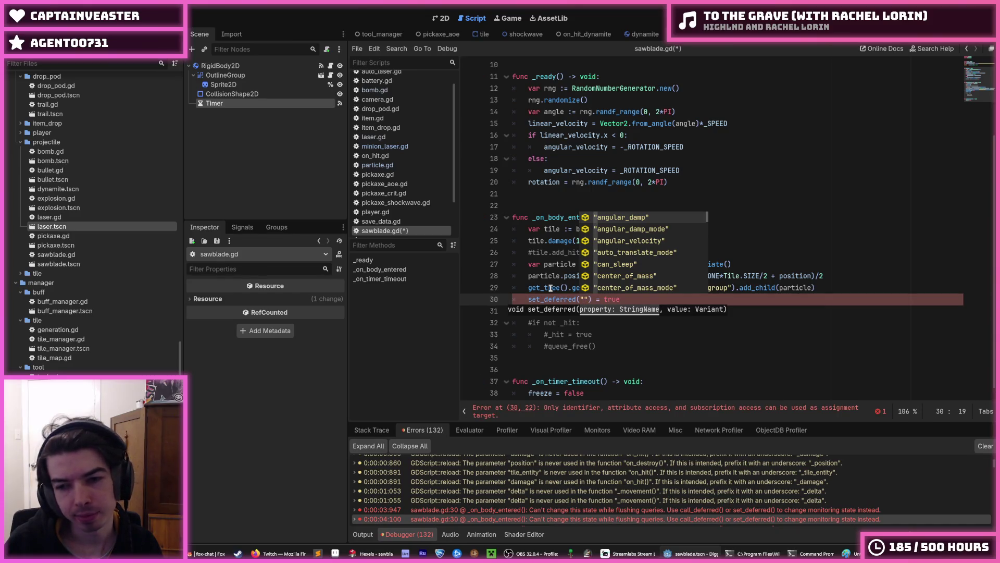
pyautogui.write('freeze')
pyautogui.press('Return')
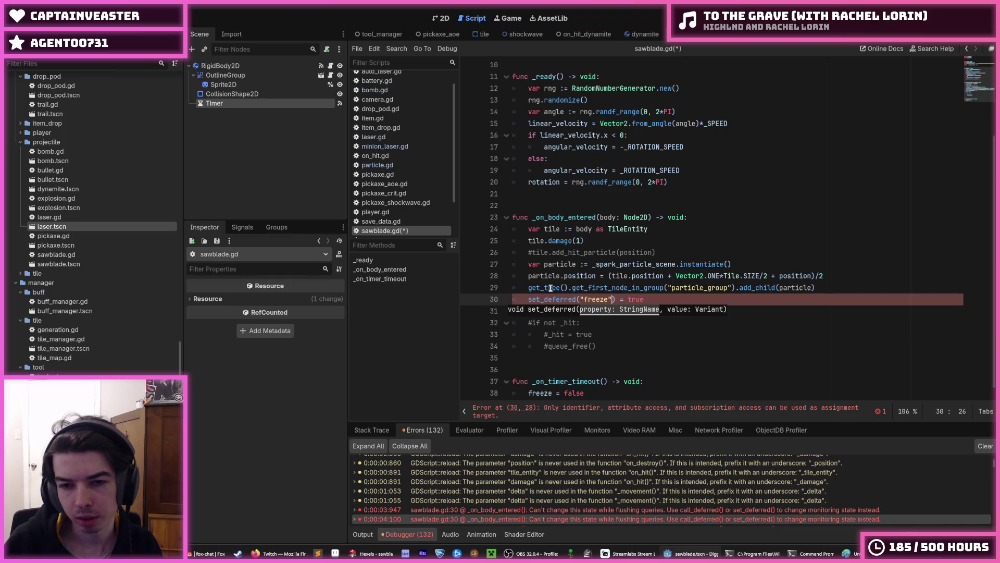
pyautogui.press('End')
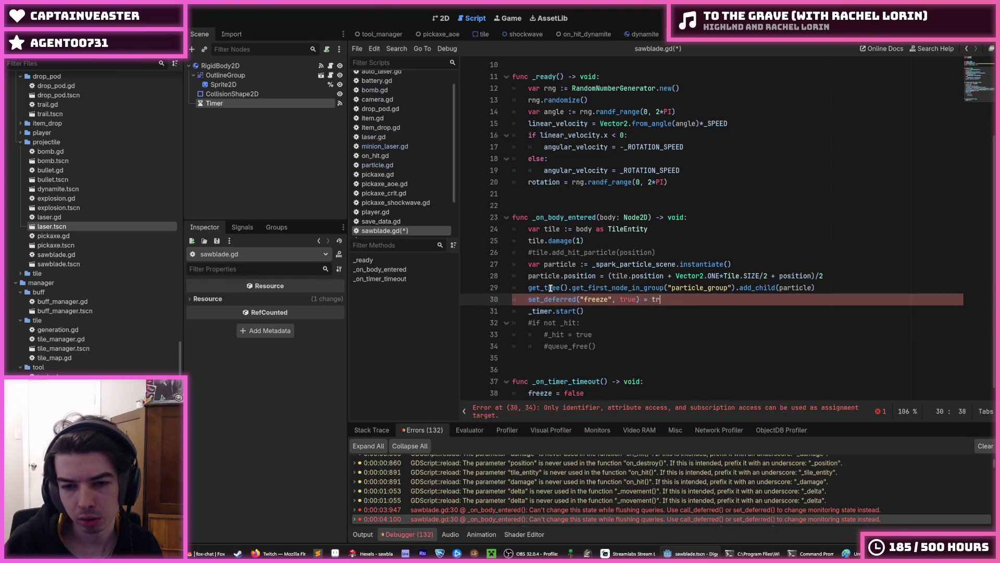
pyautogui.hotkey('ctrl', 's')
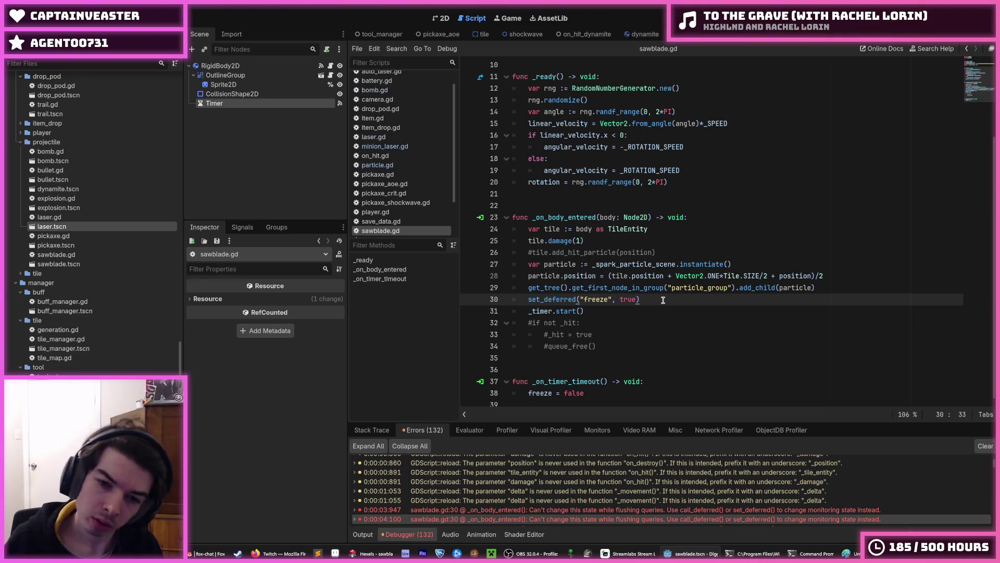
# - Use set_deferred("freeze", false) in the timeout function, then test-run the game
pyautogui.keyDown('shift'); pyautogui.click(527, 298); pyautogui.keyUp('shift')
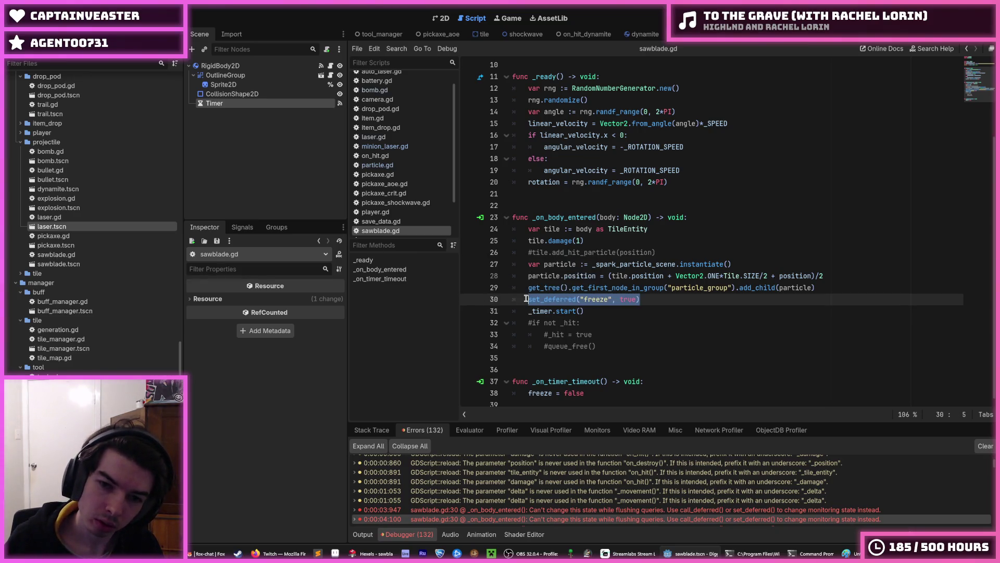
pyautogui.hotkey('ctrl', 'c')
pyautogui.click(595, 396)
pyautogui.hotkey('shift', 'Home')
pyautogui.hotkey('ctrl', 'v')
pyautogui.doubleClick(629, 393)
pyautogui.write('false')
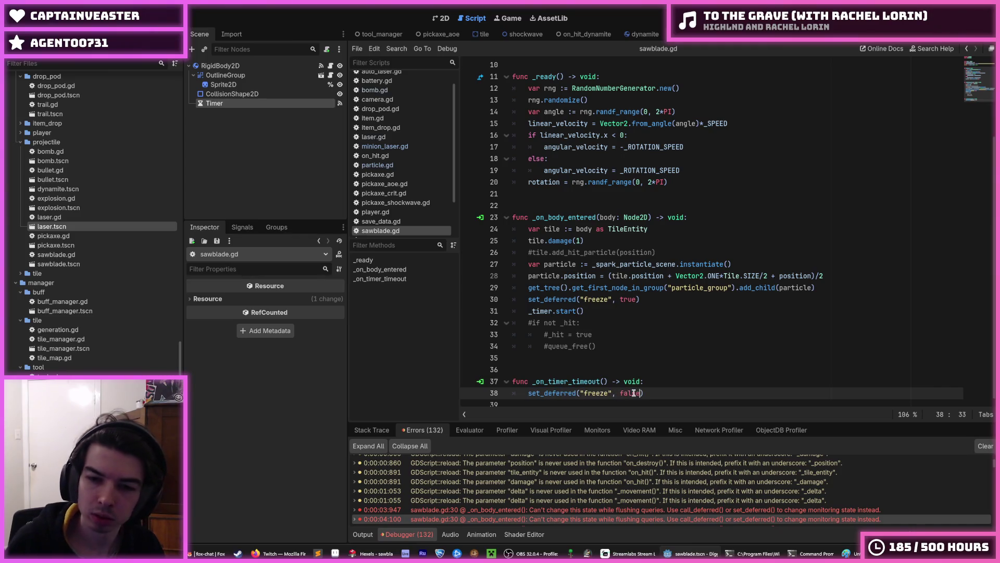
pyautogui.press('F5')
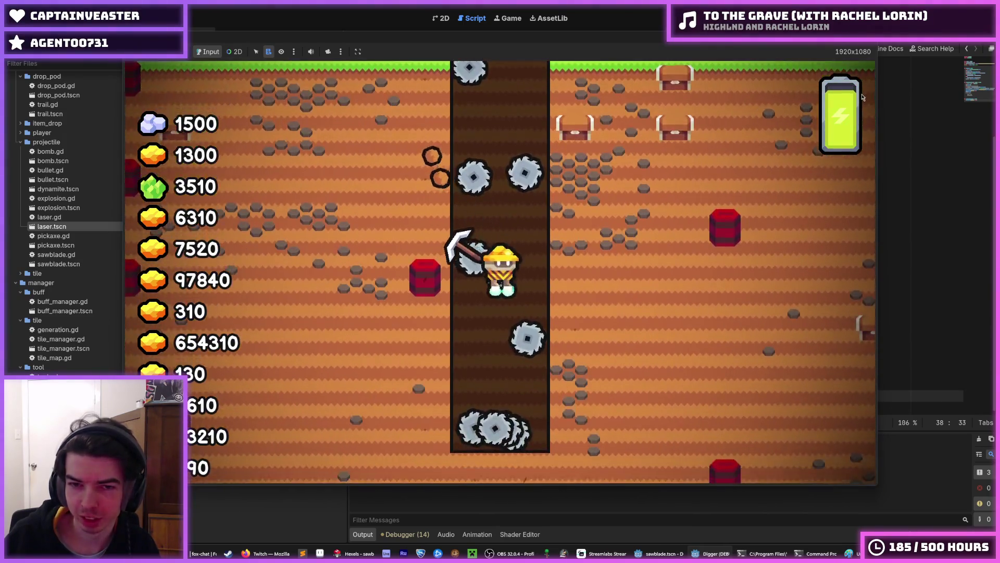
pyautogui.press('F8')
pyautogui.click(691, 266)
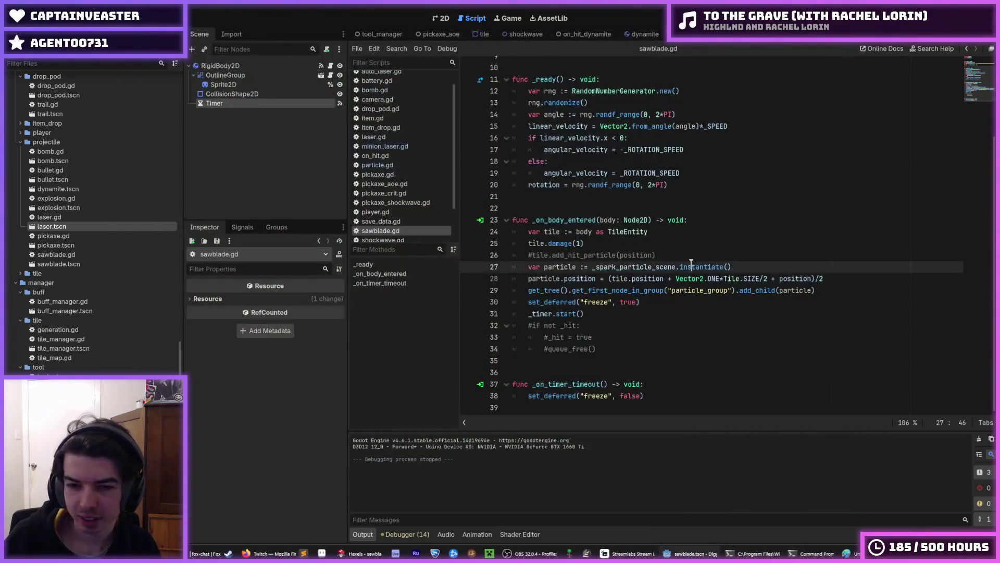
# - Turn on One Shot for the sawblade's Timer node and save the scene
pyautogui.click(590, 311)
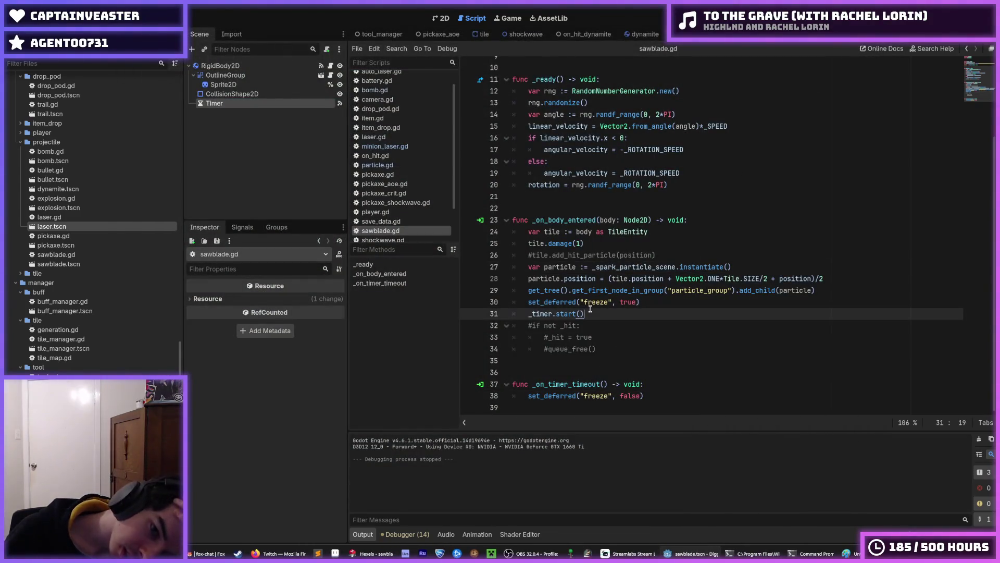
pyautogui.click(214, 104)
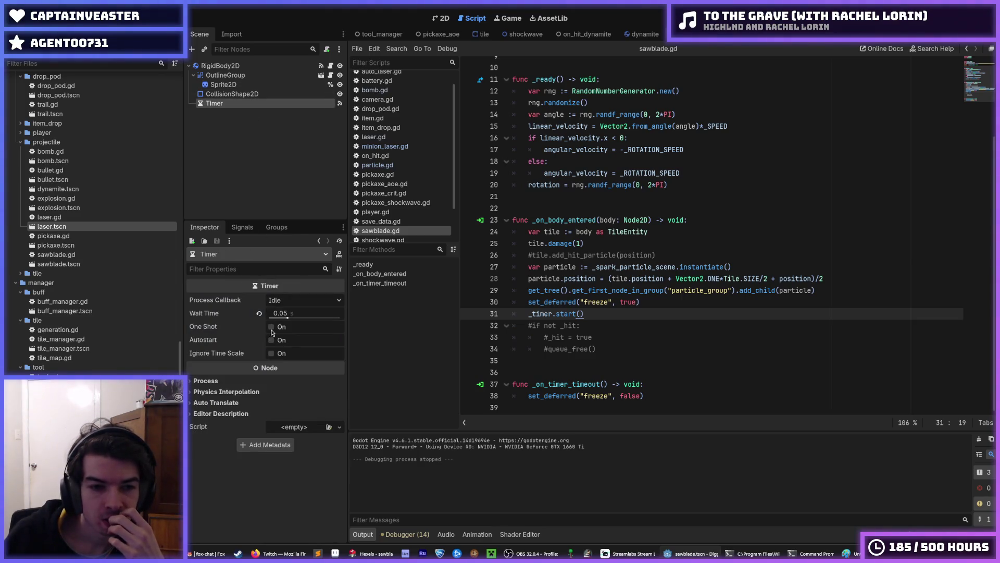
pyautogui.click(271, 328)
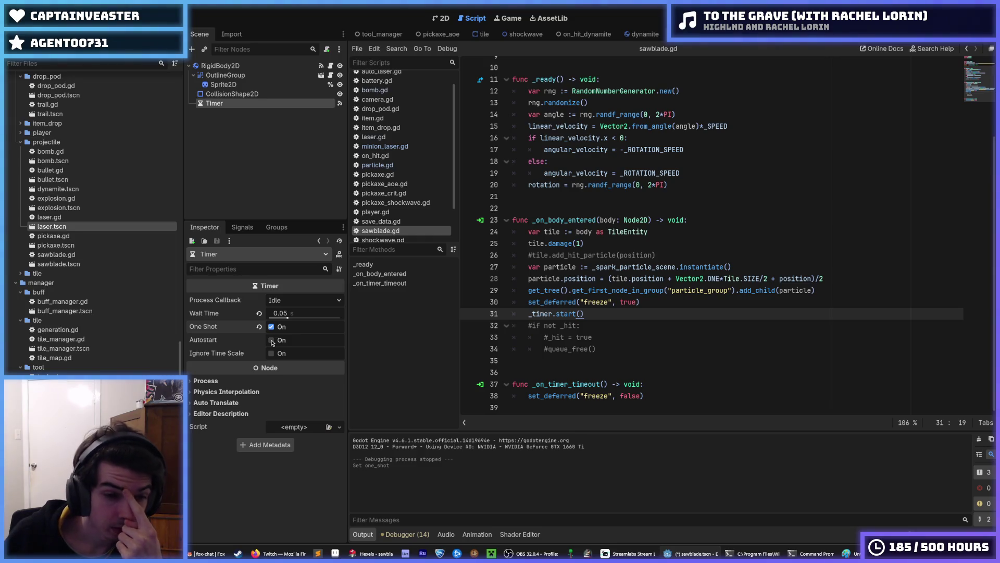
pyautogui.hotkey('ctrl', 's')
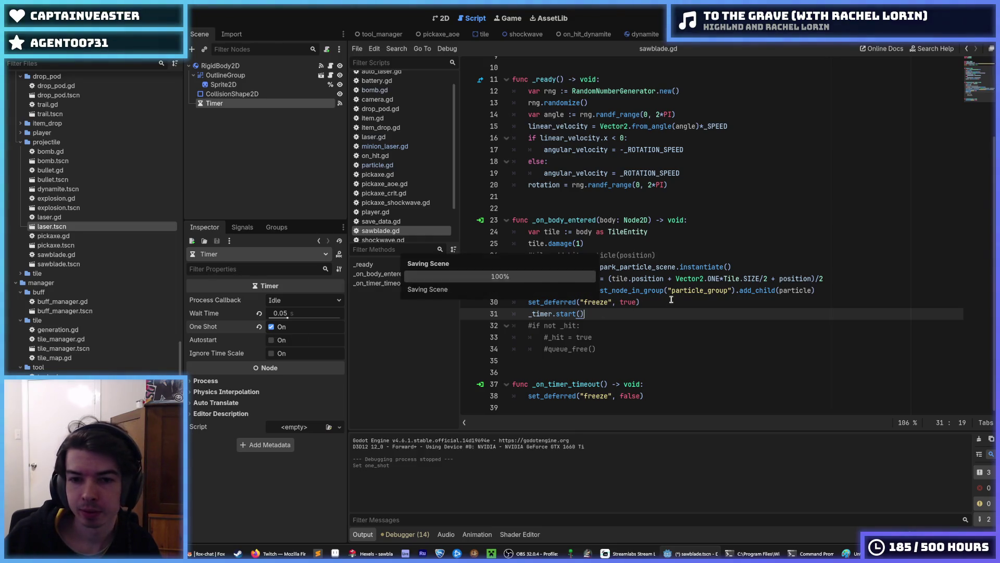
pyautogui.hotkey('ctrl', 's')
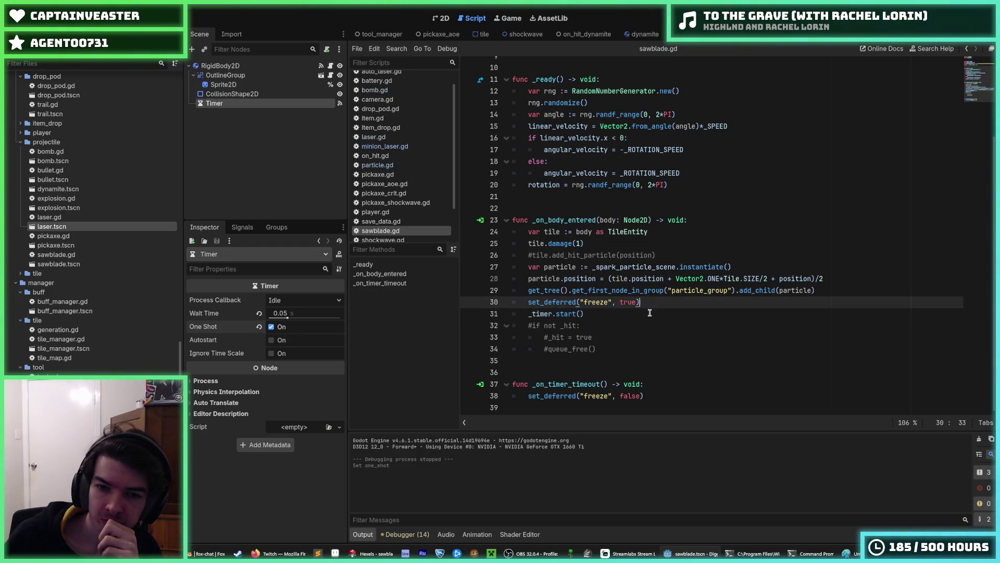
# - Uncomment the if-not-_hit guard block and delete the queue_free line
pyautogui.moveTo(618, 348); pyautogui.dragTo(569, 325)
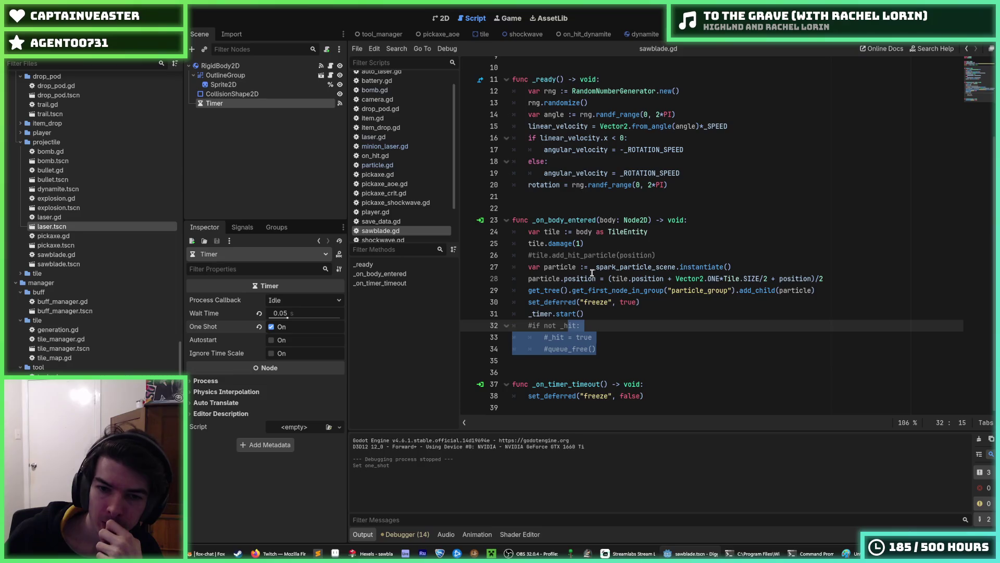
pyautogui.hotkey('ctrl', 'k')
pyautogui.press('Down')
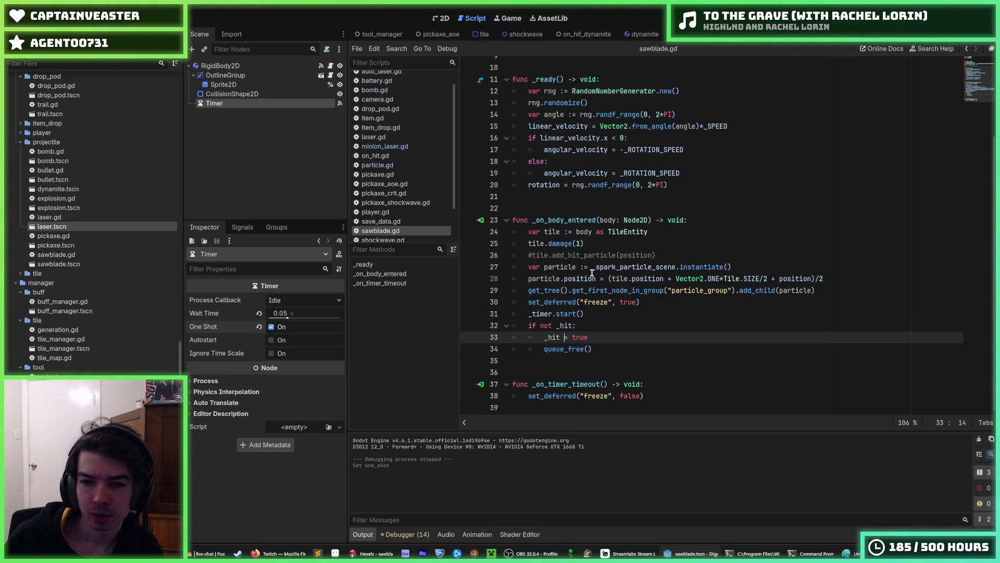
pyautogui.press('Down')
pyautogui.press('End')
pyautogui.hotkey('shift', 'Up')
pyautogui.press('BackSpace')
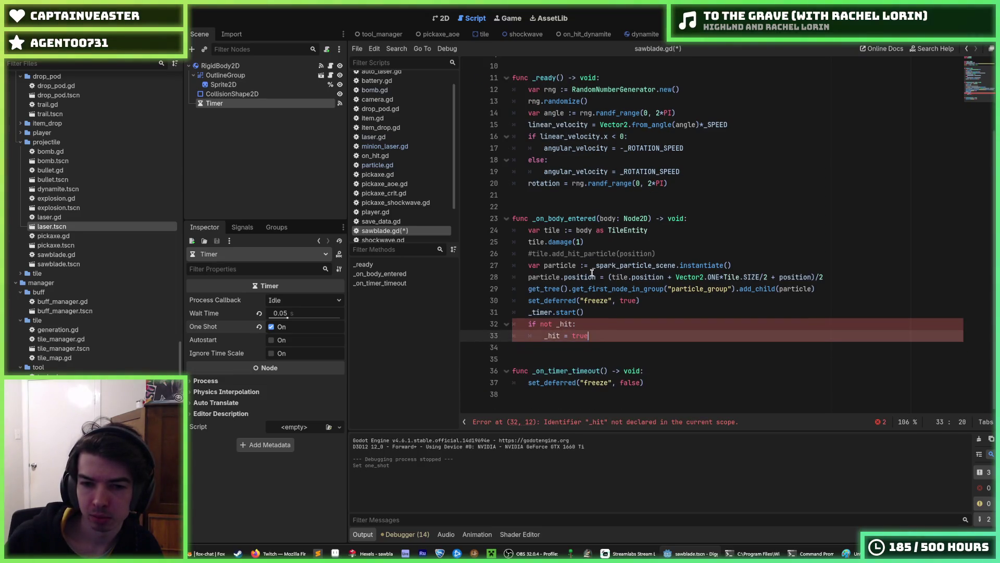
# - Declare var _hit := false near the top of sawblade.gd
pyautogui.scroll(3, 593, 273)
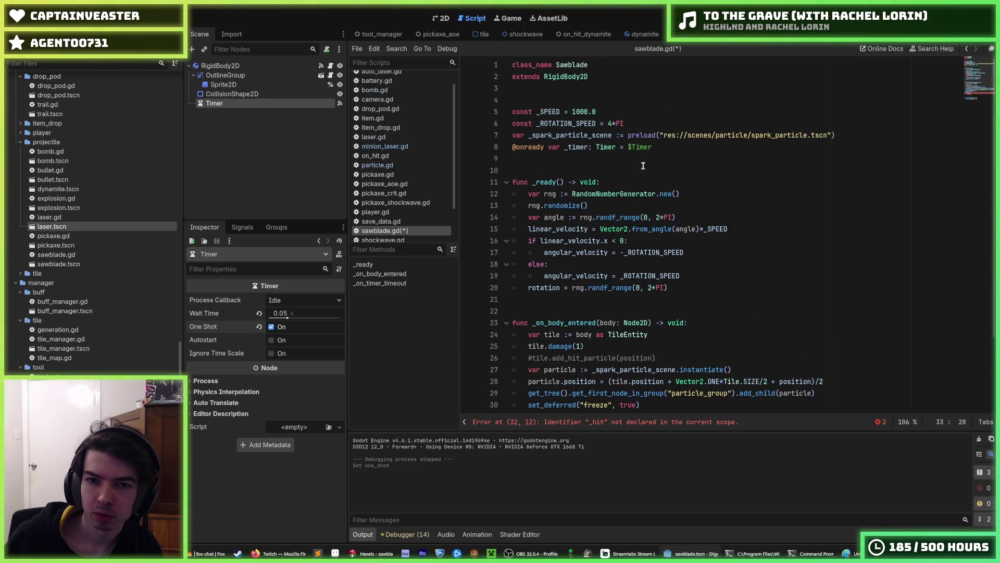
pyautogui.click(674, 150)
pyautogui.press('Return')
pyautogui.write('var hit ')
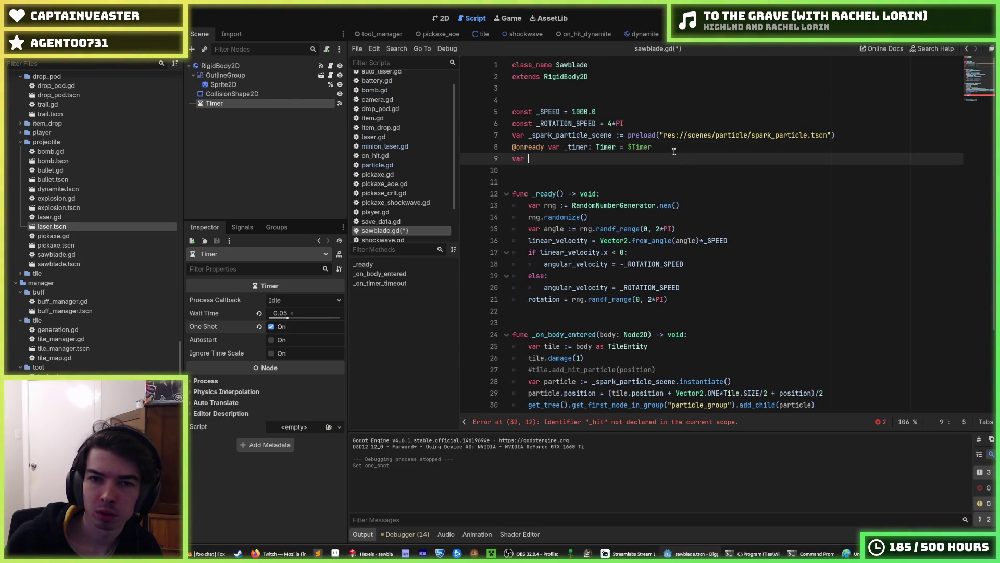
pyautogui.write(':= false')
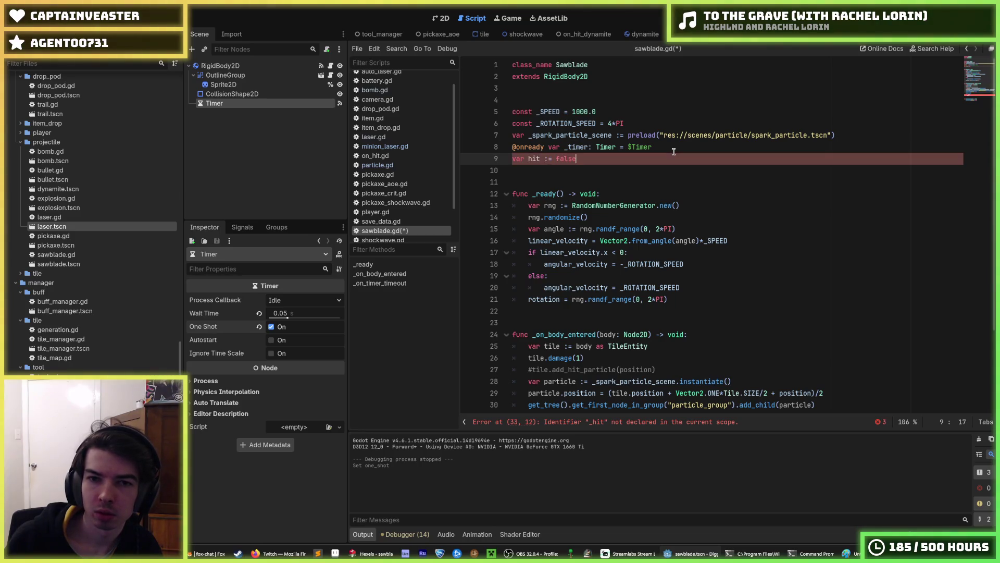
pyautogui.hotkey('alt', 'Up')
pyautogui.hotkey('alt', 'Up')
pyautogui.scroll(-3, 583, 198)
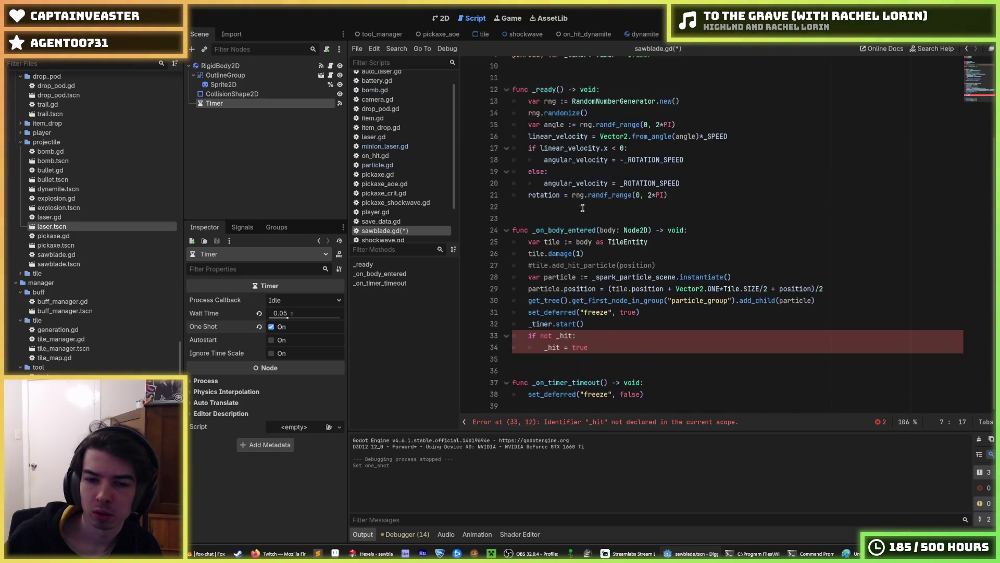
pyautogui.click(596, 347)
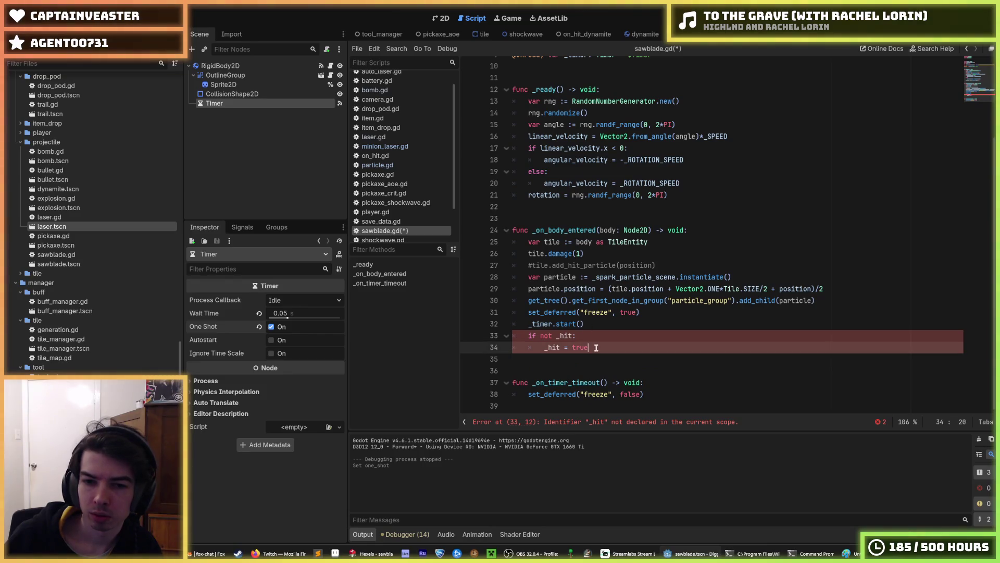
pyautogui.scroll(3, 578, 337)
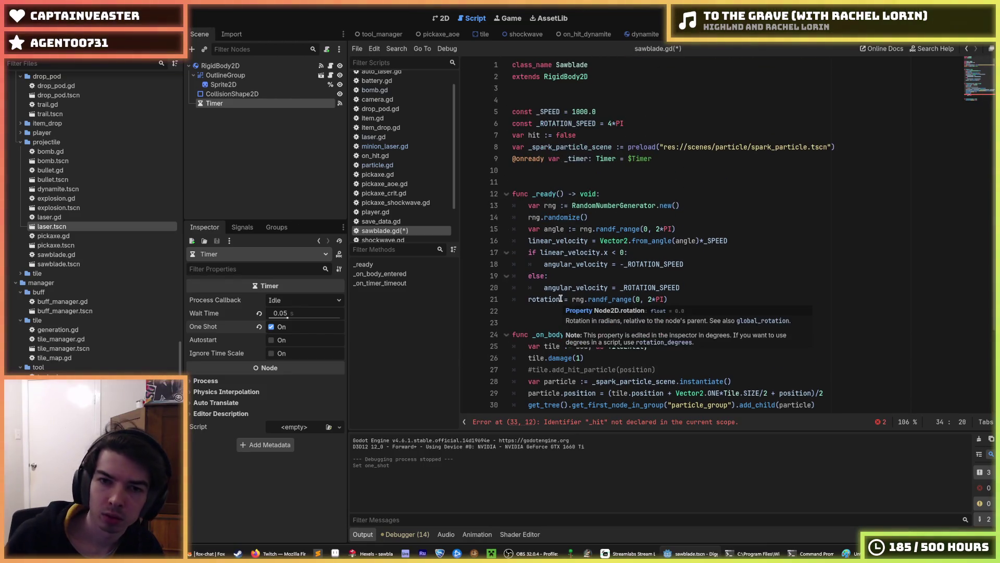
pyautogui.click(529, 135)
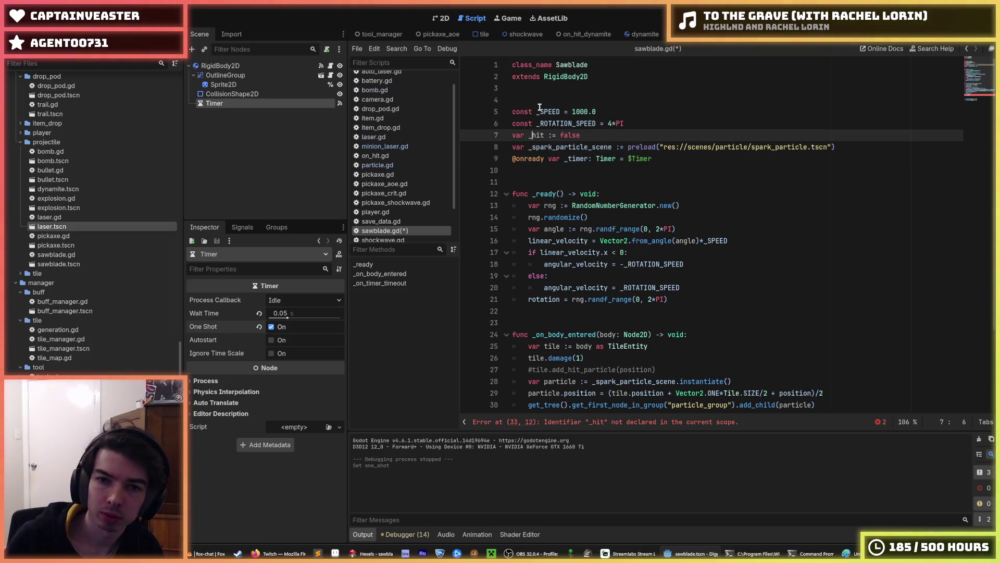
# - Add _hit = false to _on_timer_timeout and run the game
pyautogui.scroll(-3, 540, 107)
pyautogui.click(659, 396)
pyautogui.press('Return')
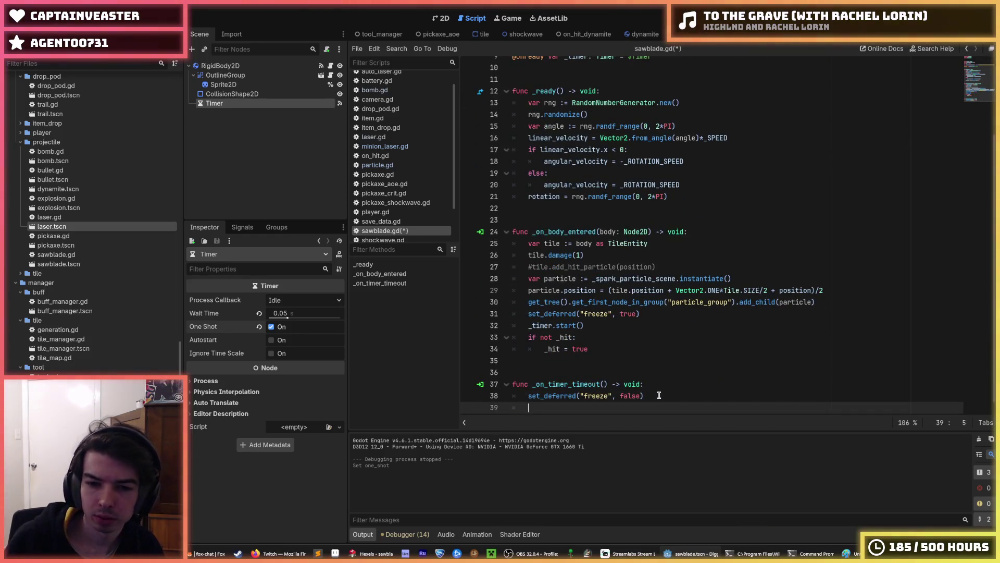
pyautogui.write('se')
pyautogui.press('F5')
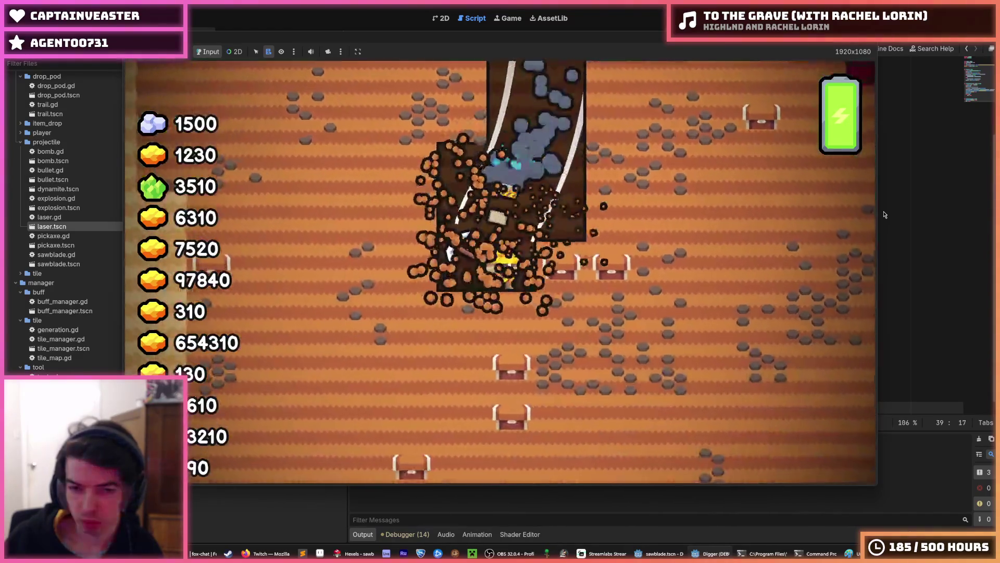
# - Dig with the miner to trigger the sawblades, then stop the game
pyautogui.press('d')
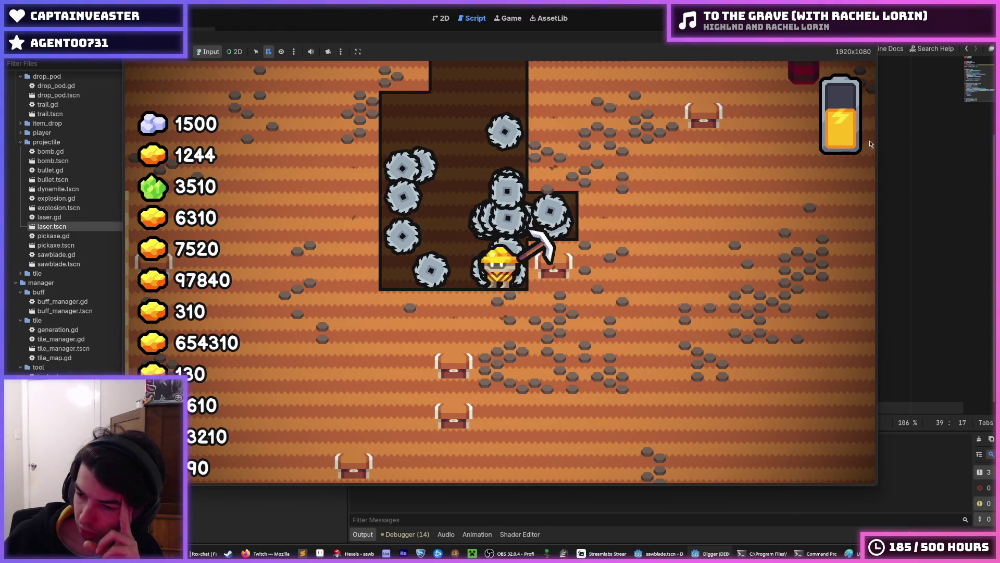
pyautogui.press('F8')
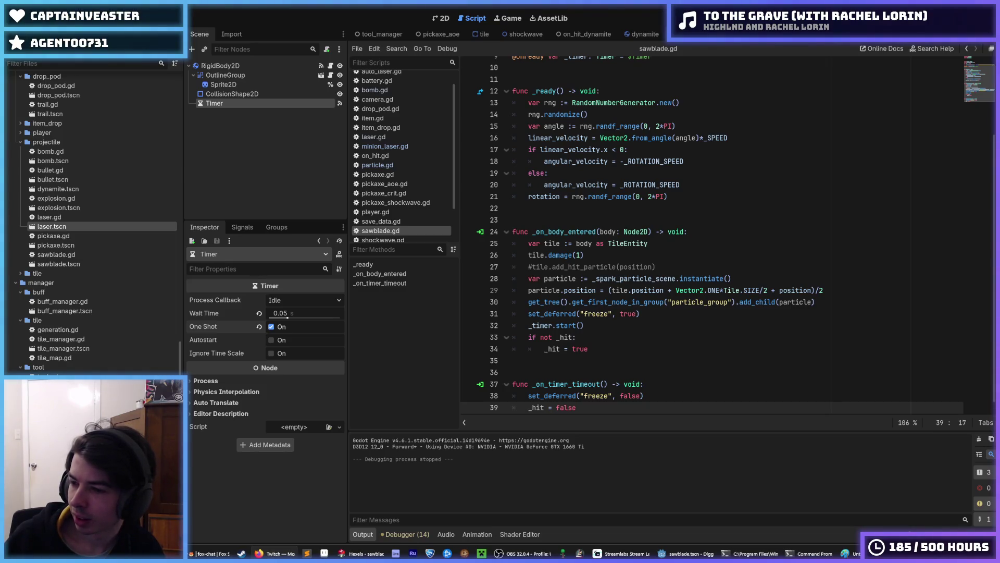
# - Review the hit guard, timer start, deferred freeze and unfreeze lines in sawblade.gd
pyautogui.click(713, 338)
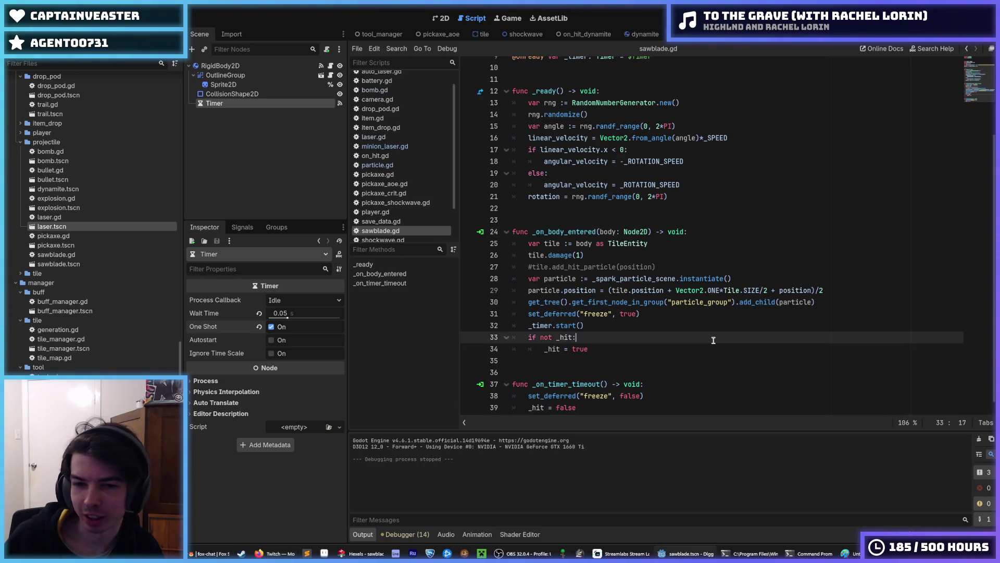
pyautogui.click(654, 328)
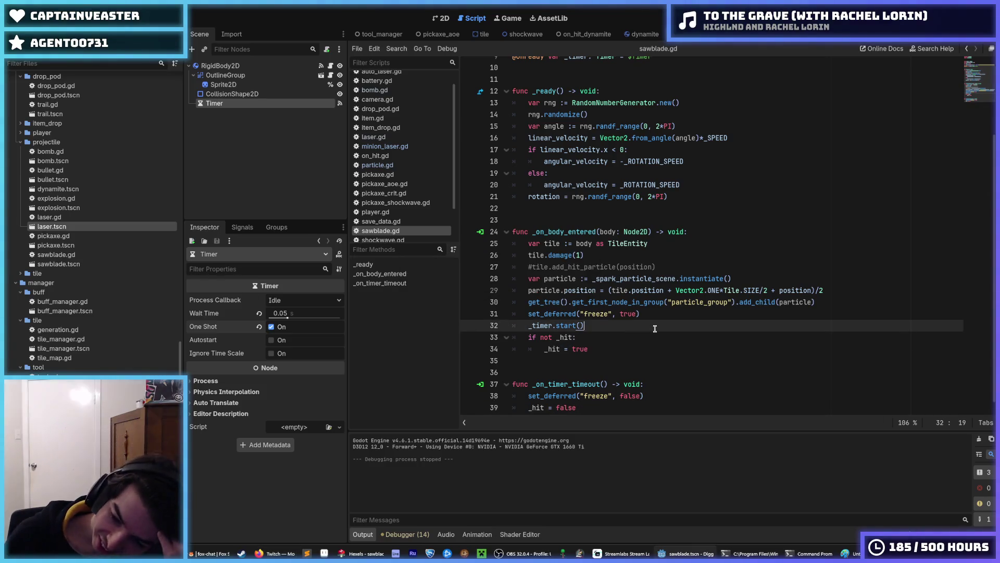
pyautogui.click(655, 315)
pyautogui.scroll(-1, 665, 383)
pyautogui.click(665, 383)
pyautogui.click(657, 373)
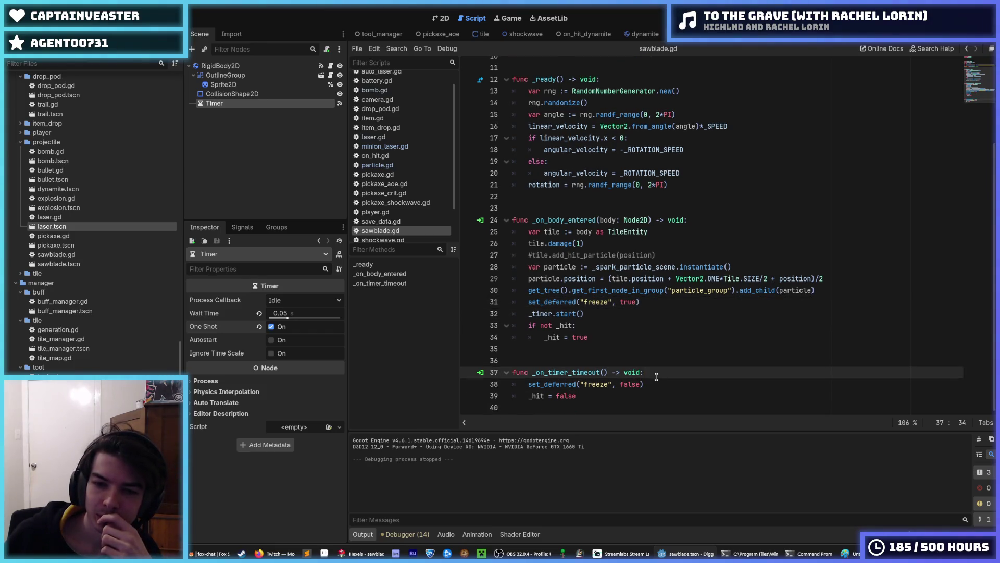
pyautogui.doubleClick(625, 386)
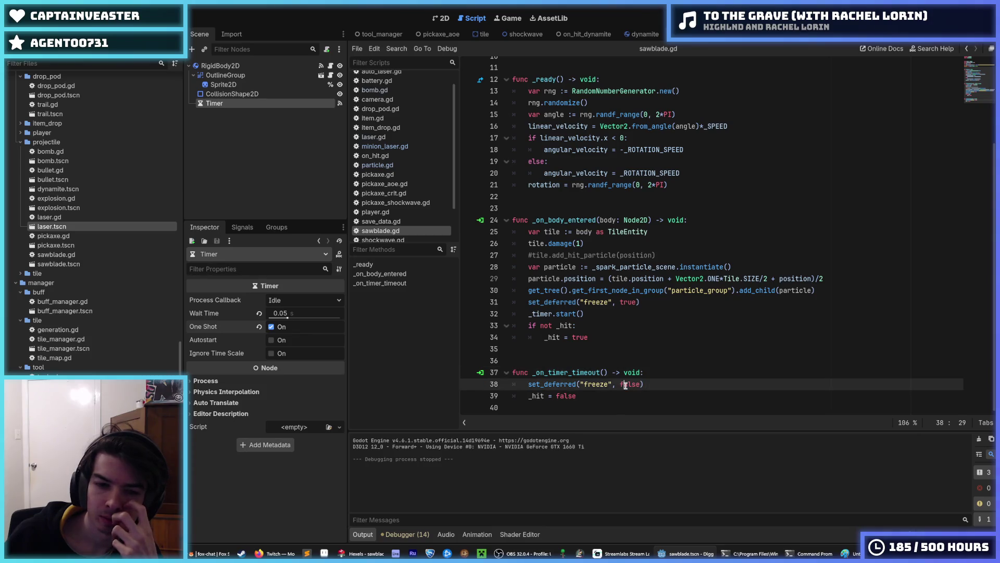
pyautogui.tripleClick(626, 386)
# - Change the Timer's Wait Time to 0.5 seconds and launch a test run
pyautogui.click(293, 312)
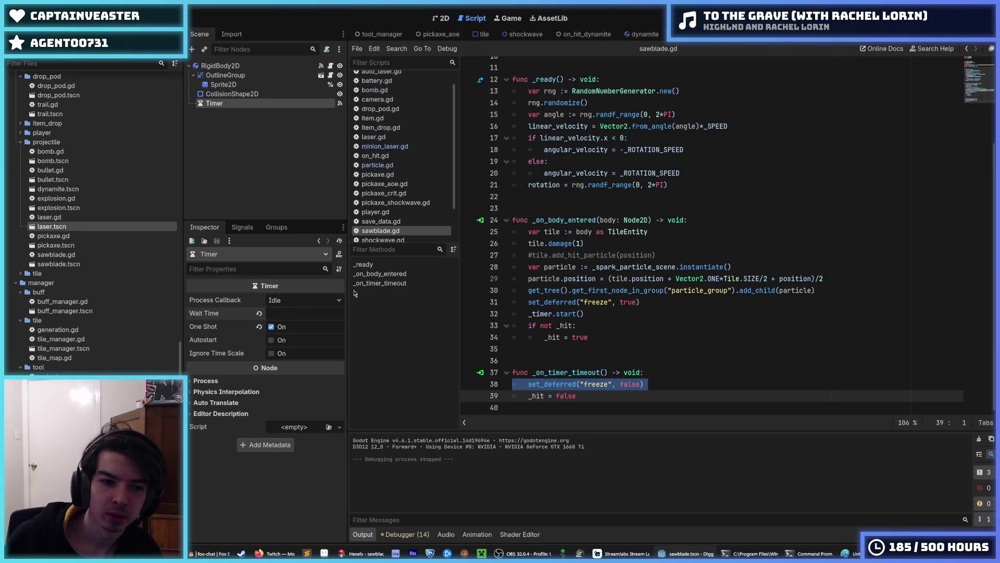
pyautogui.write('5')
pyautogui.press('Return')
pyautogui.press('F5')
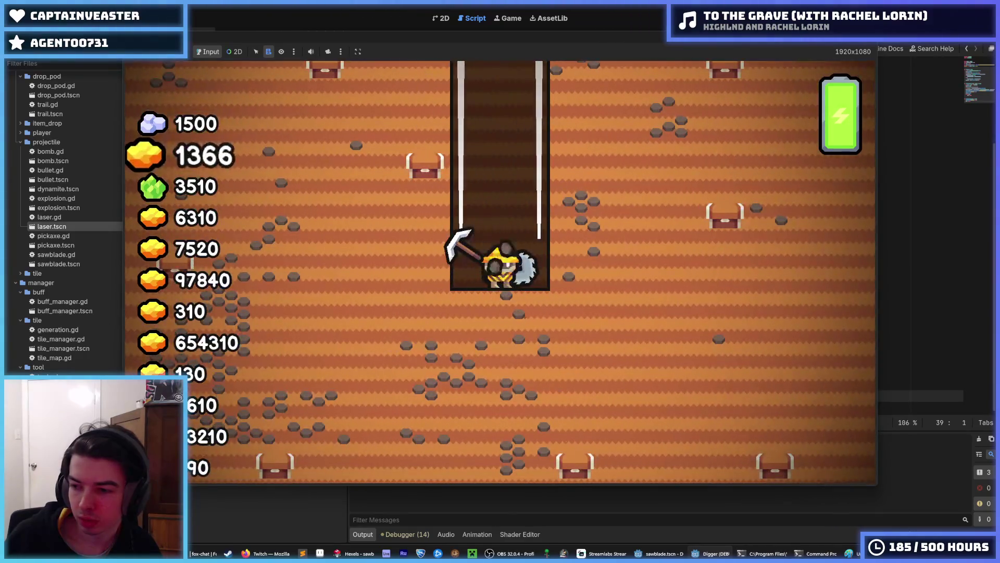
# - Fly and dig the miner around the shaft while watching the sawblades pile up
pyautogui.press('w')
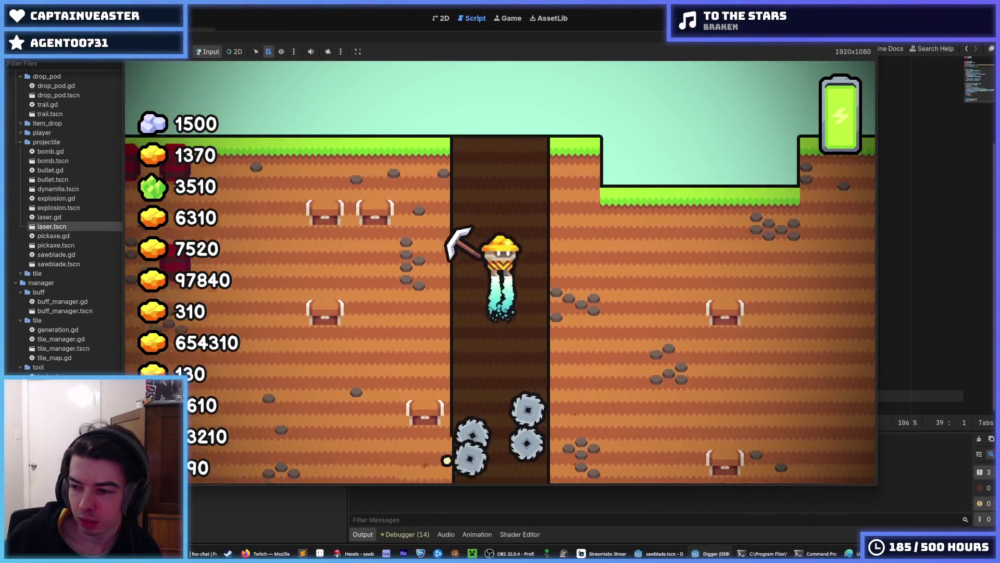
pyautogui.press('d')
pyautogui.press('a')
pyautogui.press('w')
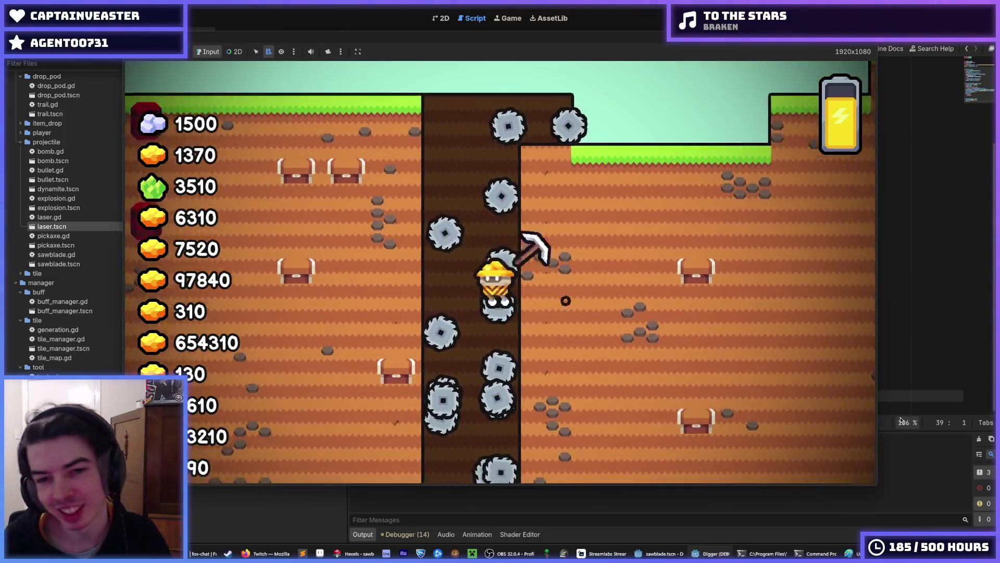
pyautogui.press('w')
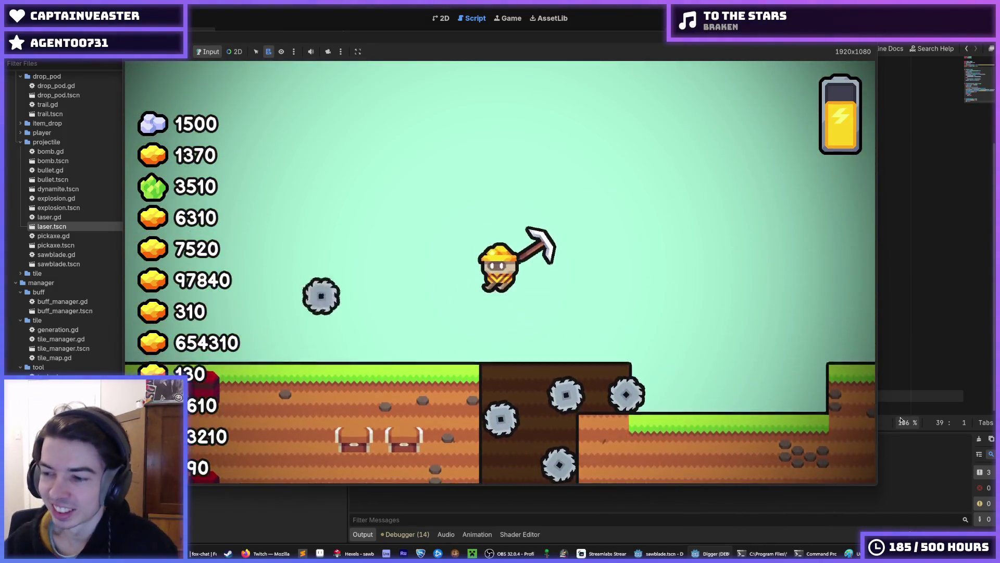
pyautogui.press('w')
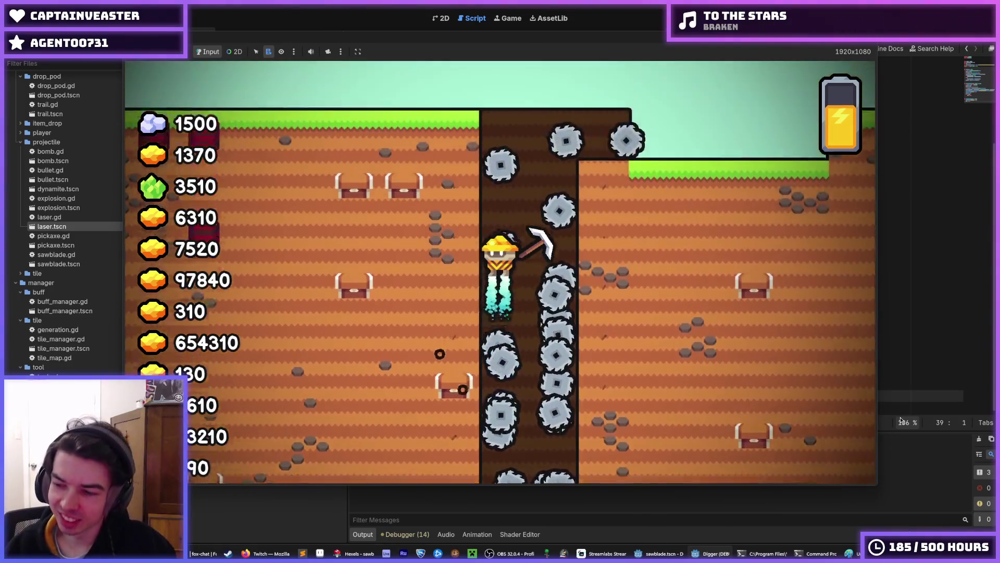
pyautogui.press('a')
pyautogui.press('w')
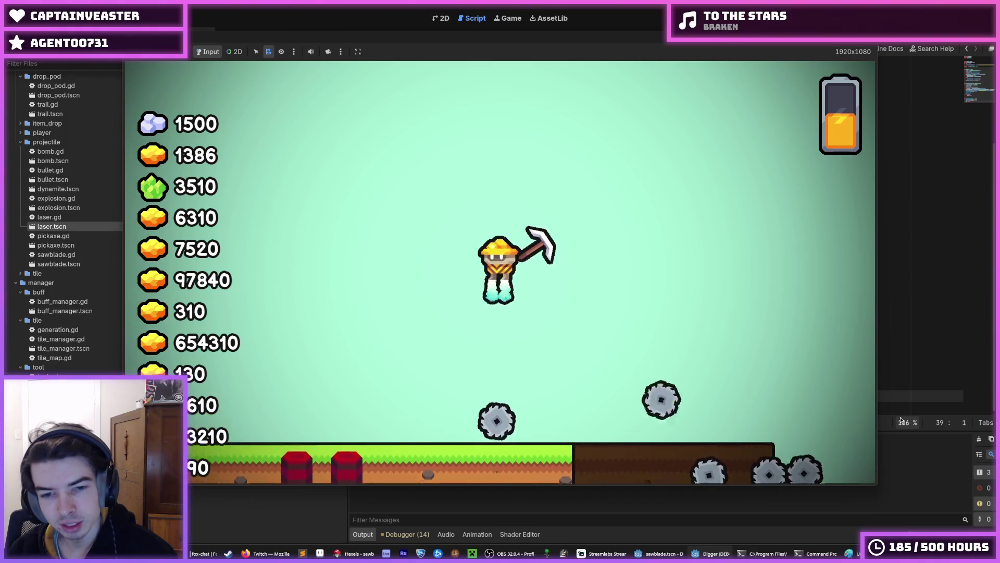
pyautogui.press('a')
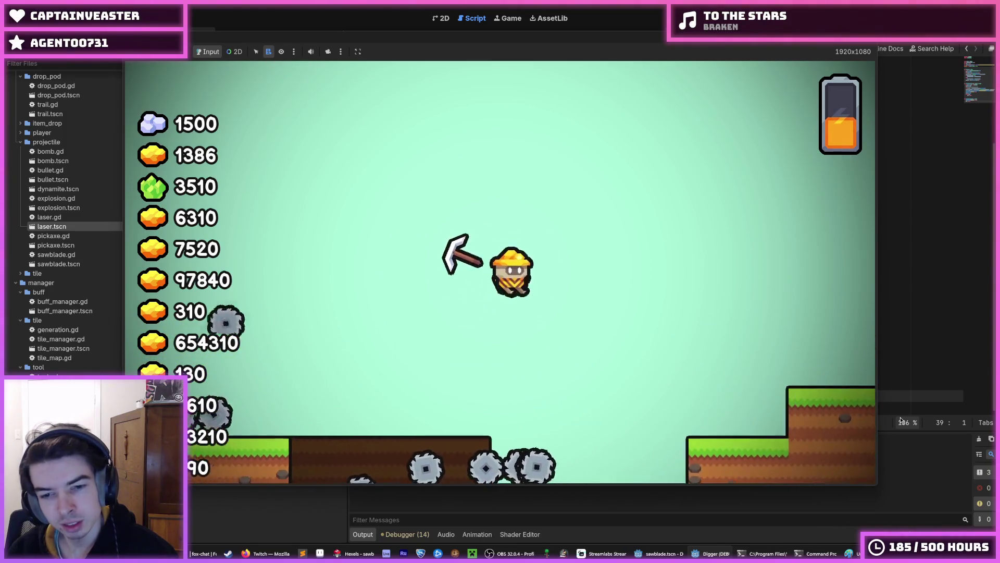
pyautogui.press('d')
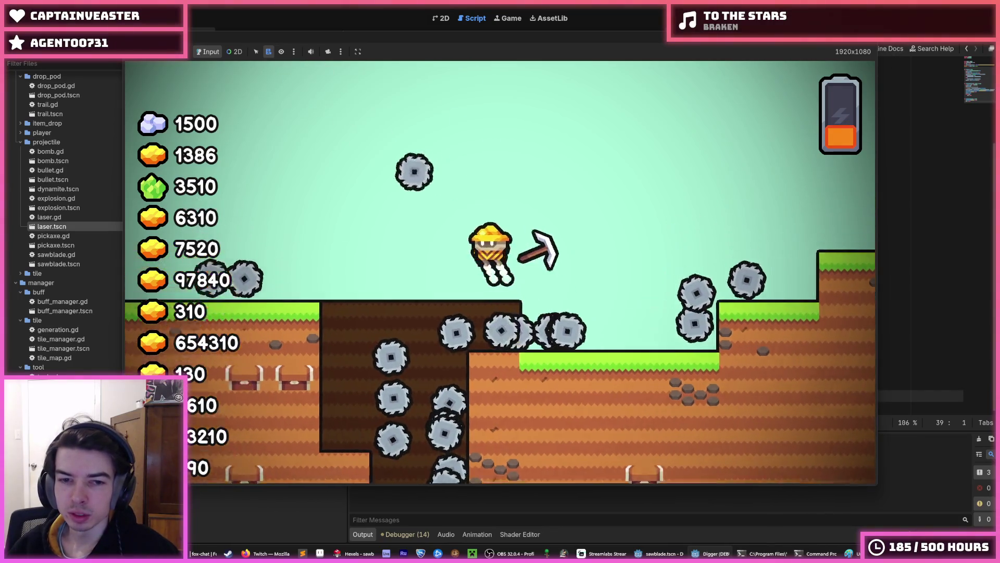
# - Stop the game, return to sawblade.gd at line 21, and save the scene
pyautogui.press('F8')
pyautogui.click(748, 185)
pyautogui.hotkey('ctrl', 's')
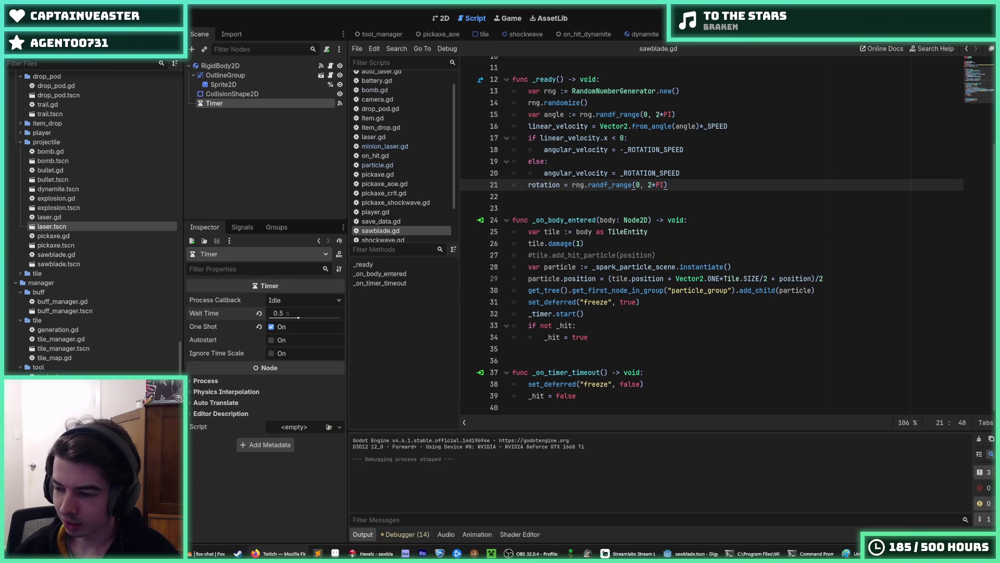
pyautogui.click(679, 297)
pyautogui.click(666, 312)
pyautogui.click(642, 302)
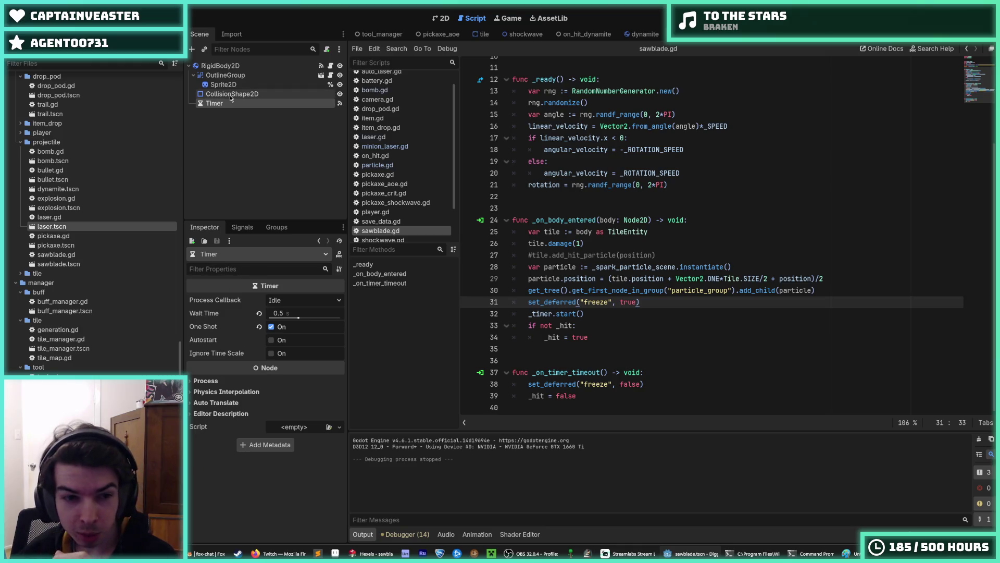
pyautogui.click(292, 303)
pyautogui.click(279, 324)
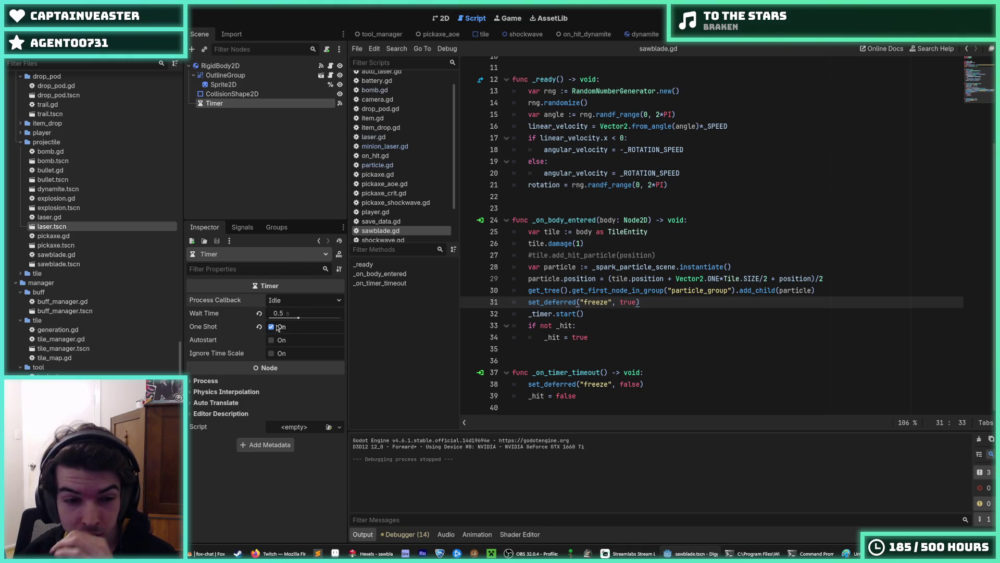
pyautogui.moveTo(239, 355)
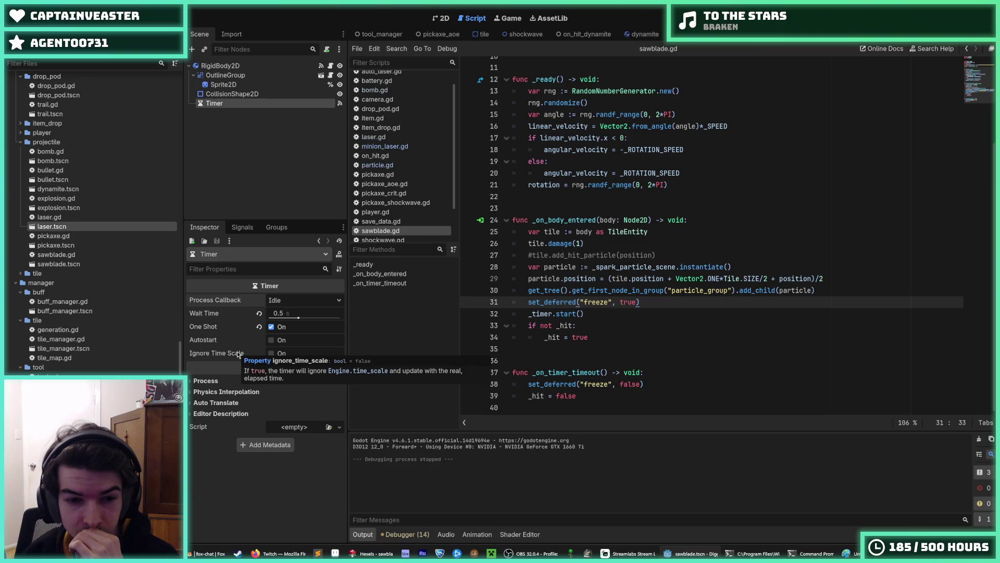
pyautogui.click(211, 382)
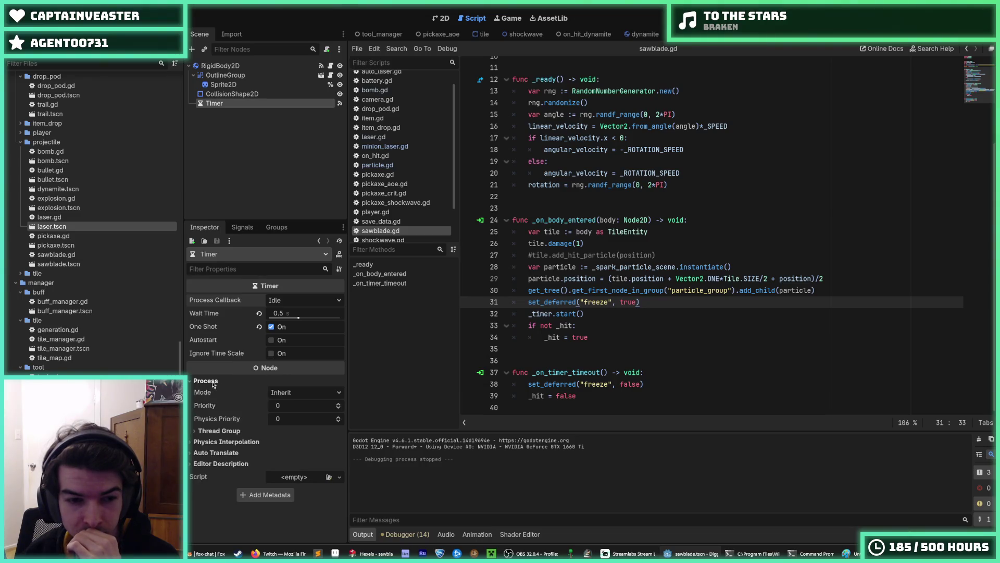
# - Review the RigidBody2D's Freeze settings, then add a new first line in _on_timer_timeout
pyautogui.click(212, 384)
pyautogui.click(221, 65)
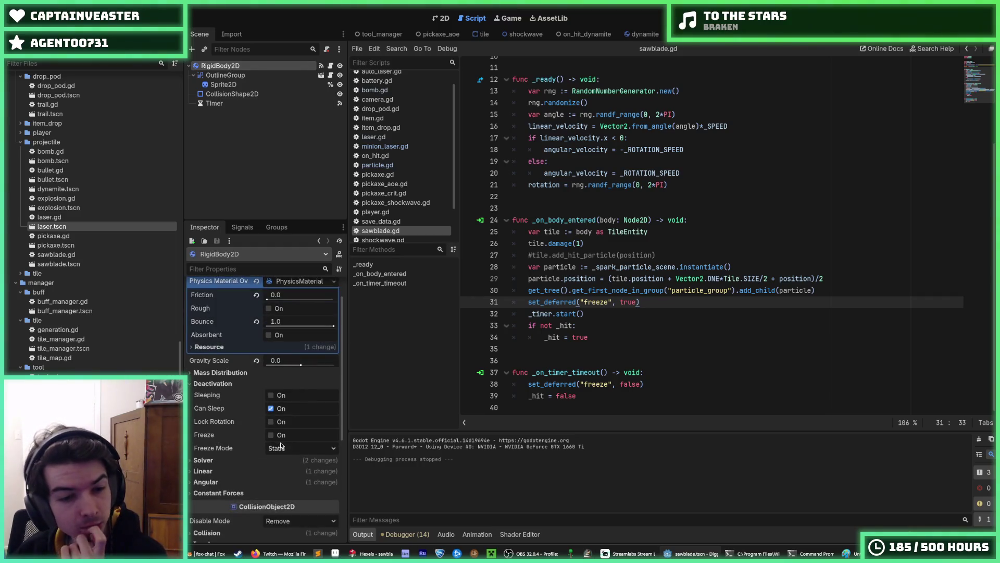
pyautogui.moveTo(211, 439)
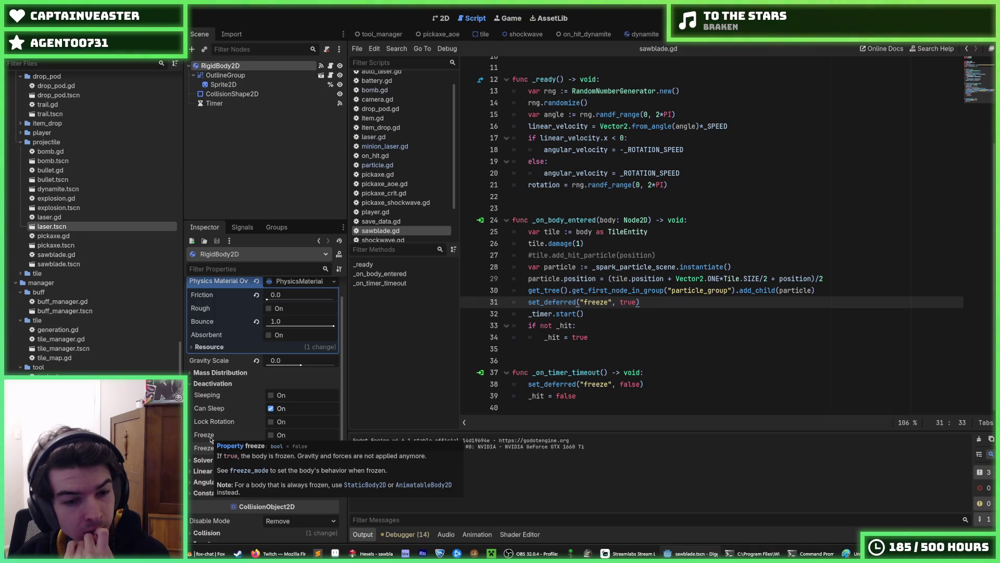
pyautogui.click(214, 103)
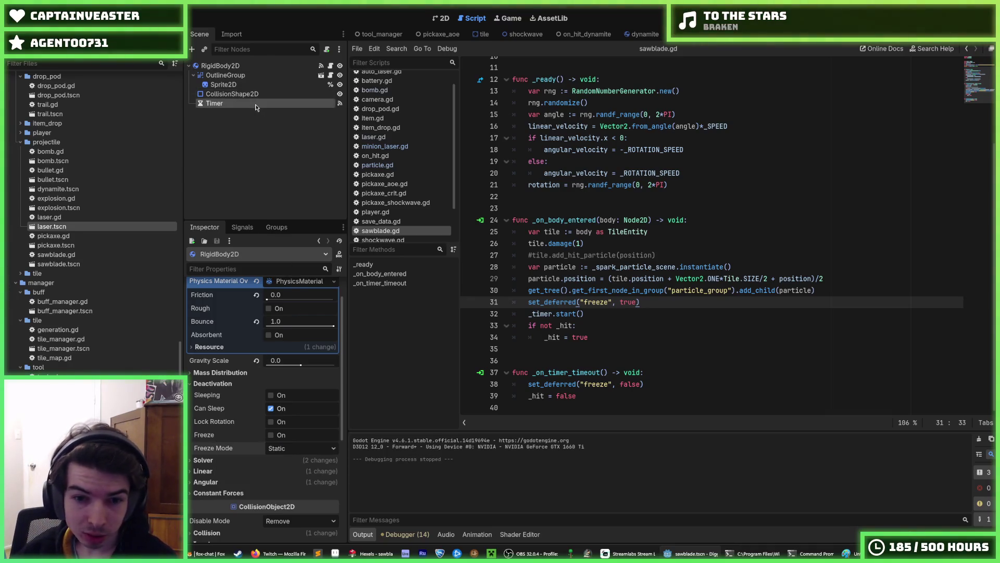
pyautogui.click(662, 372)
pyautogui.press('Return')
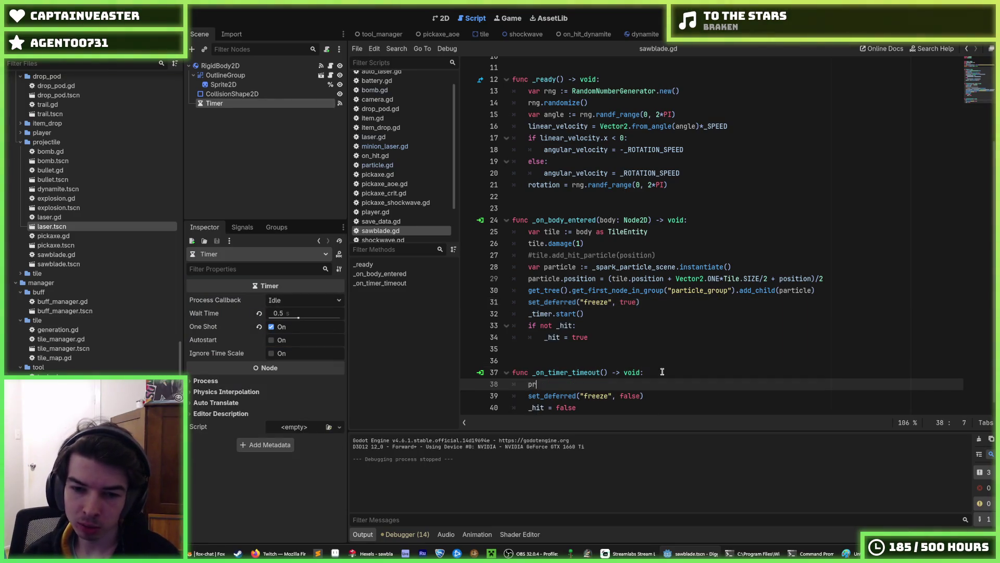
# - Add print("hii") to _on_timer_timeout and do a quick test run to see hii in Output
pyautogui.write('"hii")')
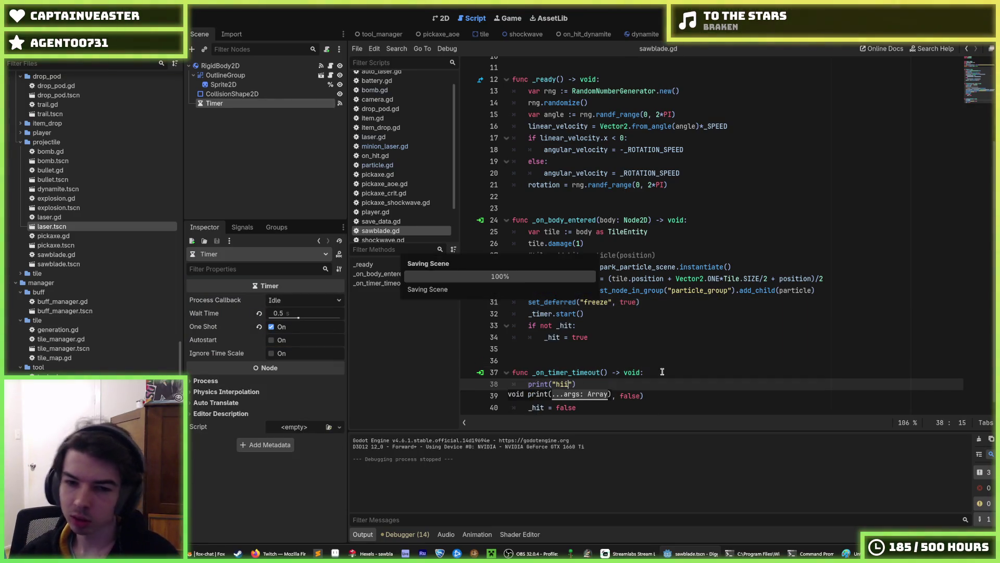
pyautogui.click(631, 315)
pyautogui.press('F5')
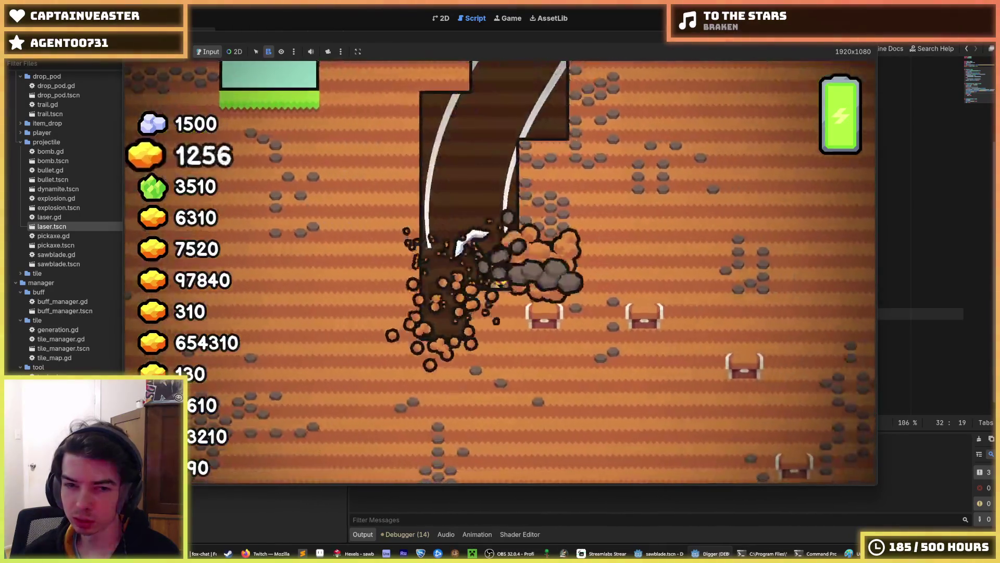
pyautogui.press('F8')
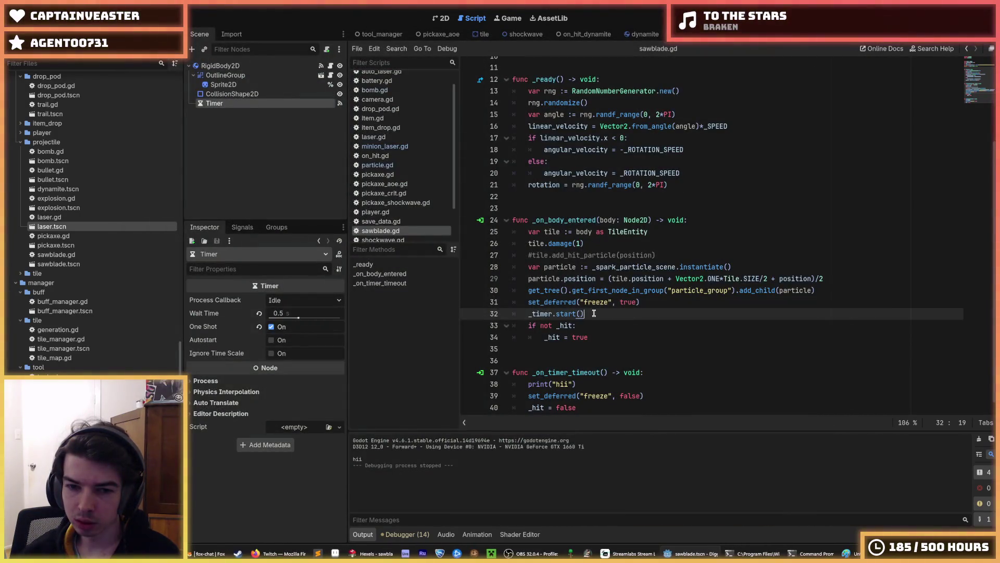
pyautogui.click(695, 221)
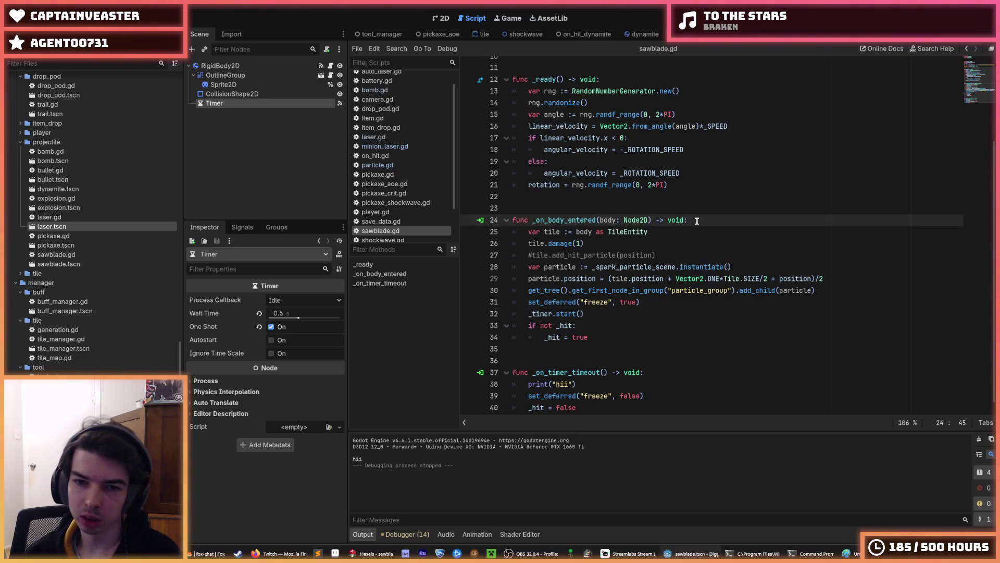
# - Wrap _on_body_entered's body in a new 'if not hit:' guard led by _hit = true, drop the old if, and save
pyautogui.press('Return')
pyautogui.write('if not hit:')
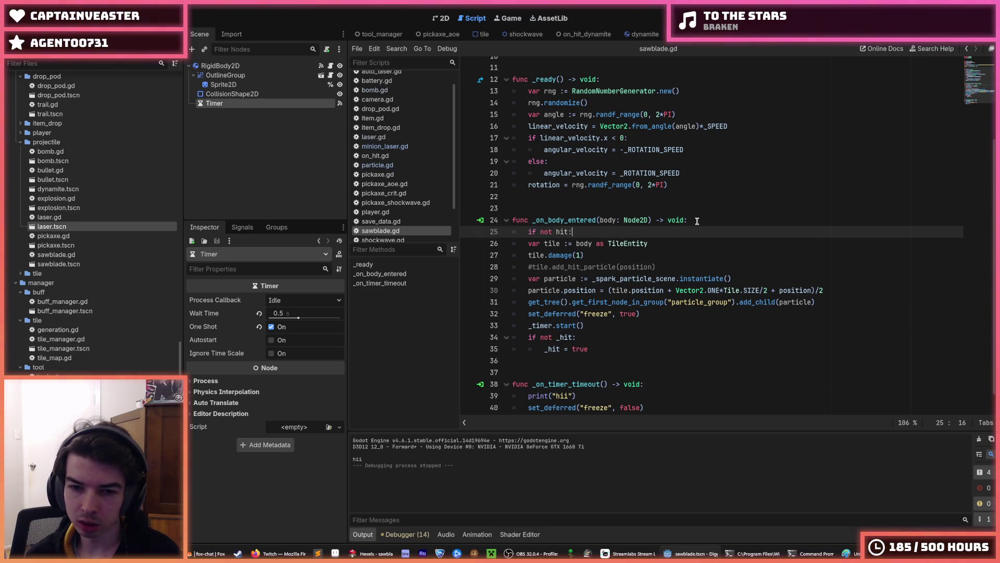
pyautogui.press('Down')
pyautogui.press('Down')
pyautogui.press('Down')
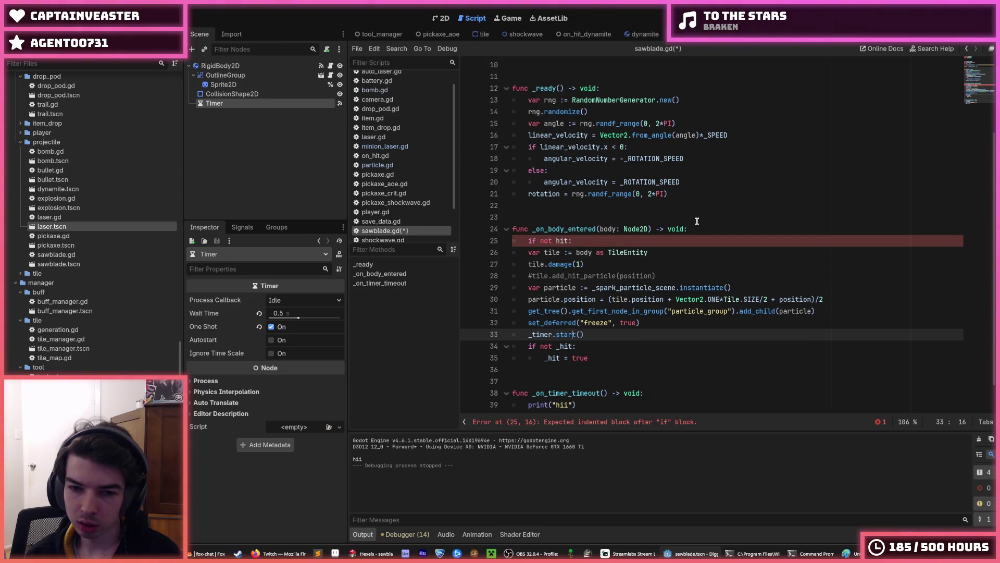
pyautogui.hotkey('alt', 'Up')
pyautogui.hotkey('alt', 'Up')
pyautogui.hotkey('alt', 'Up')
pyautogui.press('Down')
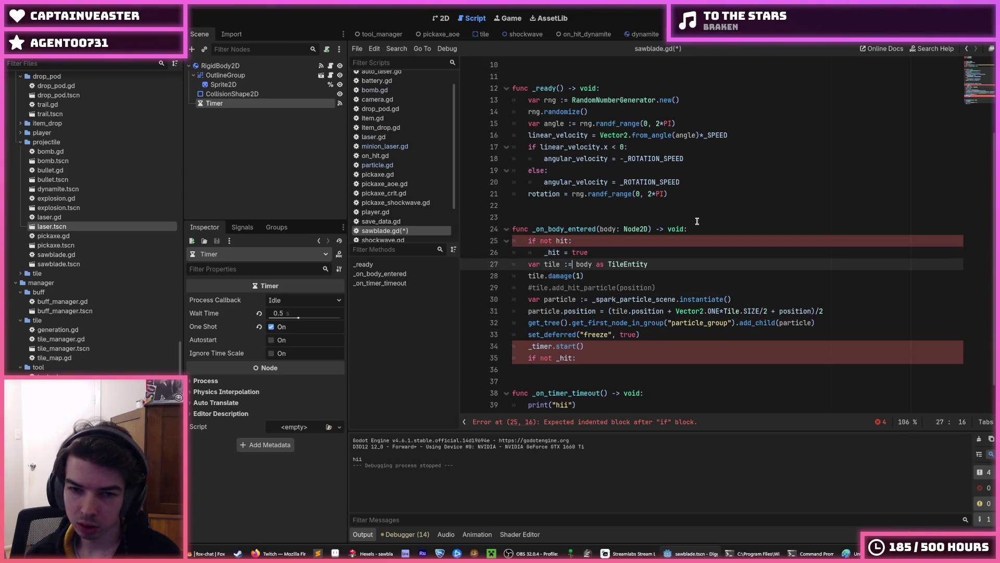
pyautogui.hotkey('shift', 'Down')
pyautogui.hotkey('shift', 'Down')
pyautogui.hotkey('shift', 'Down')
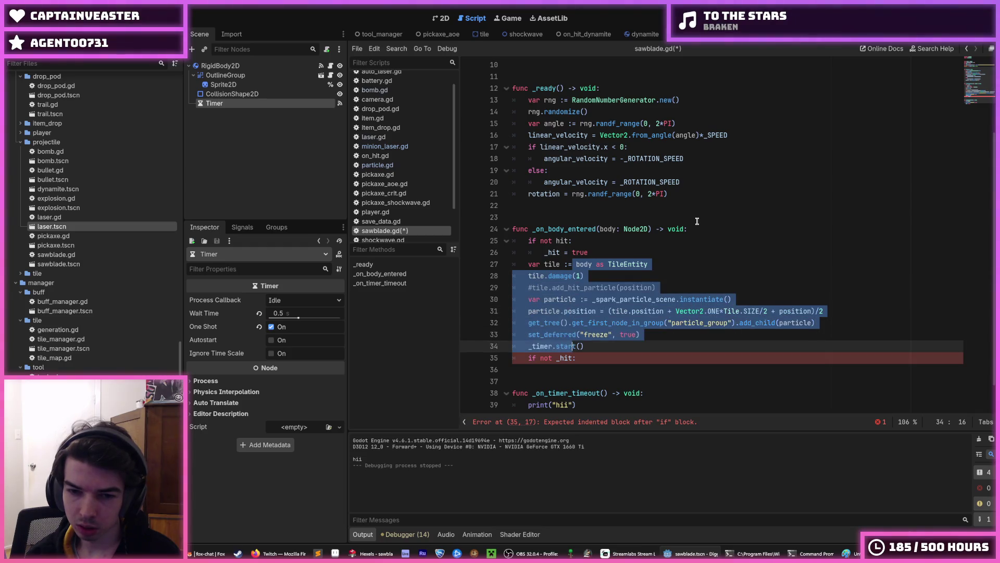
pyautogui.press('Tab')
pyautogui.press('Down')
pyautogui.hotkey('shift', 'Home')
pyautogui.hotkey('shift', 'Home')
pyautogui.press('BackSpace')
pyautogui.press('BackSpace')
pyautogui.hotkey('ctrl', 's')
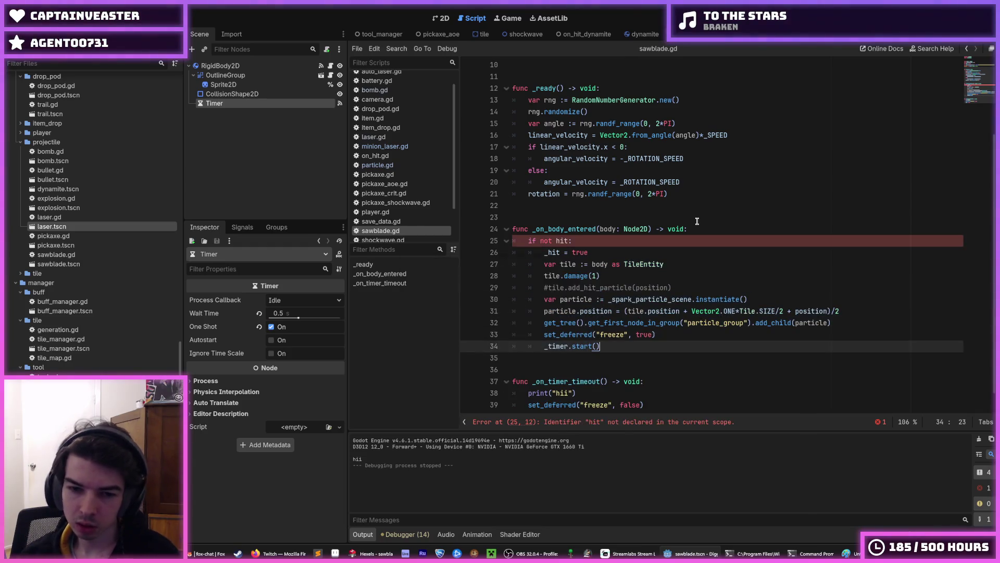
# - Correct the guard to 'if not _hit:' and delete the debug print line
pyautogui.scroll(-1, 720, 221)
pyautogui.click(620, 221)
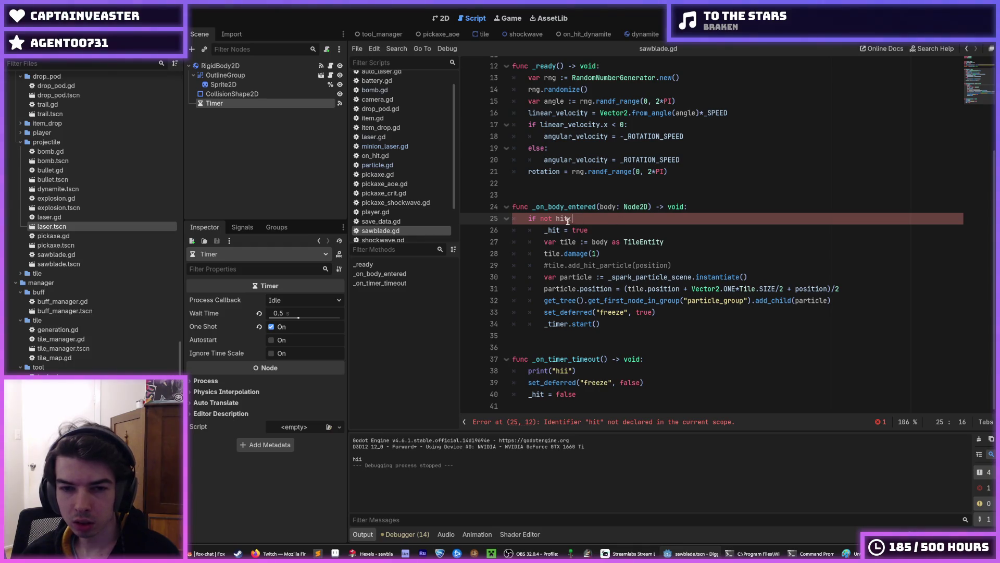
pyautogui.write('_')
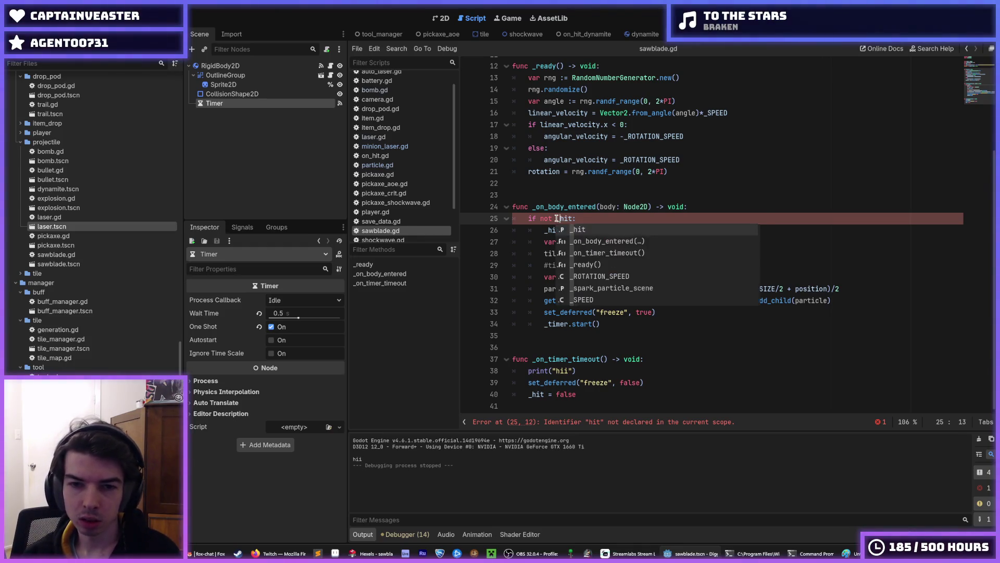
pyautogui.click(686, 379)
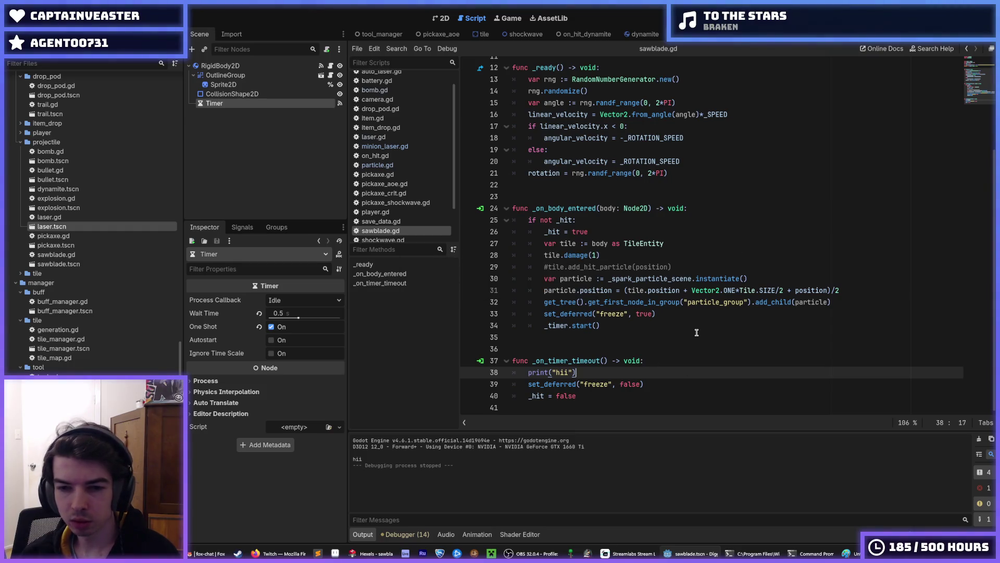
pyautogui.hotkey('shift', 'Home')
pyautogui.hotkey('shift', 'Home')
pyautogui.press('BackSpace')
pyautogui.press('BackSpace')
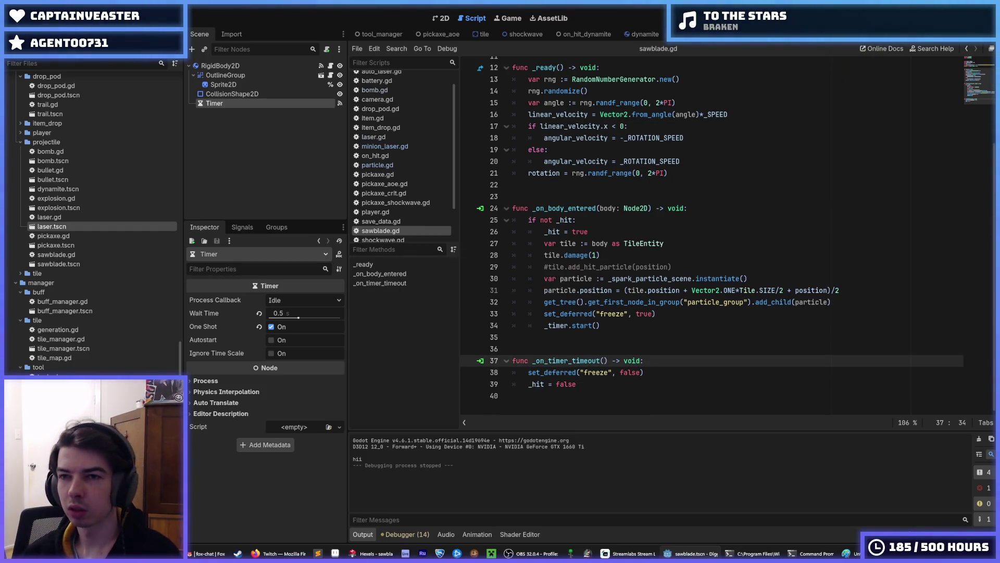
# - Test-run the game, dig left with the miner, then stop it
pyautogui.press('F5')
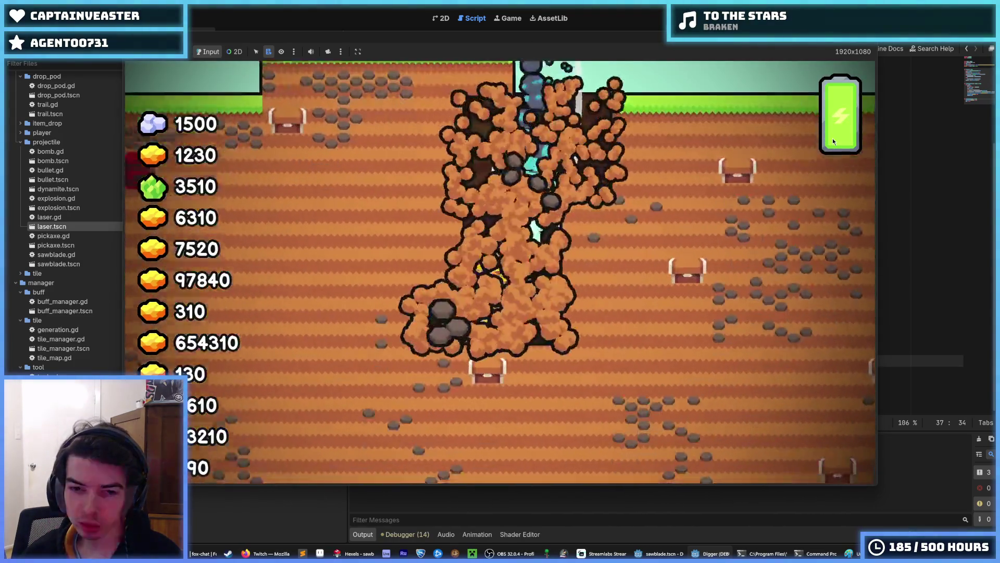
pyautogui.press('a')
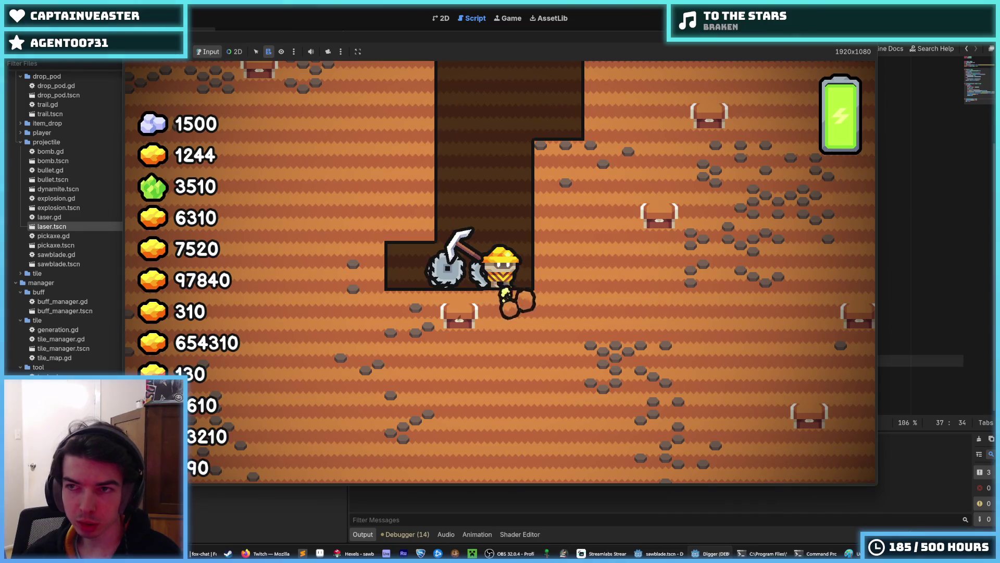
pyautogui.press('F8')
pyautogui.click(733, 335)
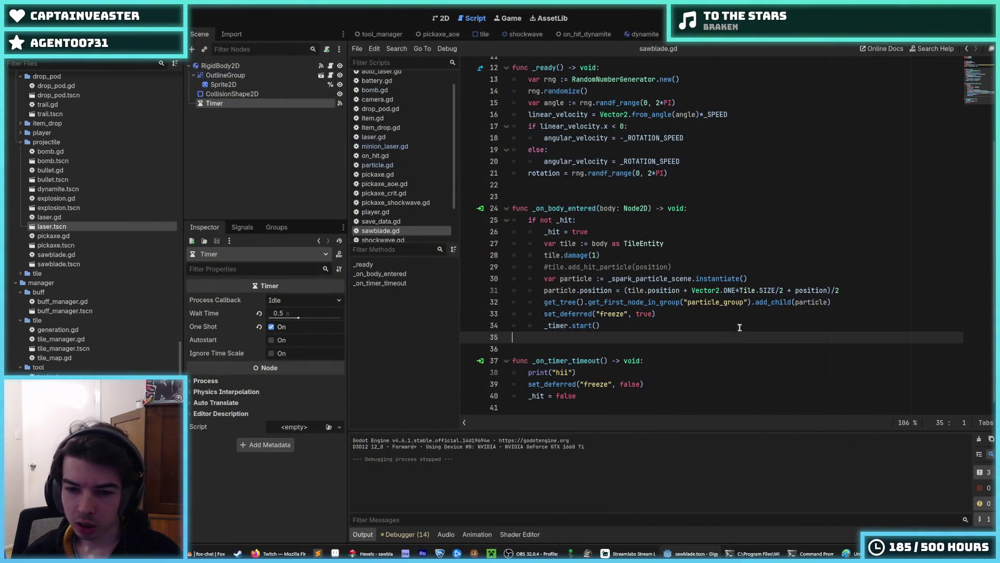
# - Run the game twice more, flying the miner up the shaft, and check the hii output
pyautogui.press('F5')
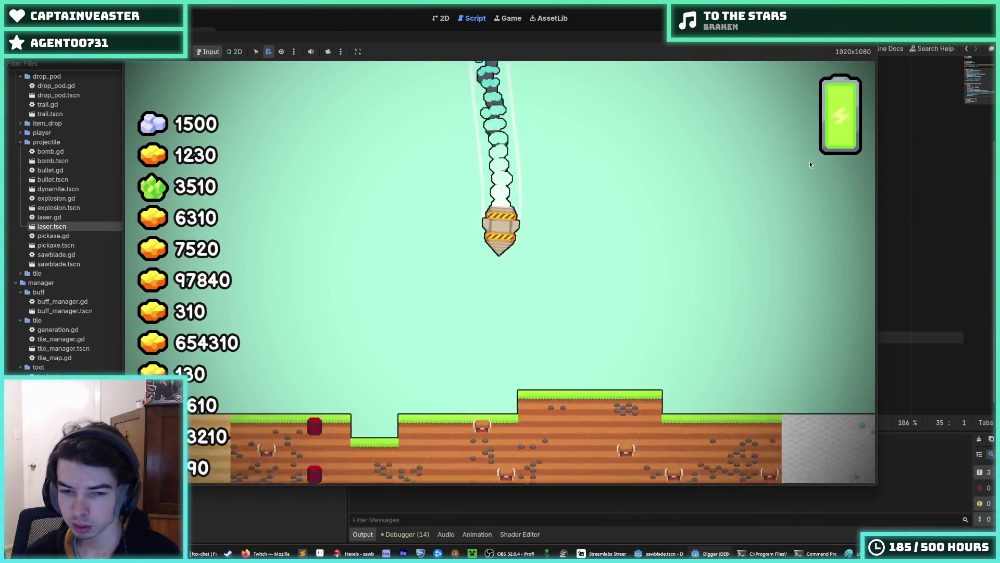
pyautogui.press('w')
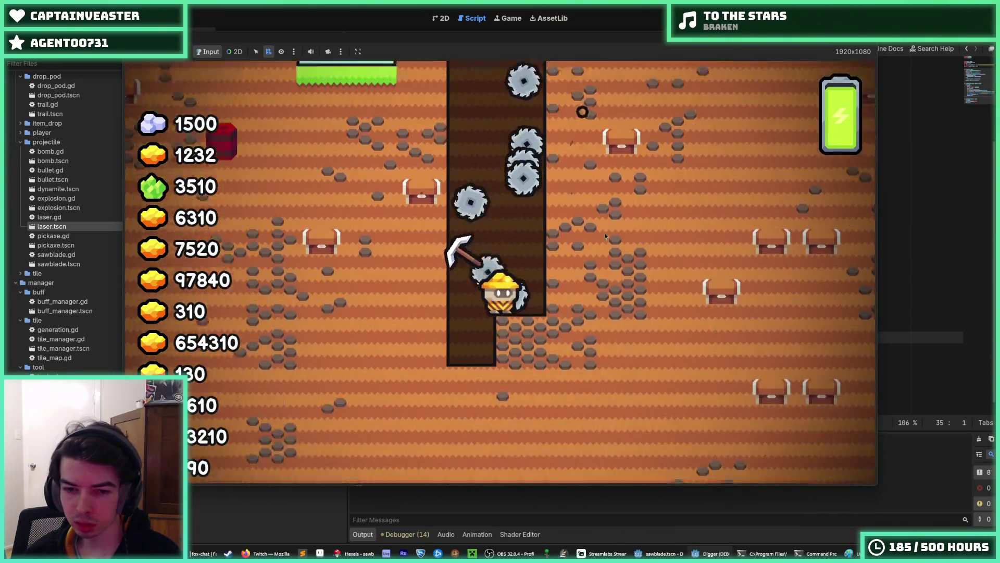
pyautogui.press('F8')
pyautogui.press('F5')
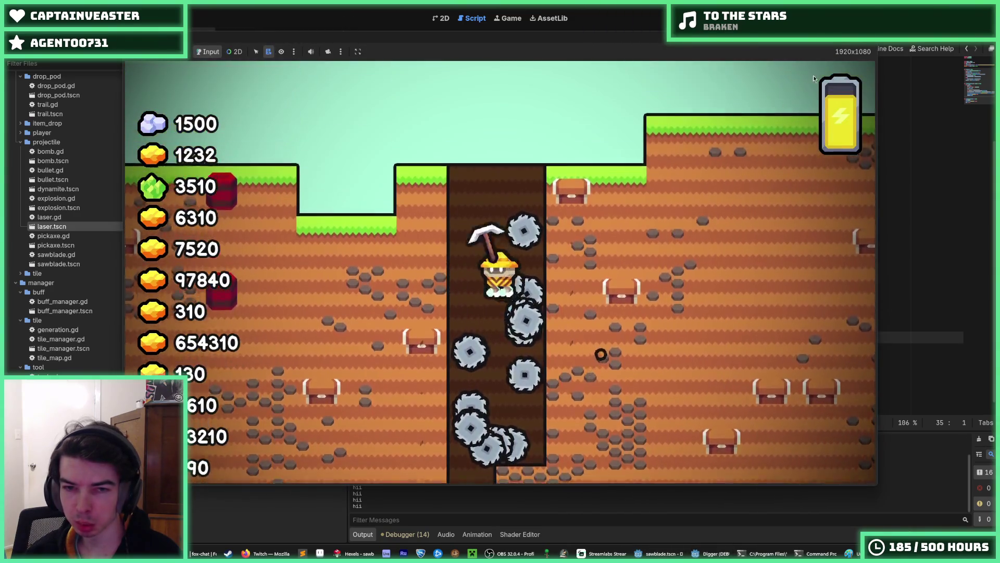
pyautogui.press('F8')
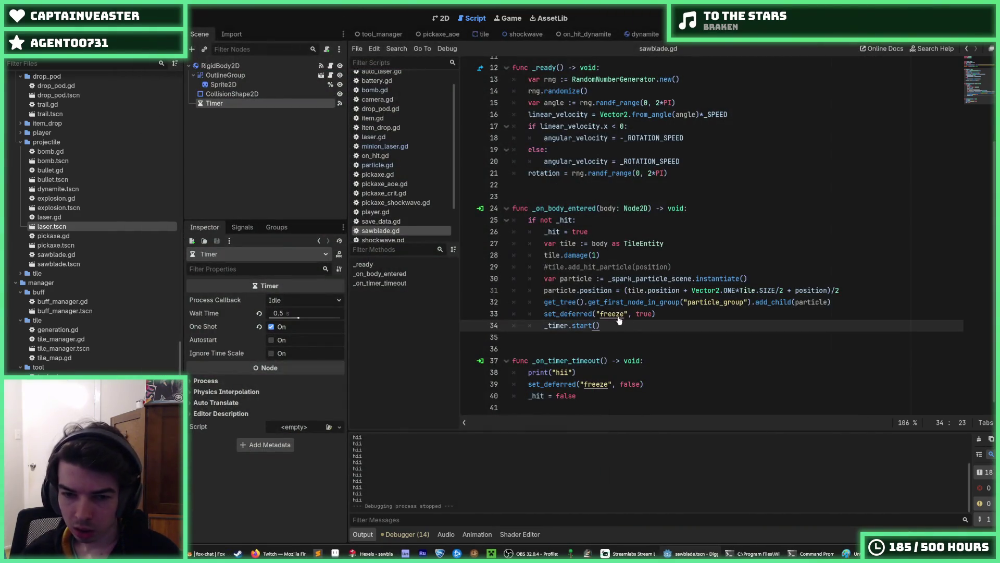
pyautogui.moveTo(609, 373); pyautogui.dragTo(674, 363)
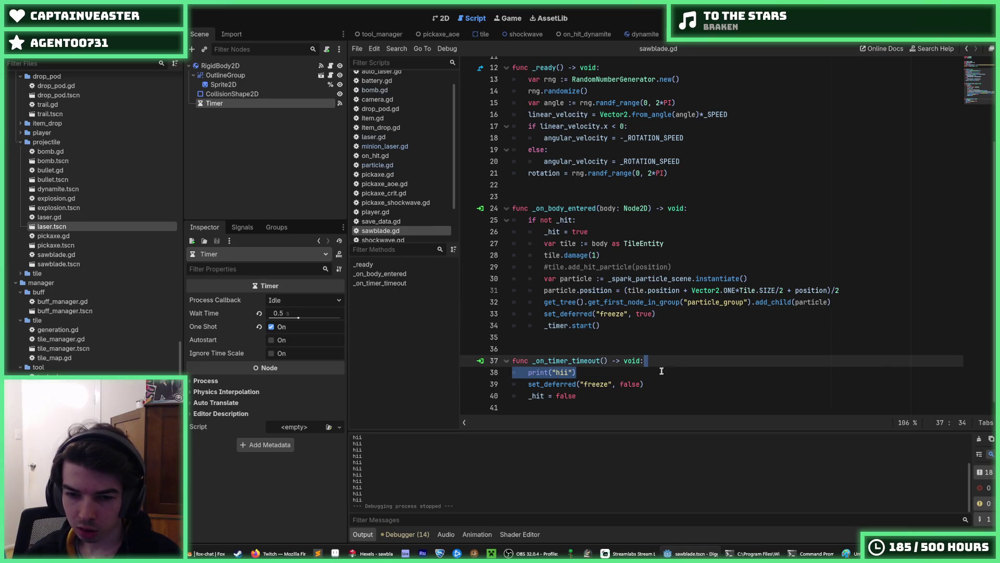
# - Add print("booooo") after the set_deferred freeze line and test-run to see booooo alternating with hii
pyautogui.doubleClick(597, 382)
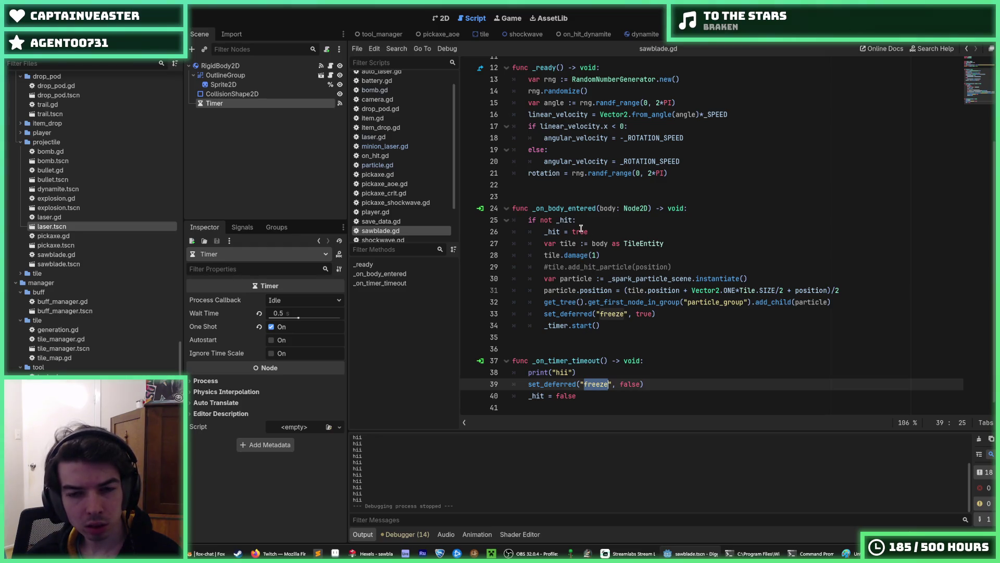
pyautogui.click(662, 308)
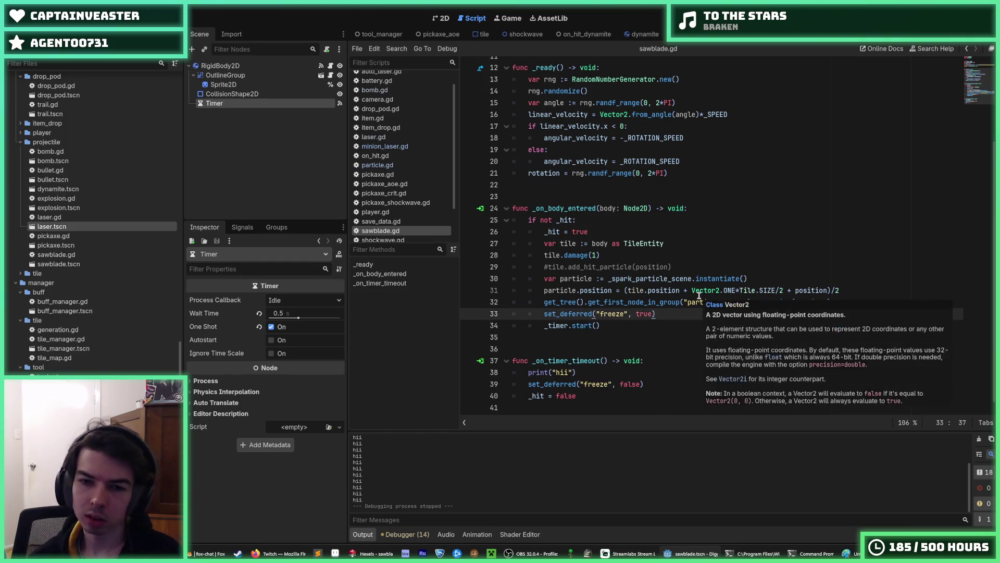
pyautogui.press('Return')
pyautogui.write('print("bo')
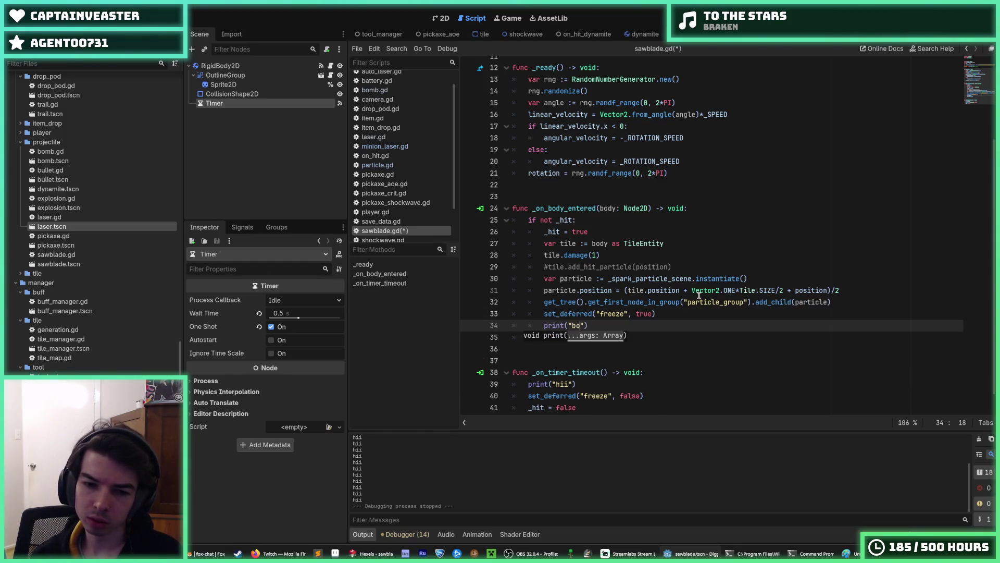
pyautogui.write('oooo')
pyautogui.press('F5')
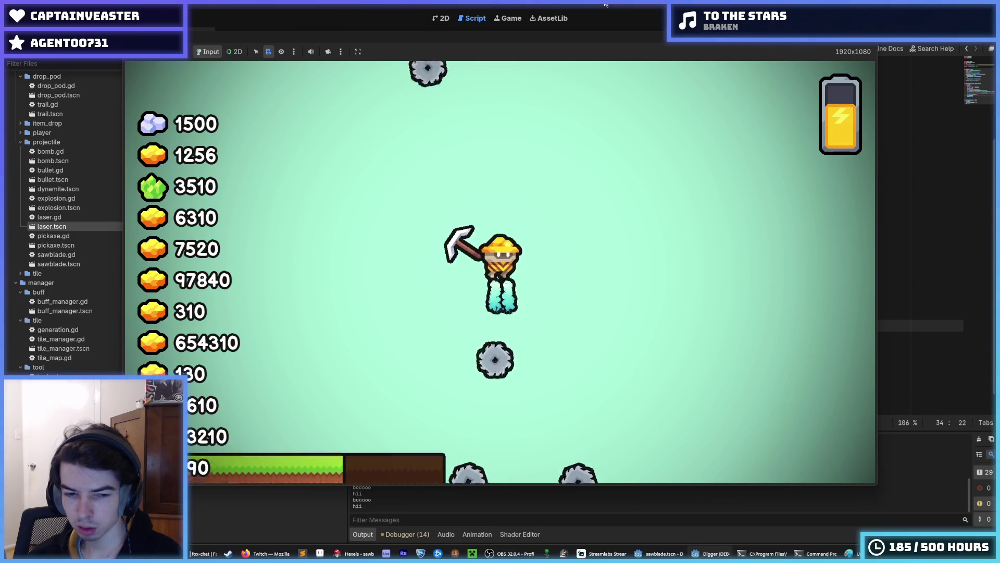
pyautogui.press('F8')
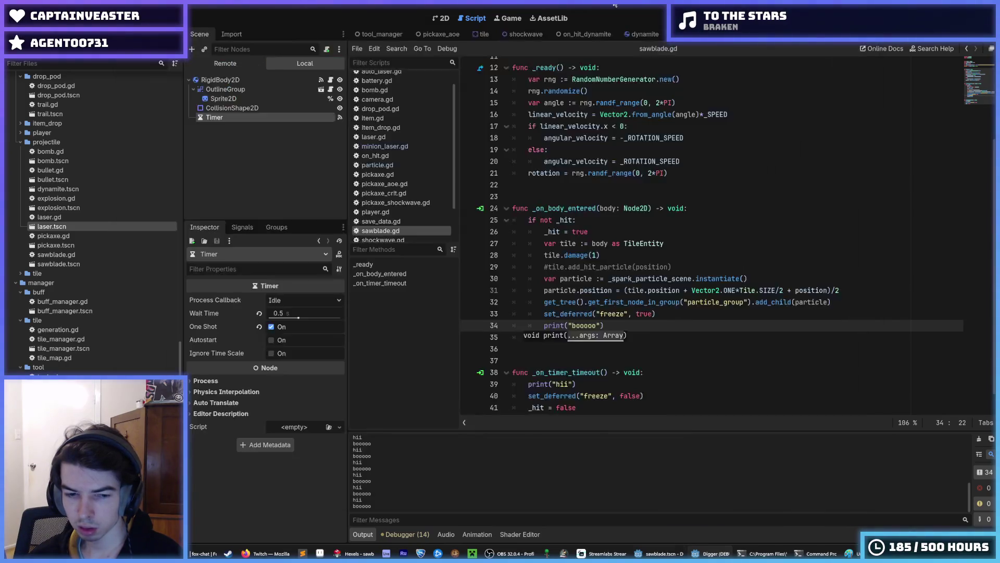
pyautogui.moveTo(639, 323); pyautogui.dragTo(678, 314)
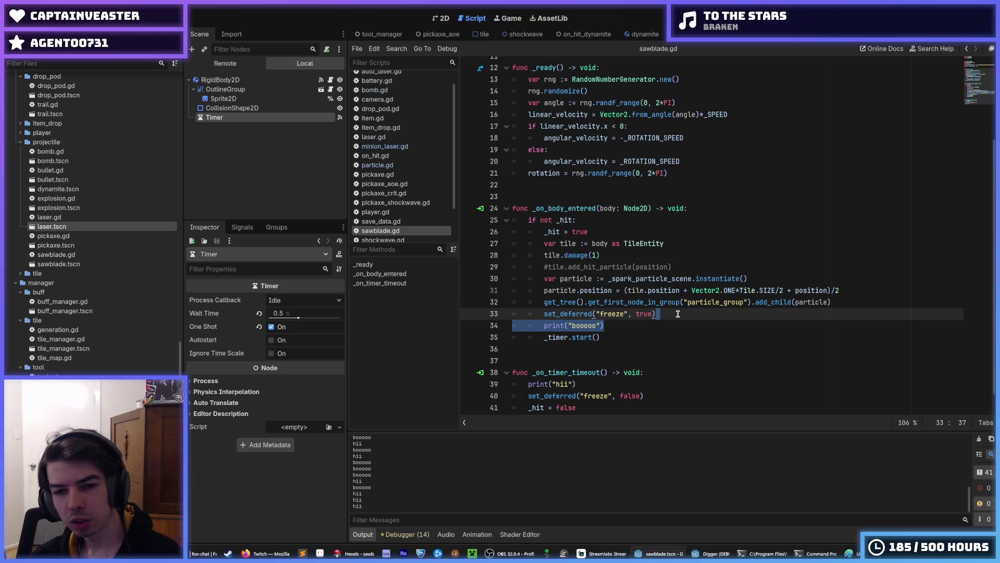
# - Delete the booooo and hii debug print lines from sawblade.gd and save the script
pyautogui.scroll(-1, 678, 313)
pyautogui.press('BackSpace')
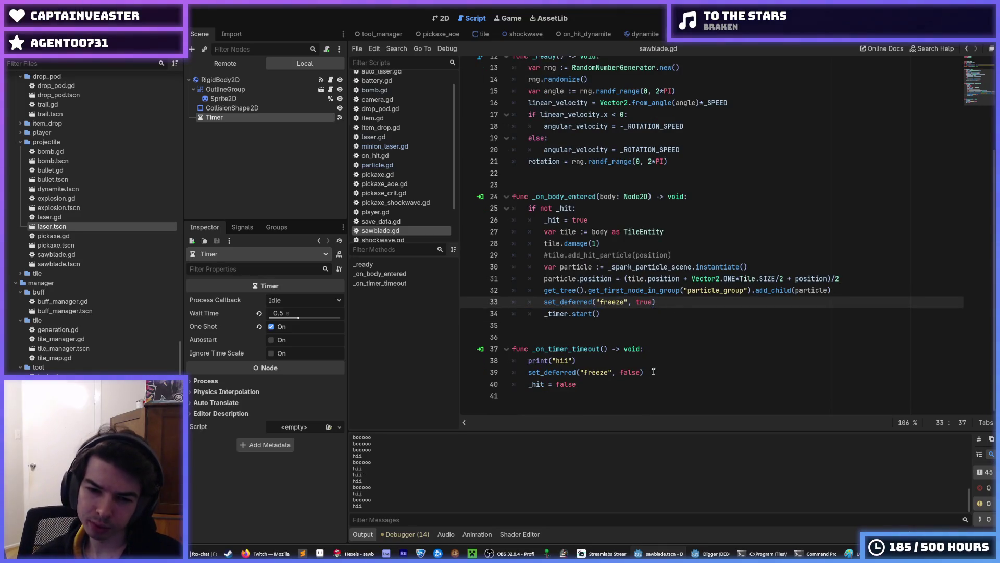
pyautogui.moveTo(578, 361); pyautogui.dragTo(646, 348)
pyautogui.press('BackSpace')
pyautogui.hotkey('ctrl', 's')
pyautogui.click(650, 362)
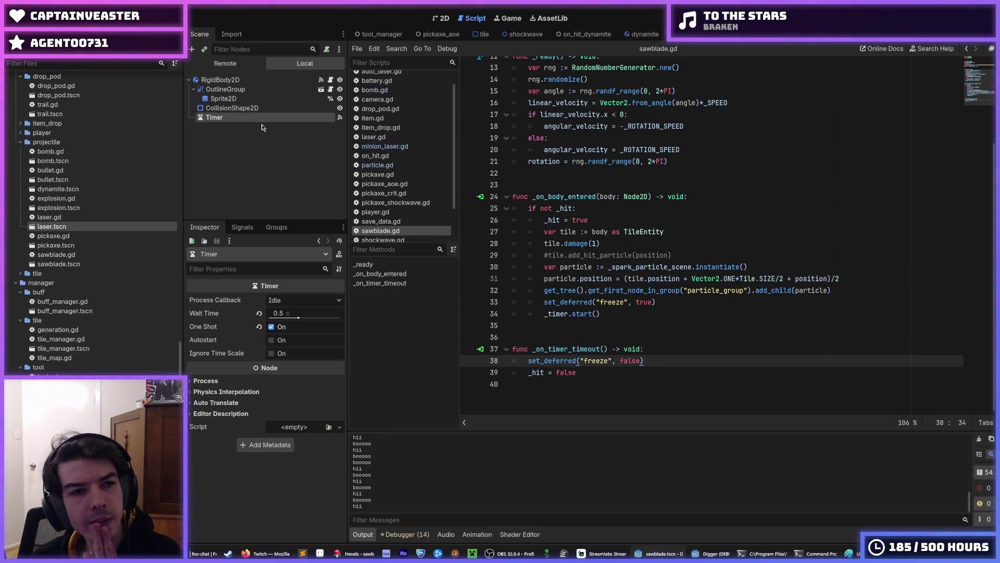
# - Browse the CollisionShape2D, Sprite2D and OutlineGroup nodes' properties in the Inspector
pyautogui.click(237, 109)
pyautogui.click(240, 100)
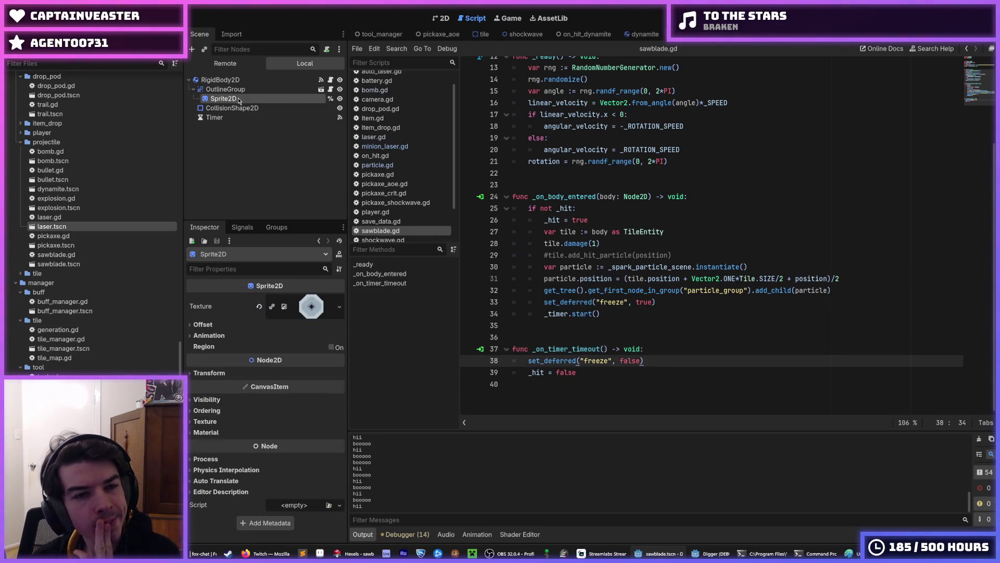
pyautogui.click(235, 90)
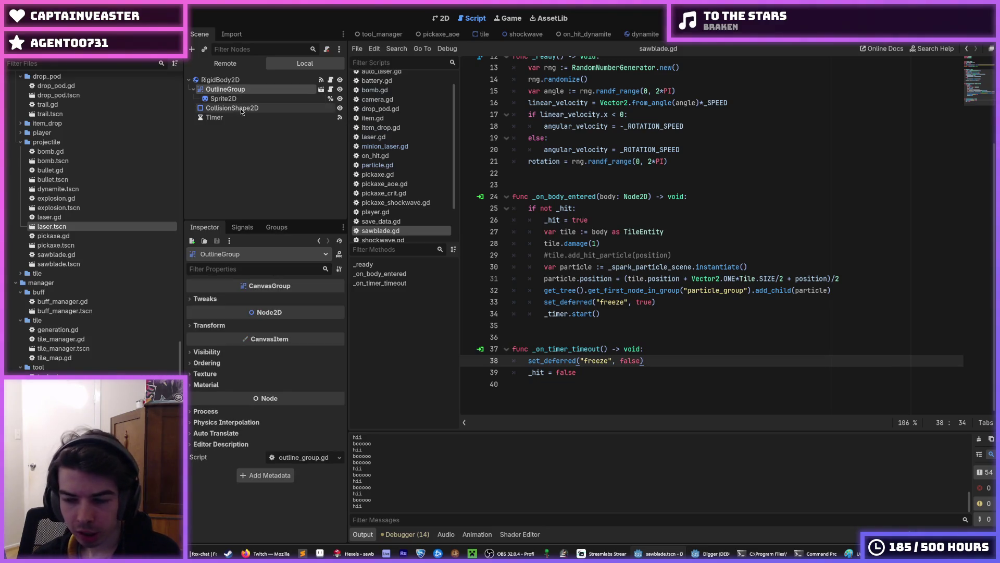
pyautogui.click(231, 324)
pyautogui.click(231, 323)
# - Set the RigidBody2D root's Freeze Mode to Kinematic in the Inspector
pyautogui.click(243, 81)
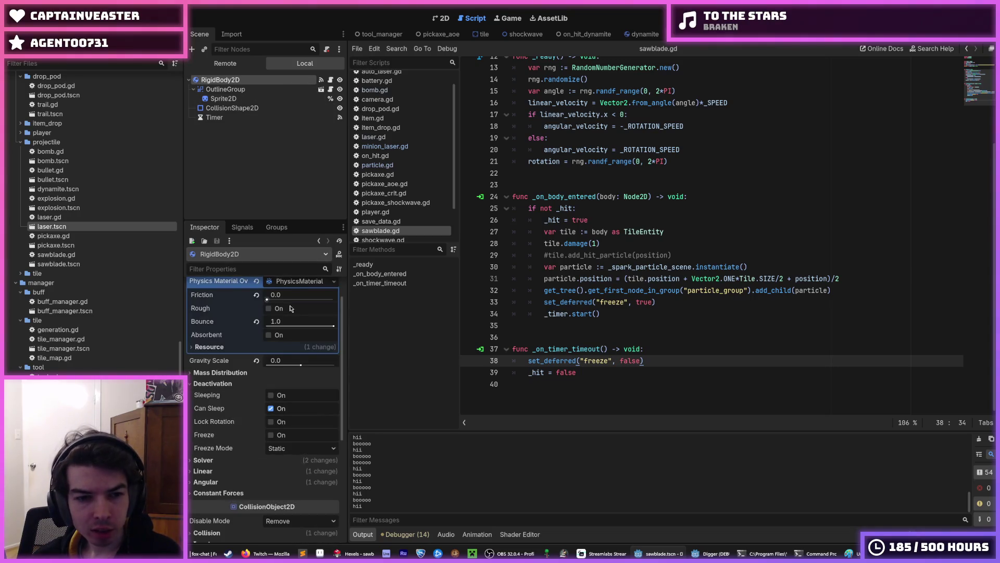
pyautogui.scroll(2, 210, 410)
pyautogui.moveTo(214, 467)
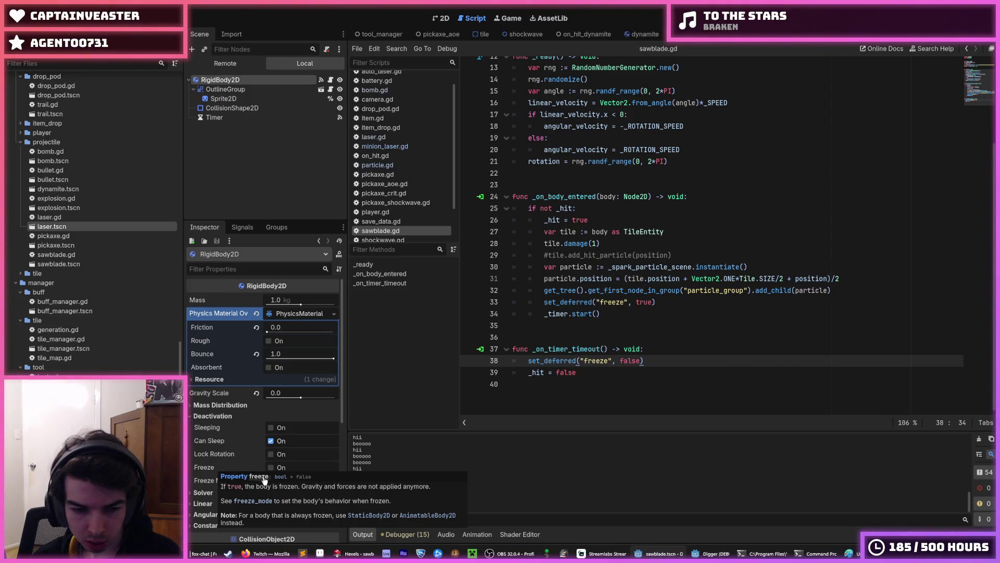
pyautogui.moveTo(208, 486)
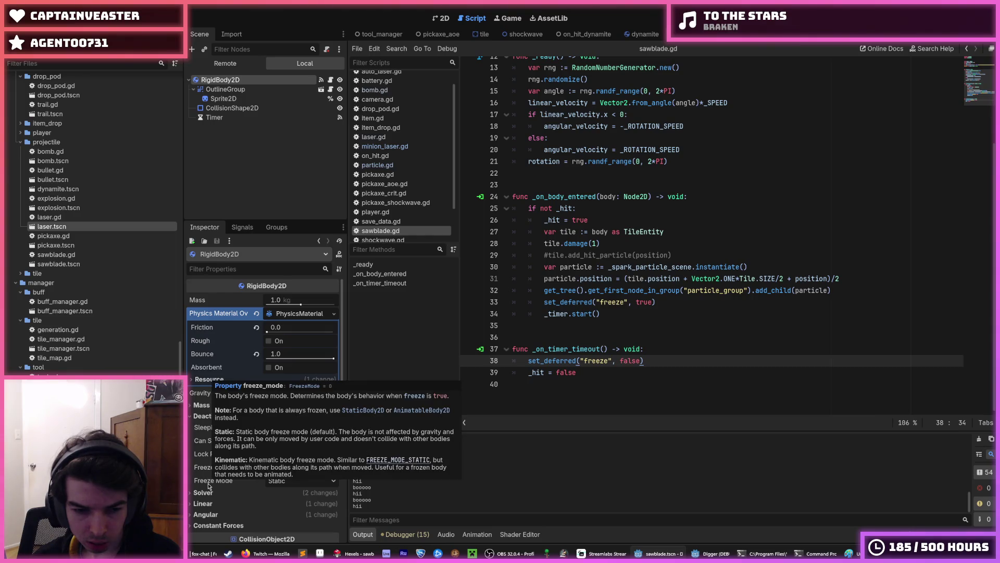
pyautogui.click(277, 484)
pyautogui.click(278, 487)
pyautogui.click(279, 483)
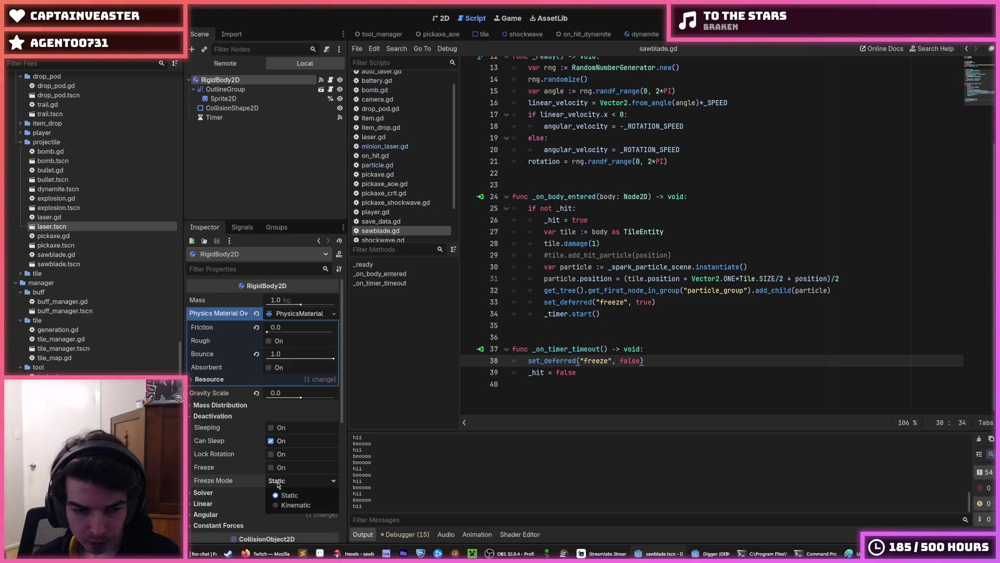
pyautogui.click(277, 503)
pyautogui.click(269, 502)
pyautogui.click(257, 503)
pyautogui.click(249, 505)
pyautogui.click(249, 504)
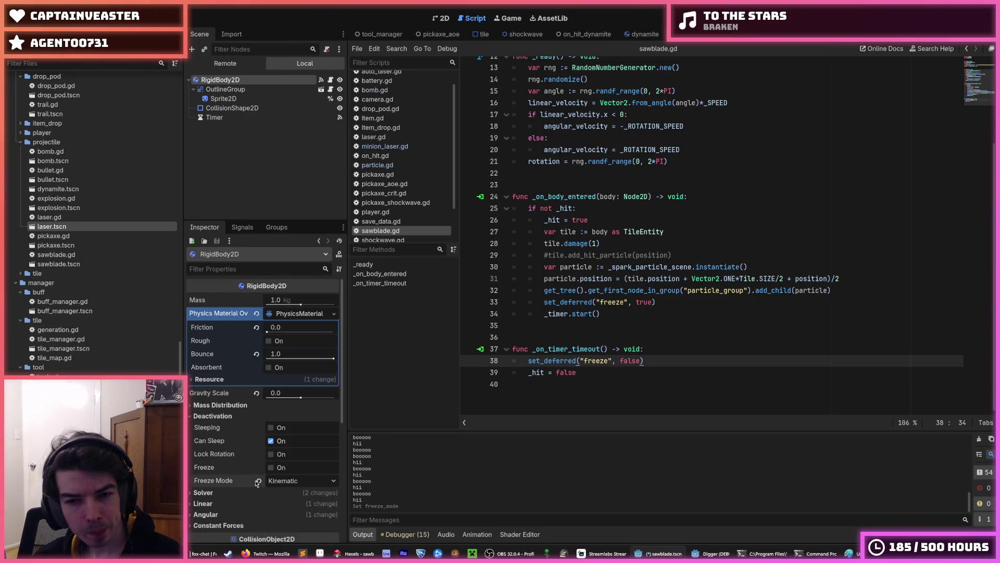
# - Start a new line after line 37 in the timeout handler
pyautogui.click(632, 375)
pyautogui.click(684, 364)
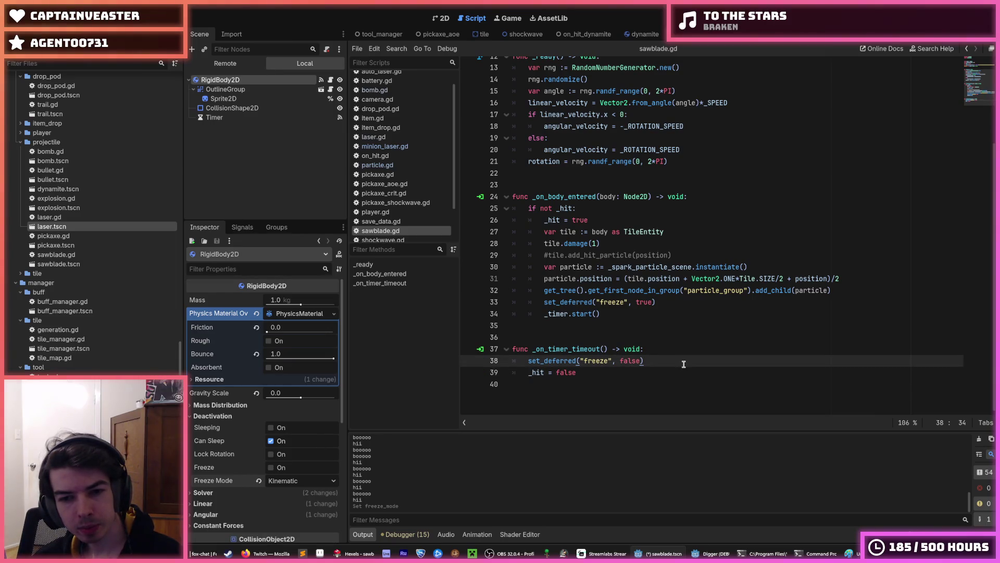
pyautogui.click(667, 350)
pyautogui.press('Return')
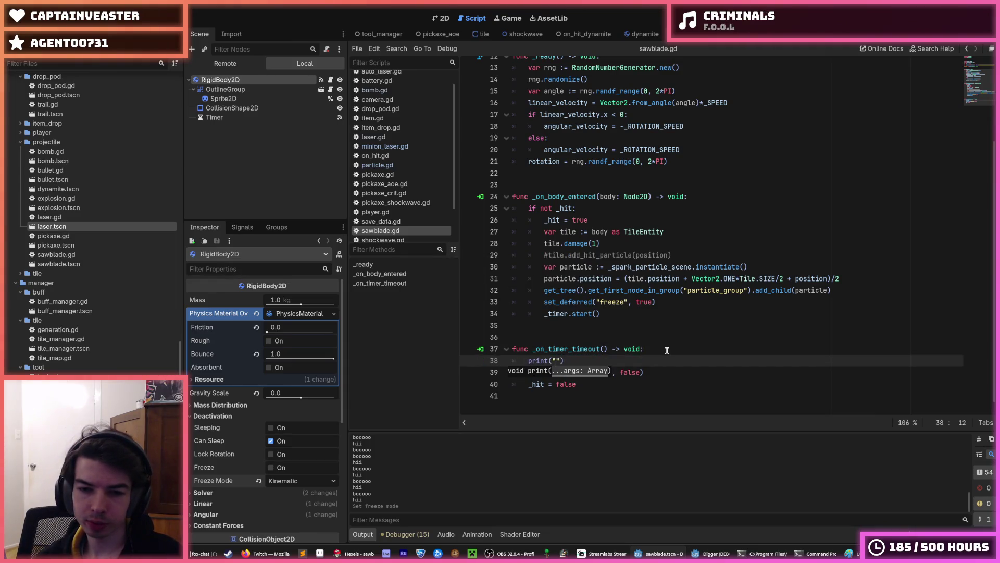
# - Delete the unfinished print() line from _on_timer_timeout and save the scene and script
pyautogui.press('End')
pyautogui.hotkey('shift', 'Home')
pyautogui.hotkey('shift', 'Home')
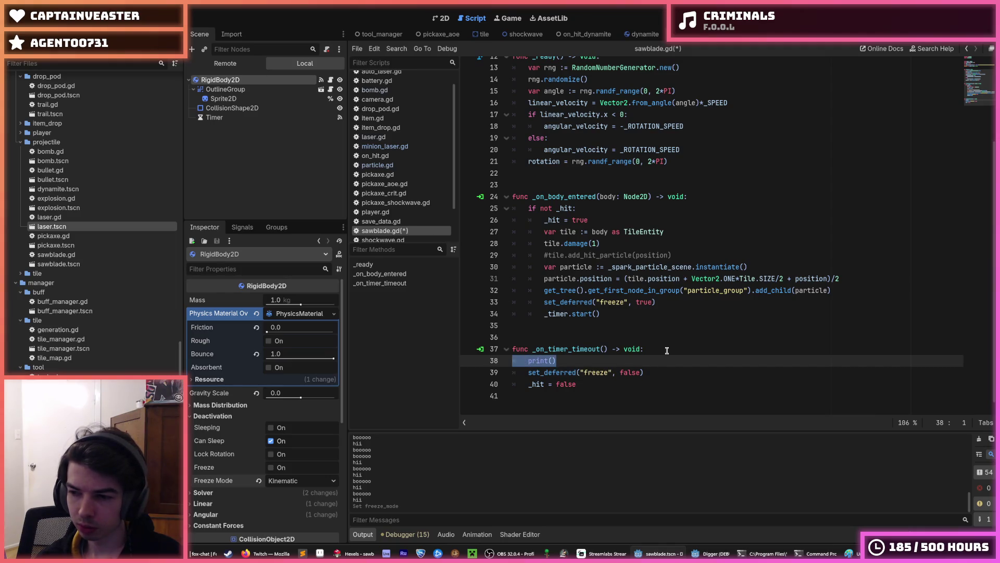
pyautogui.press('BackSpace')
pyautogui.press('BackSpace')
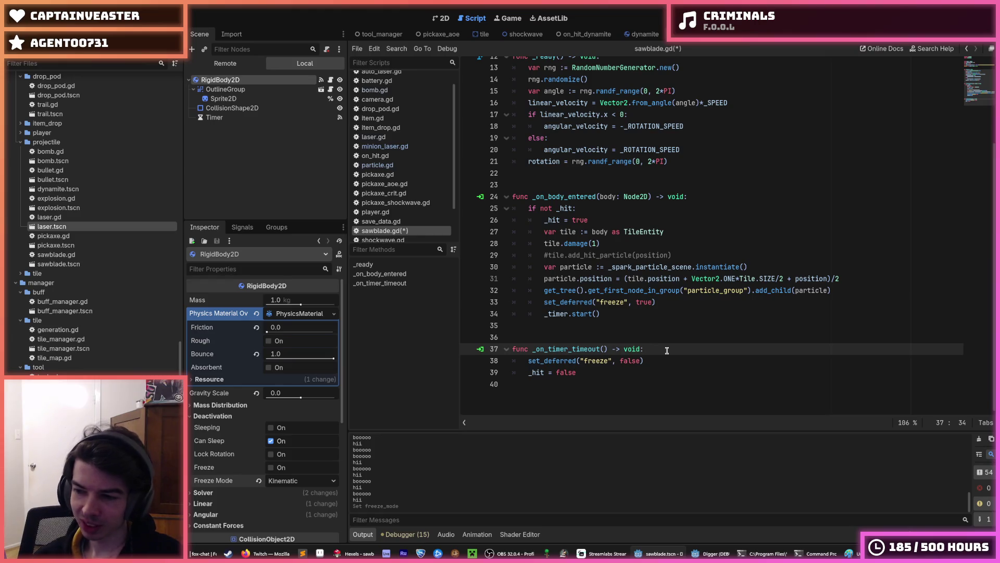
pyautogui.hotkey('ctrl', 's')
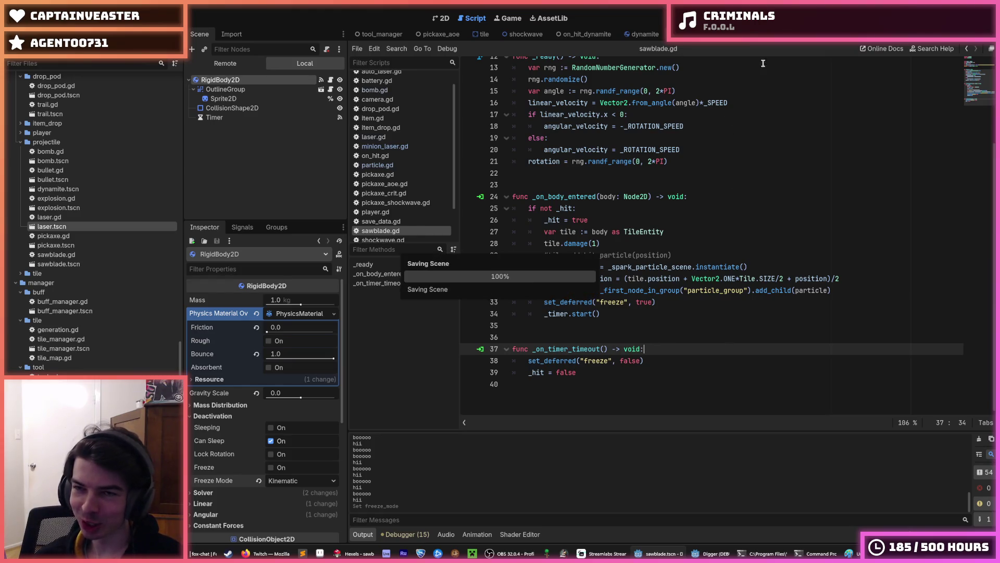